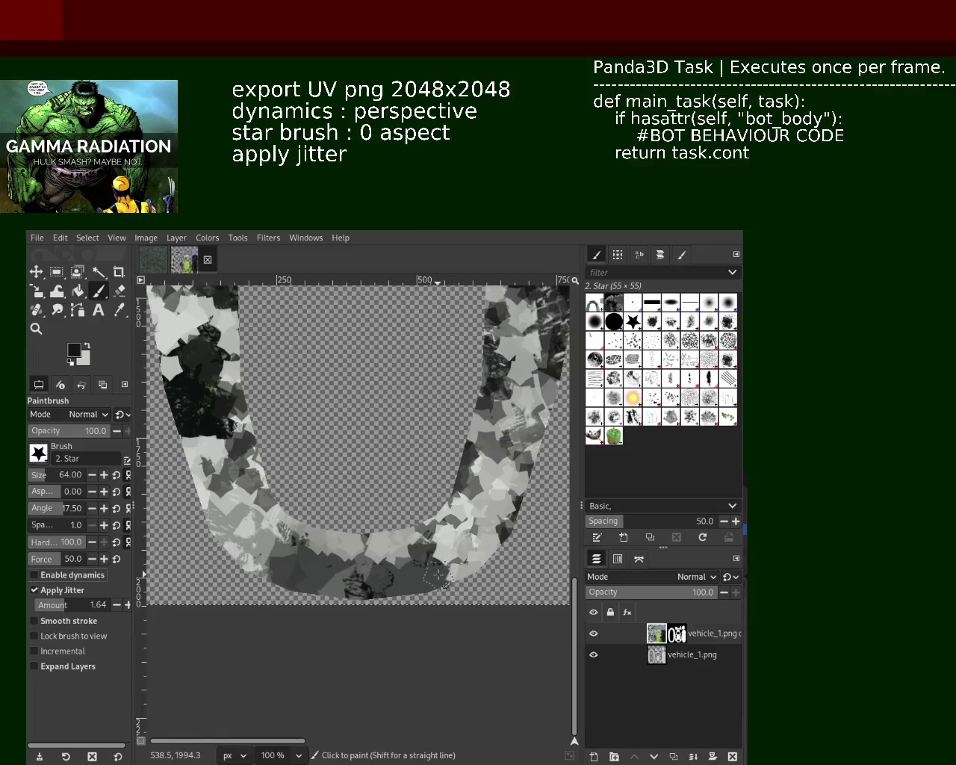
Set the star brush to opacity 58 and size 33, then try dark star dabs along the U's bottom
{"action": "left_click", "coordinate": [459, 564], "text": "ctrl"}
{"action": "left_click", "coordinate": [76, 430]}
{"action": "key", "text": "d"}
{"action": "mouse_move", "coordinate": [463, 560]}
{"action": "left_mouse_down"}
{"action": "mouse_move", "coordinate": [465, 590]}
{"action": "mouse_move", "coordinate": [481, 586]}
{"action": "mouse_move", "coordinate": [459, 588]}
{"action": "left_mouse_up"}
{"action": "key", "text": "ctrl+z"}
{"action": "key", "text": "ctrl+z"}
{"action": "left_click", "coordinate": [39, 475]}
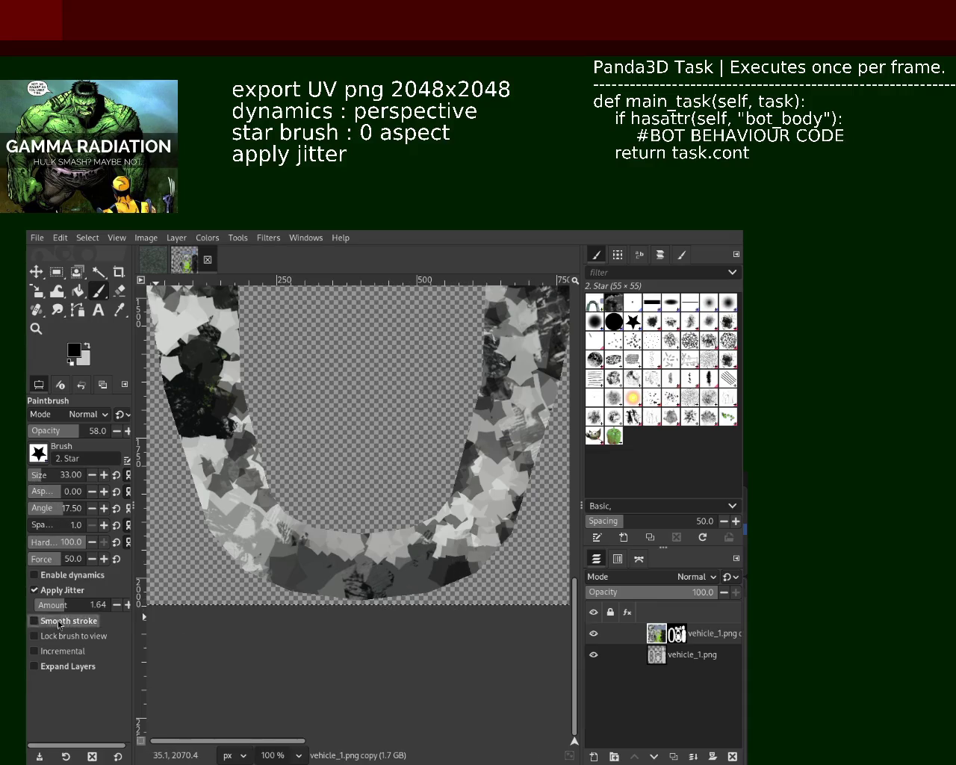
{"action": "left_click_drag", "start_coordinate": [71, 606], "coordinate": [54, 618]}
{"action": "left_click", "coordinate": [50, 605]}
{"action": "mouse_move", "coordinate": [448, 575]}
{"action": "left_mouse_down"}
{"action": "mouse_move", "coordinate": [389, 543]}
{"action": "mouse_move", "coordinate": [385, 576]}
{"action": "left_mouse_up"}
{"action": "key", "text": "ctrl+z"}
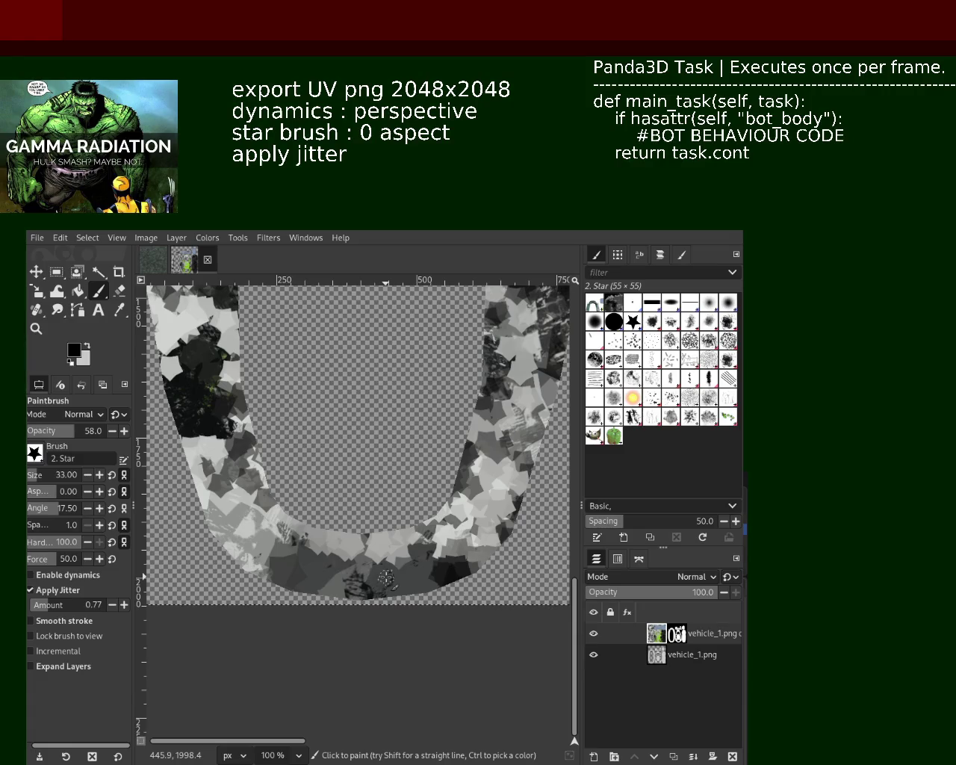
Paint light-grey star dabs at the U's bottom with jitter raised to 2.19
{"action": "left_click", "coordinate": [432, 543], "text": "ctrl"}
{"action": "left_click_drag", "start_coordinate": [432, 543], "coordinate": [392, 587]}
{"action": "key", "text": "ctrl+z"}
{"action": "left_click_drag", "start_coordinate": [407, 538], "coordinate": [411, 590]}
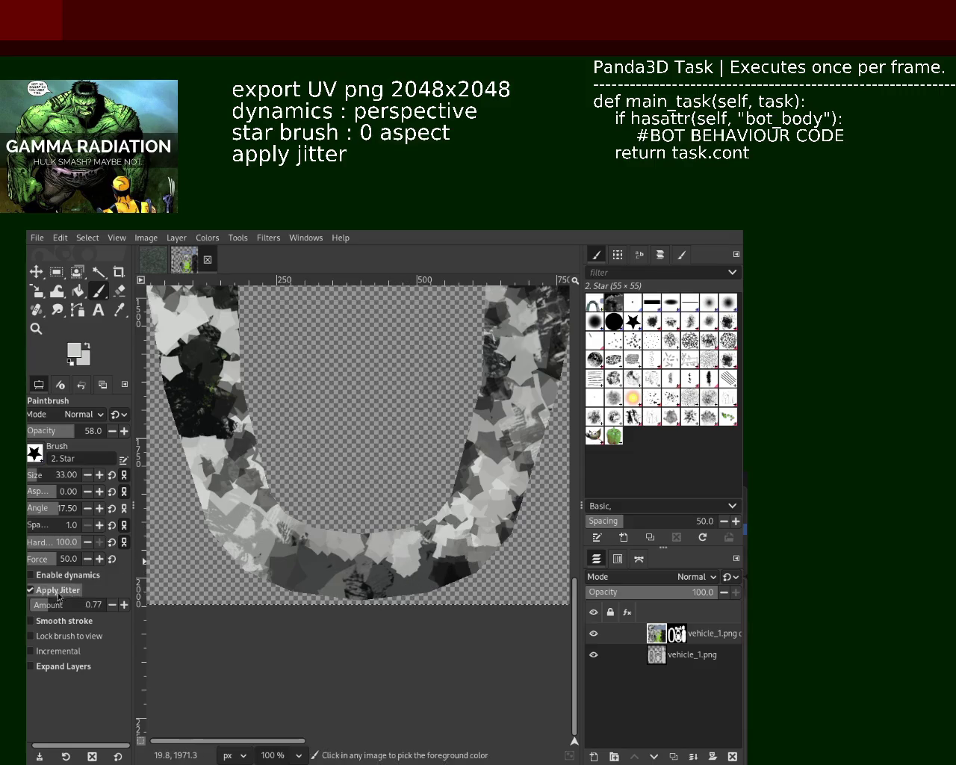
{"action": "left_click_drag", "start_coordinate": [60, 604], "coordinate": [68, 605]}
{"action": "left_click", "coordinate": [375, 610]}
{"action": "key", "text": "ctrl+z"}
Raise jitter to 3.26, then 4.80, and test star strokes along the U's bottom-left
{"action": "left_click_drag", "start_coordinate": [71, 605], "coordinate": [78, 614]}
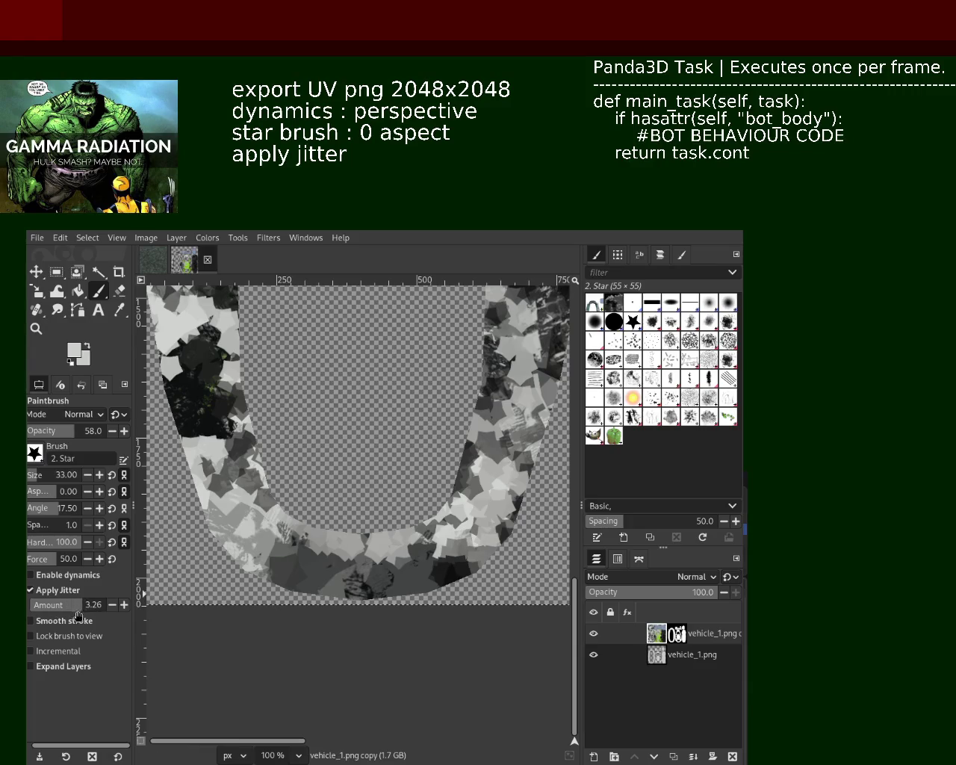
{"action": "left_click_drag", "start_coordinate": [340, 571], "coordinate": [277, 579]}
{"action": "key", "text": "ctrl+z"}
{"action": "left_click_drag", "start_coordinate": [340, 571], "coordinate": [276, 572]}
{"action": "key", "text": "ctrl+z"}
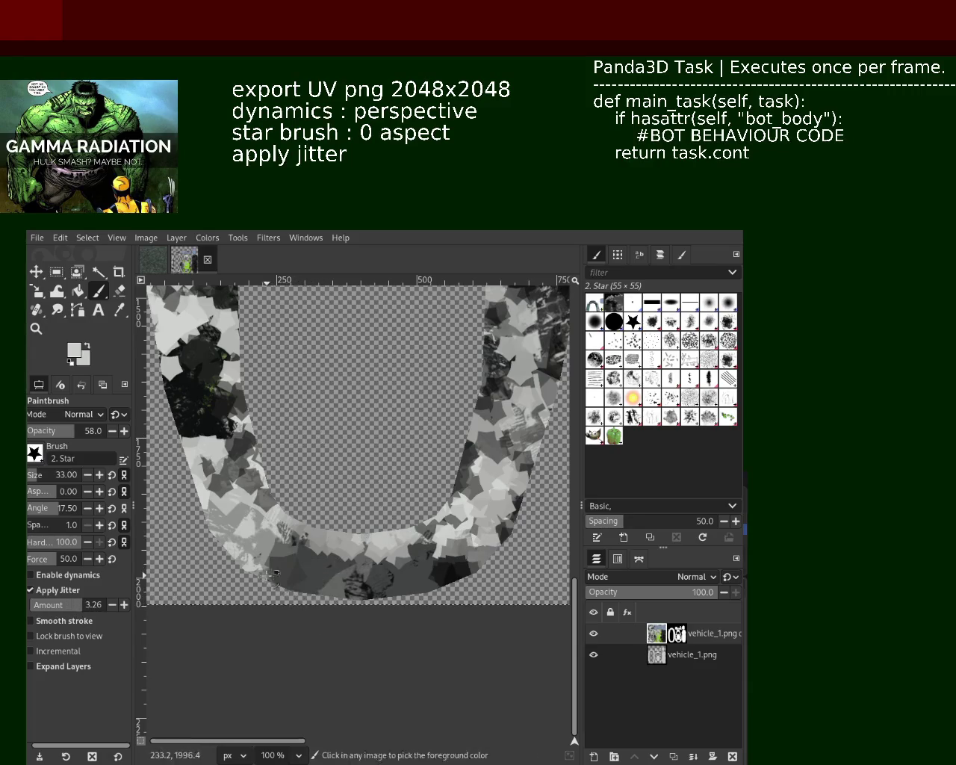
{"action": "left_click_drag", "start_coordinate": [98, 603], "coordinate": [108, 605]}
{"action": "left_click_drag", "start_coordinate": [336, 582], "coordinate": [261, 578]}
{"action": "key", "text": "ctrl+z"}
{"action": "left_click_drag", "start_coordinate": [351, 578], "coordinate": [295, 597]}
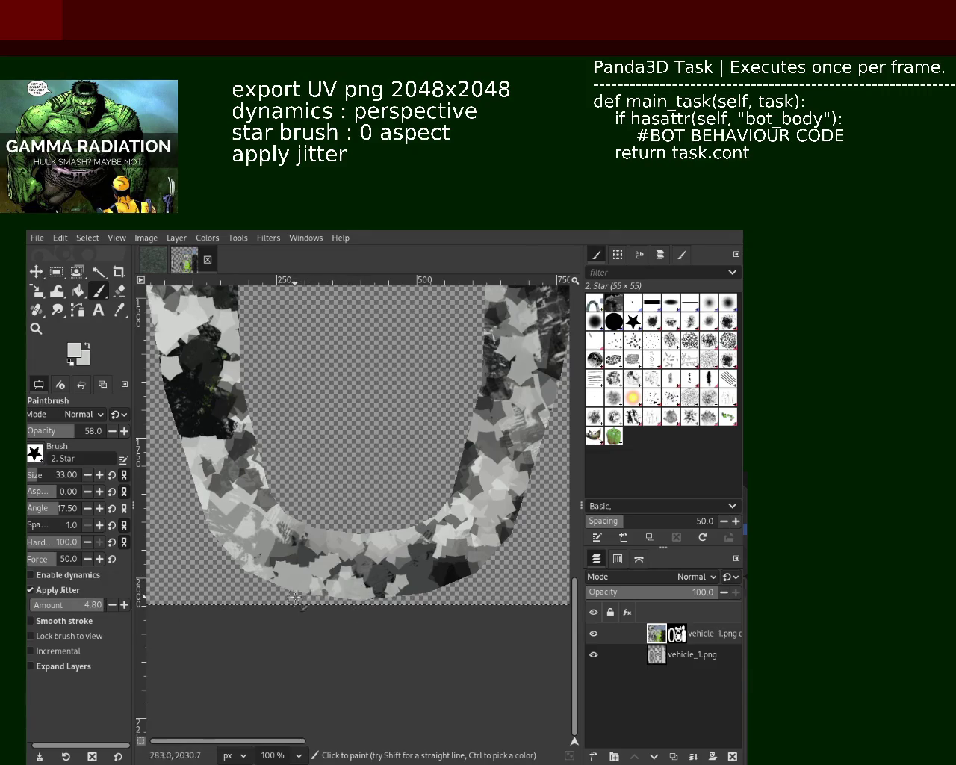
{"action": "key", "text": "ctrl+z"}
Paint dark stars at the U's bottom-left and try lighter grey stars over them
{"action": "key", "text": "ctrl+z"}
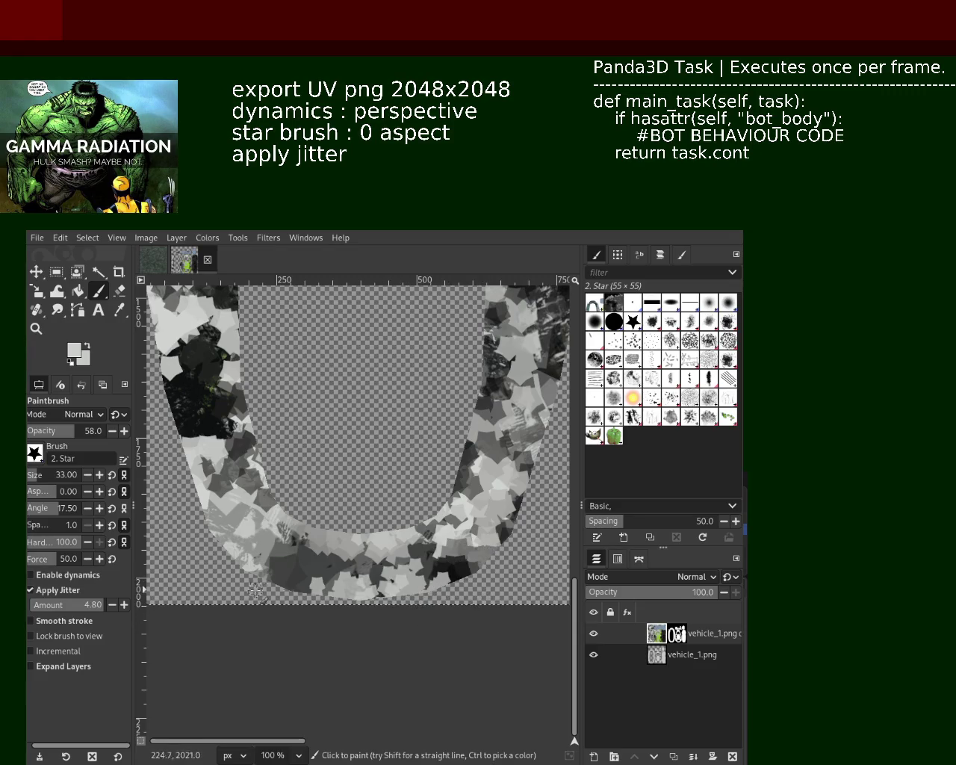
{"action": "left_click_drag", "start_coordinate": [451, 570], "coordinate": [404, 587]}
{"action": "key", "text": "ctrl+z"}
{"action": "key", "text": "d"}
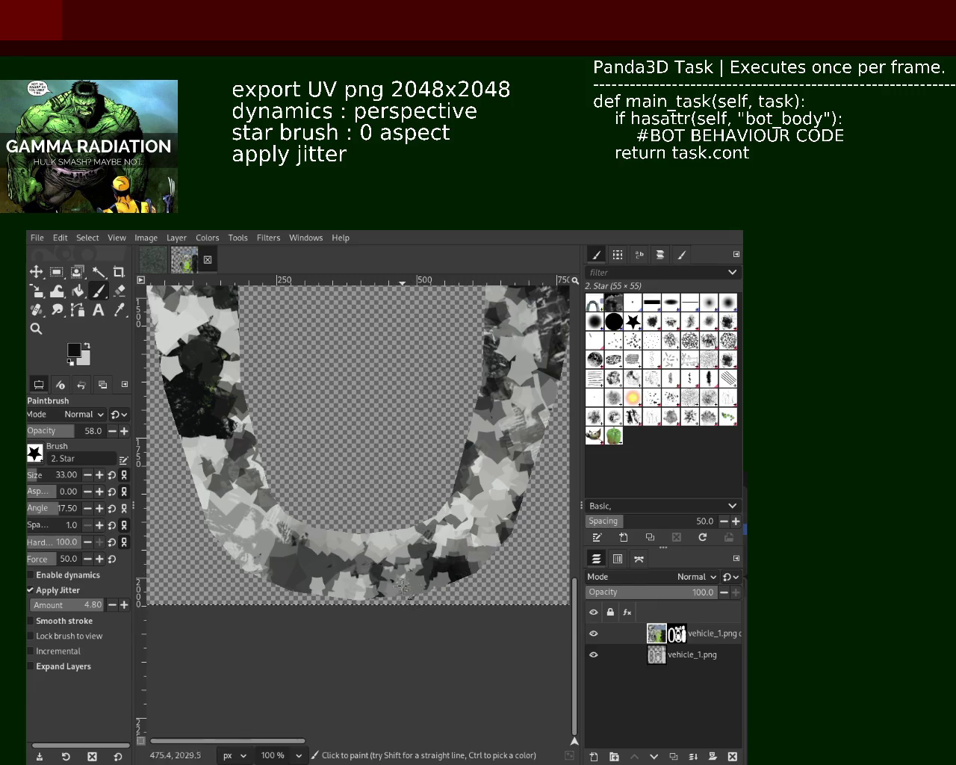
{"action": "key", "text": "ctrl+z"}
{"action": "left_click_drag", "start_coordinate": [314, 579], "coordinate": [269, 582]}
{"action": "left_click", "coordinate": [348, 543], "text": "ctrl"}
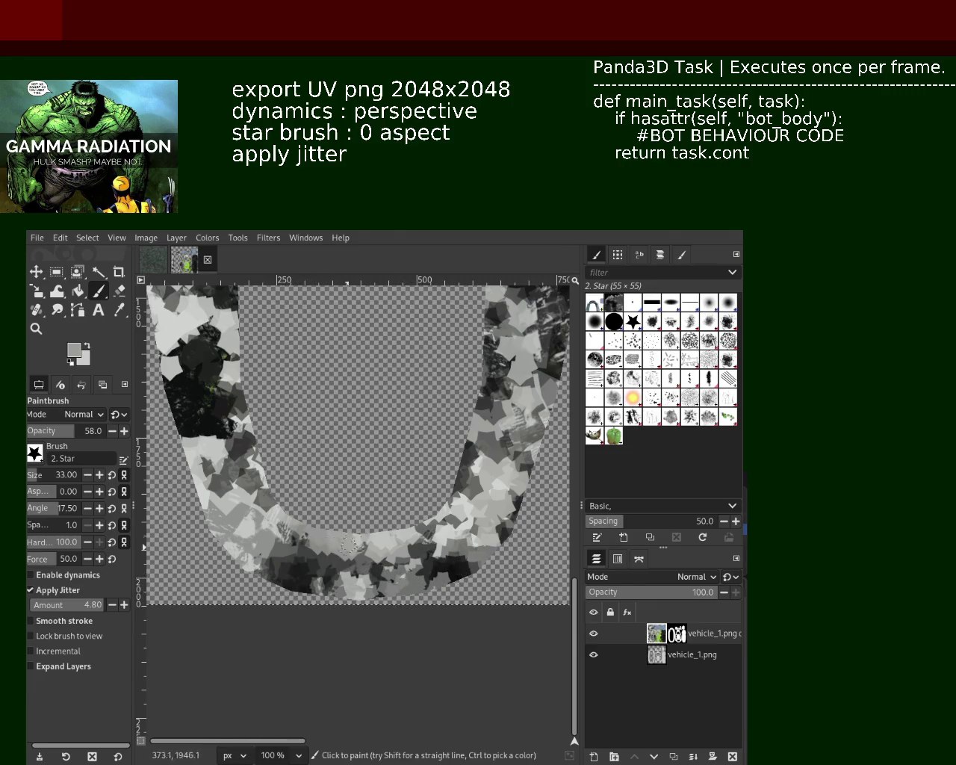
{"action": "left_click", "coordinate": [332, 504], "text": "ctrl"}
{"action": "left_click_drag", "start_coordinate": [329, 515], "coordinate": [297, 574]}
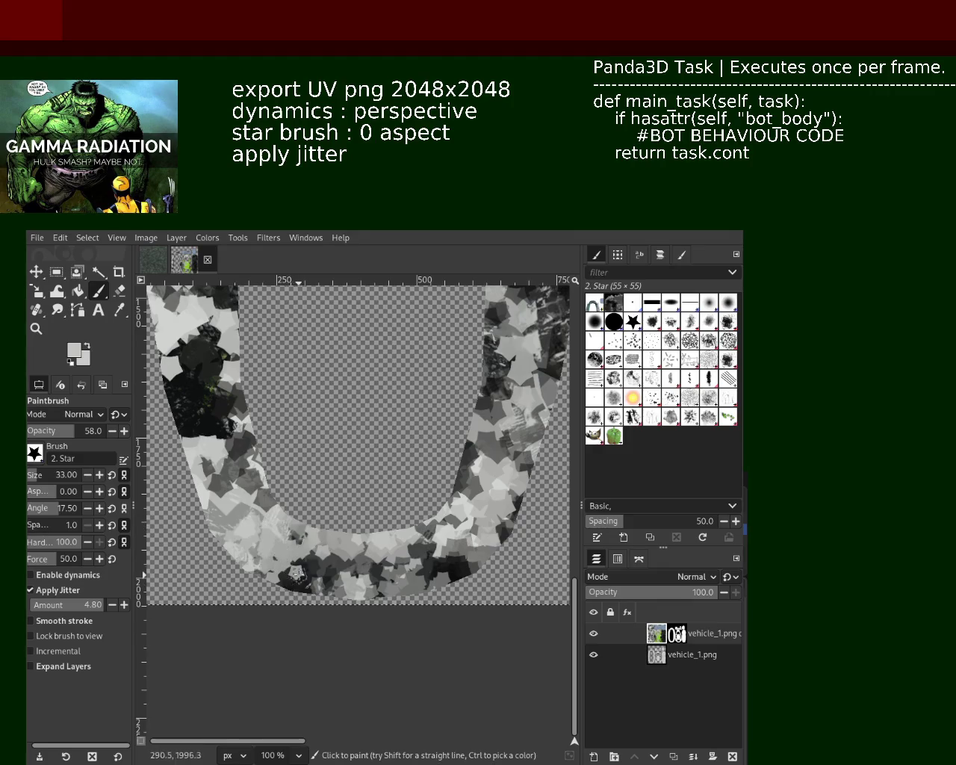
{"action": "key", "text": "ctrl+z"}
Paint black and light-grey star dabs on the U's left arm
{"action": "mouse_move", "coordinate": [213, 448]}
{"action": "left_mouse_down"}
{"action": "mouse_move", "coordinate": [176, 447]}
{"action": "mouse_move", "coordinate": [185, 487]}
{"action": "left_mouse_up"}
{"action": "key", "text": "ctrl+z"}
{"action": "left_click", "coordinate": [195, 418], "text": "ctrl"}
{"action": "key", "text": "ctrl+z"}
{"action": "left_click", "coordinate": [186, 463], "text": "ctrl"}
Step through undo and redo to keep the lighter star dabs on the left arm
{"action": "key", "text": "ctrl+z"}
{"action": "key", "text": "ctrl+y"}
{"action": "key", "text": "ctrl+z"}
{"action": "key", "text": "ctrl+y"}
{"action": "key", "text": "ctrl+z"}
{"action": "key", "text": "ctrl+y"}
{"action": "key", "text": "ctrl+z"}
{"action": "key", "text": "ctrl+y"}
Sample dark and light greys and settle the star strokes on the U's bottom and left arm
{"action": "left_click", "coordinate": [212, 408], "text": "ctrl"}
{"action": "key", "text": "ctrl+z"}
{"action": "key", "text": "ctrl+y"}
{"action": "key", "text": "ctrl+z"}
{"action": "key", "text": "ctrl+y"}
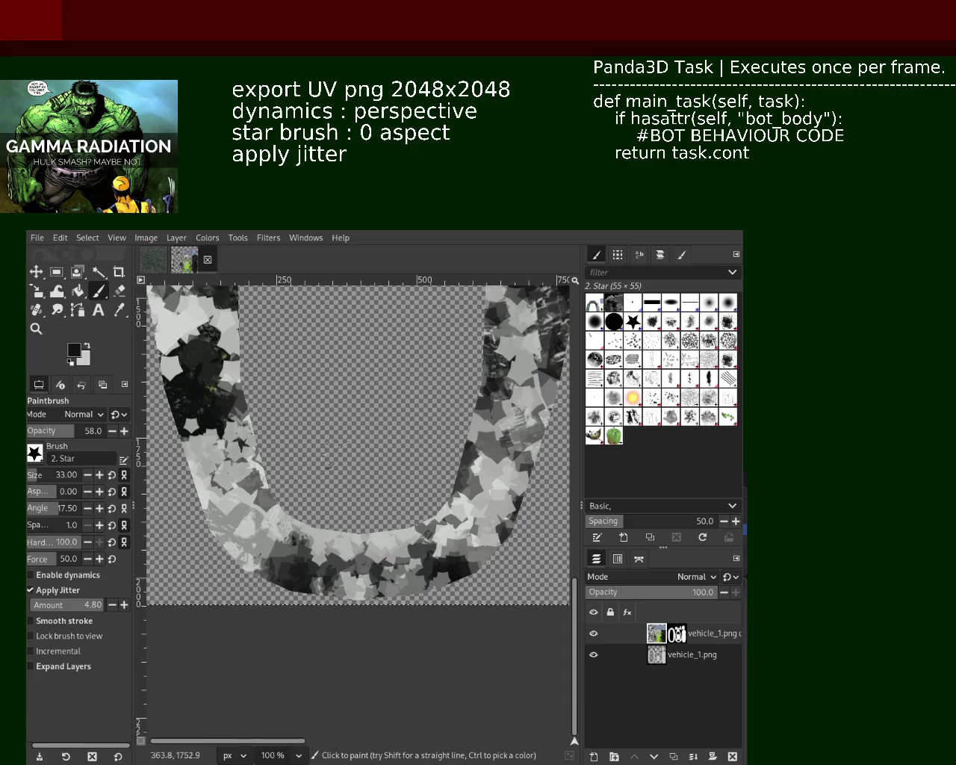
{"action": "key", "text": "ctrl+z"}
{"action": "key", "text": "ctrl+y"}
{"action": "left_click", "coordinate": [405, 554], "text": "ctrl"}
{"action": "key", "text": "ctrl+z"}
{"action": "key", "text": "ctrl+y"}
{"action": "key", "text": "ctrl+z"}
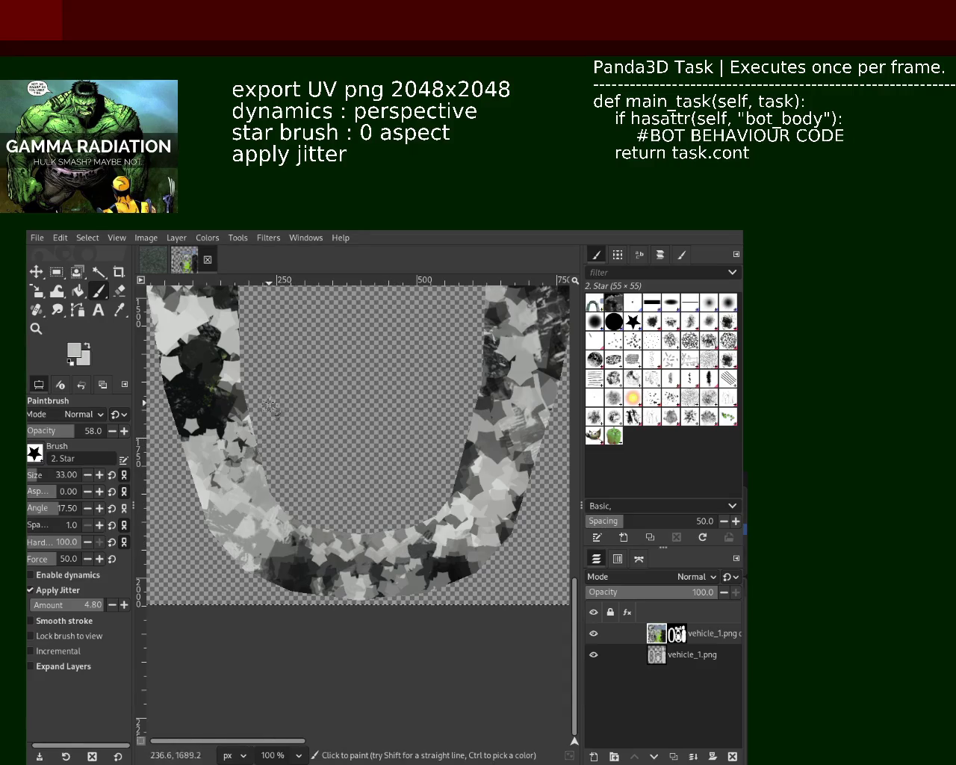
Add black and light-grey star dabs to the U's right arm
{"action": "left_click", "coordinate": [523, 391], "text": "ctrl"}
{"action": "mouse_move", "coordinate": [523, 390]}
{"action": "left_mouse_down"}
{"action": "mouse_move", "coordinate": [477, 541]}
{"action": "mouse_move", "coordinate": [307, 564]}
{"action": "left_mouse_up"}
{"action": "key", "text": "ctrl+z"}
{"action": "left_click", "coordinate": [504, 490], "text": "ctrl"}
{"action": "key", "text": "ctrl+z"}
{"action": "left_click", "coordinate": [35, 329]}
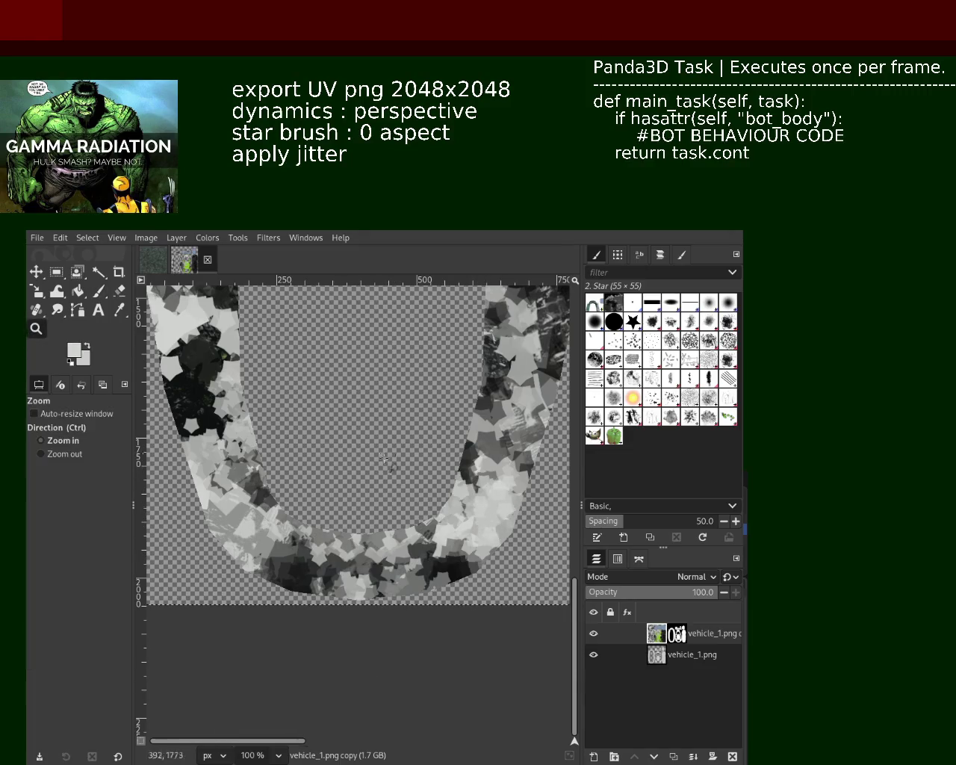
Zoom the canvas to show the whole UV layout
{"action": "scroll", "coordinate": [392, 504], "scroll_direction": "up", "scroll_amount": 3}
{"action": "scroll", "coordinate": [392, 504], "scroll_direction": "up", "scroll_amount": 1}
{"action": "scroll", "coordinate": [392, 504], "scroll_direction": "up", "scroll_amount": 3}
{"action": "scroll", "coordinate": [392, 504], "scroll_direction": "down", "scroll_amount": 5}
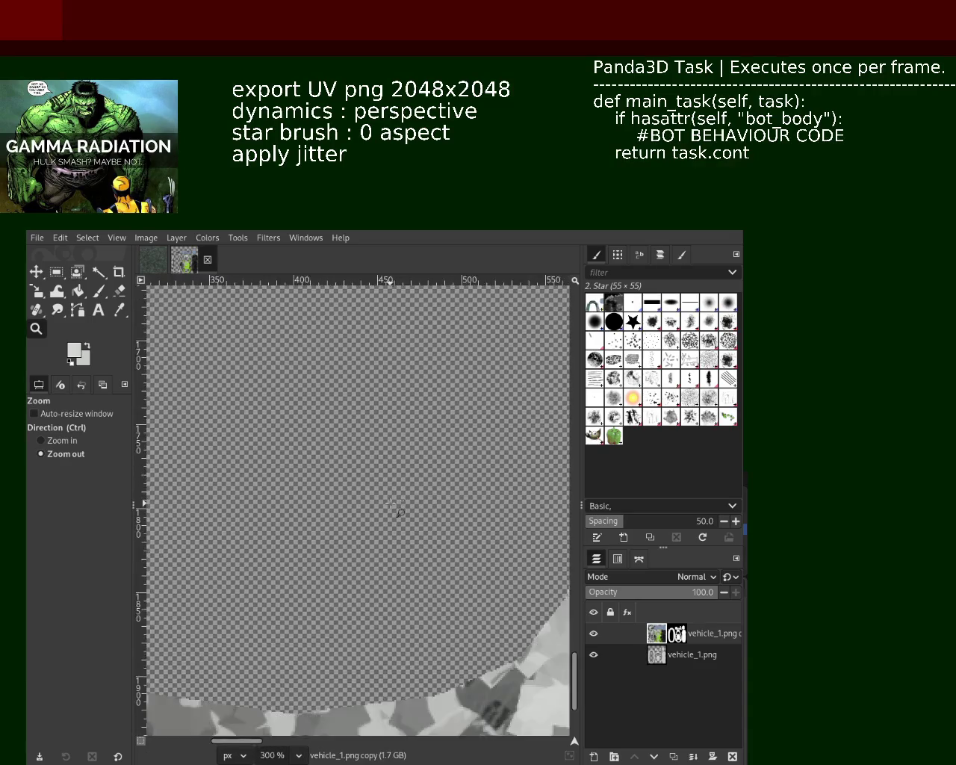
{"action": "scroll", "coordinate": [392, 504], "scroll_direction": "down", "scroll_amount": 4}
{"action": "scroll", "coordinate": [403, 463], "scroll_direction": "down", "scroll_amount": 2}
{"action": "scroll", "coordinate": [406, 448], "scroll_direction": "up", "scroll_amount": 2}
{"action": "scroll", "coordinate": [405, 448], "scroll_direction": "down", "scroll_amount": 1}
{"action": "scroll", "coordinate": [404, 456], "scroll_direction": "up", "scroll_amount": 2}
{"action": "scroll", "coordinate": [385, 471], "scroll_direction": "down", "scroll_amount": 14}
{"action": "scroll", "coordinate": [388, 523], "scroll_direction": "up", "scroll_amount": 2}
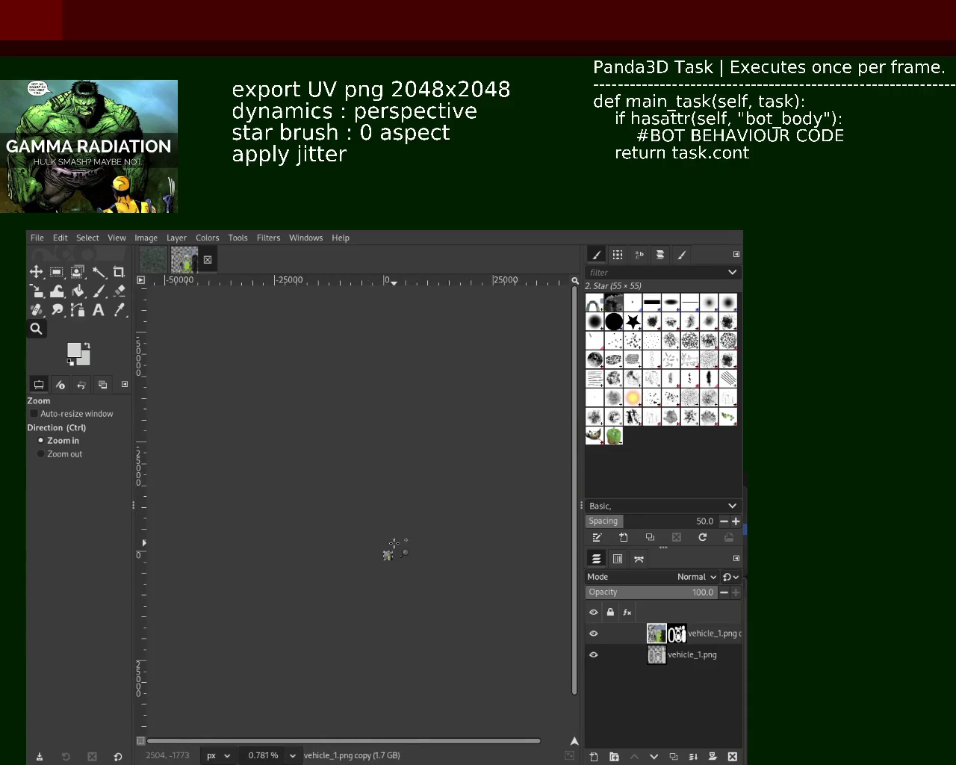
{"action": "scroll", "coordinate": [385, 552], "scroll_direction": "up", "scroll_amount": 2}
{"action": "scroll", "coordinate": [381, 560], "scroll_direction": "up", "scroll_amount": 2}
{"action": "scroll", "coordinate": [379, 563], "scroll_direction": "up", "scroll_amount": 2}
{"action": "scroll", "coordinate": [378, 561], "scroll_direction": "up", "scroll_amount": 3}
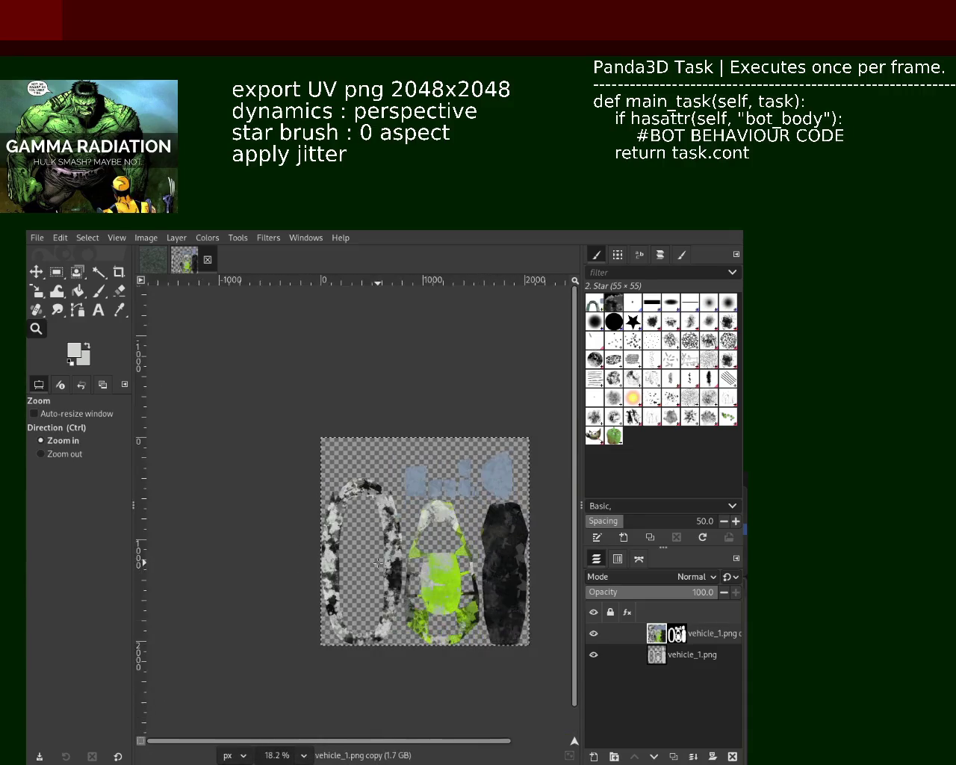
{"action": "scroll", "coordinate": [377, 562], "scroll_direction": "up", "scroll_amount": 2}
{"action": "scroll", "coordinate": [388, 523], "scroll_direction": "down", "scroll_amount": 1}
{"action": "scroll", "coordinate": [388, 523], "scroll_direction": "up", "scroll_amount": 1}
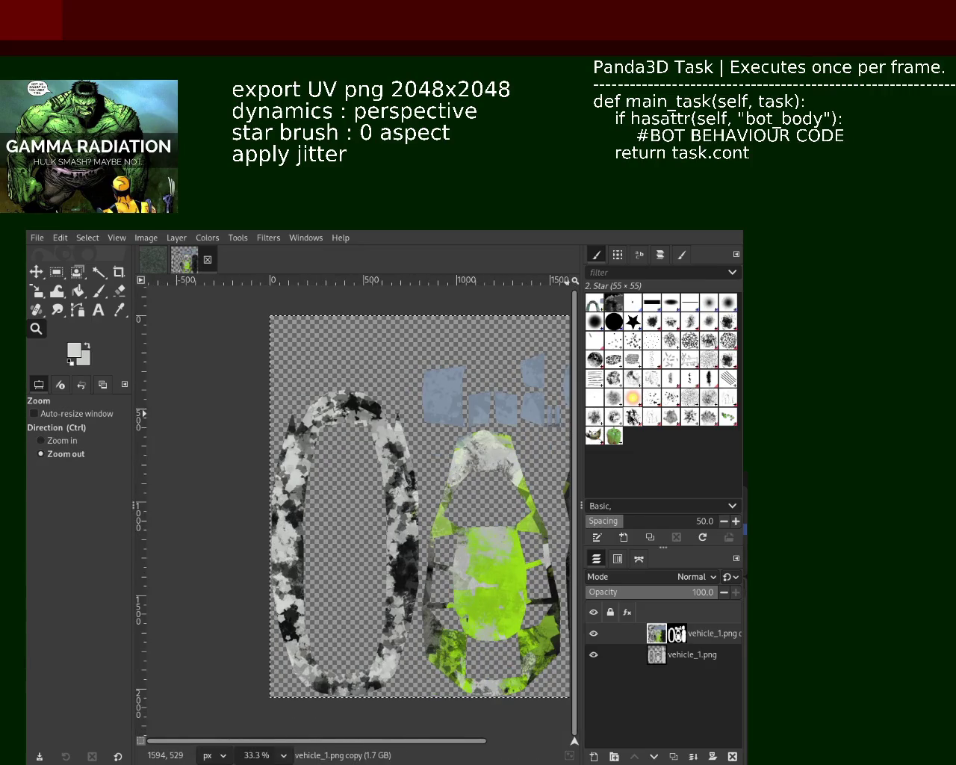
Switch to the Paintbrush with the Texture Hose 01 brush and enable dynamics
{"action": "left_click", "coordinate": [633, 416]}
{"action": "left_click", "coordinate": [98, 291]}
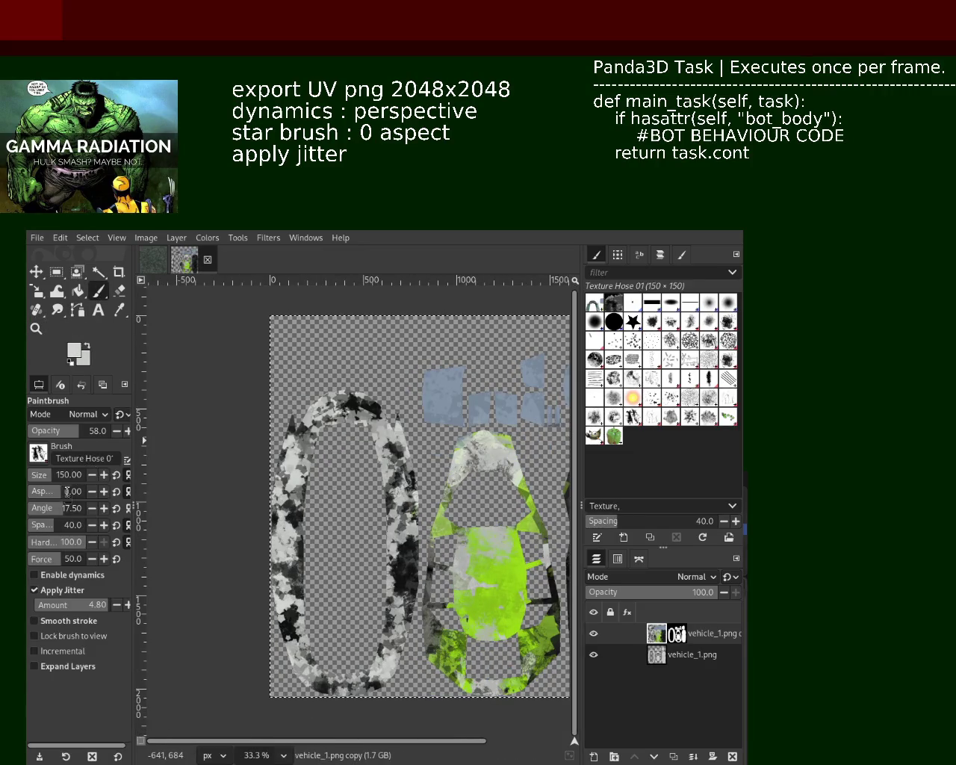
{"action": "left_click", "coordinate": [59, 575]}
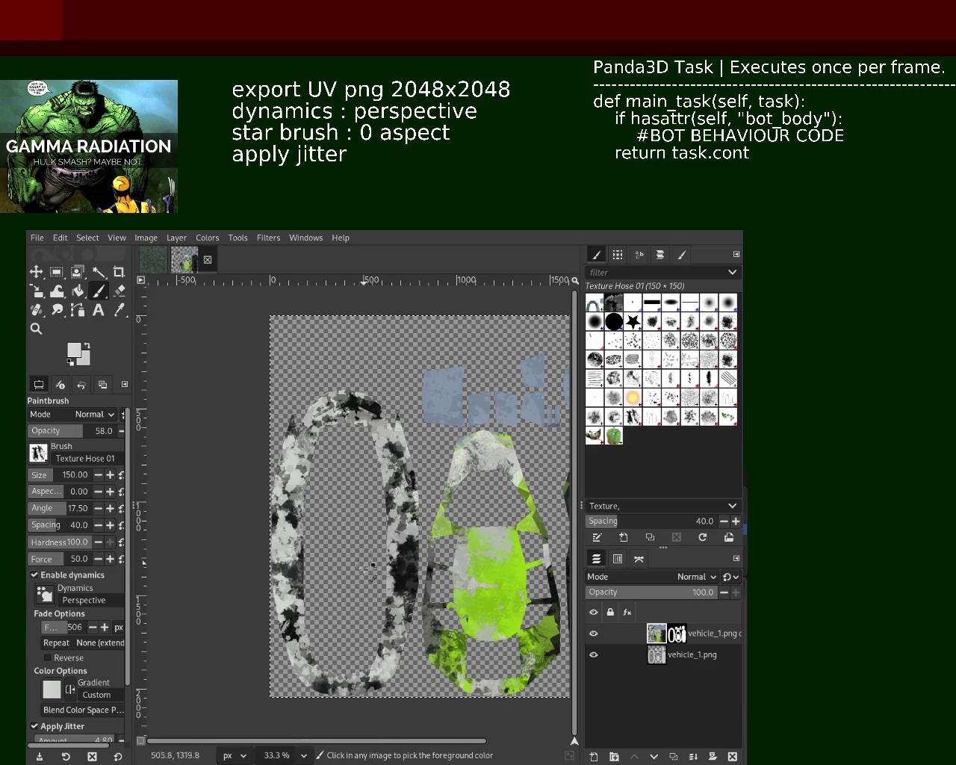
Paint black Texture Hose 01 dabs along the left ring's edge, then speckle its upper edge close up
{"action": "left_click", "coordinate": [409, 580], "text": "ctrl"}
{"action": "left_click", "coordinate": [379, 398]}
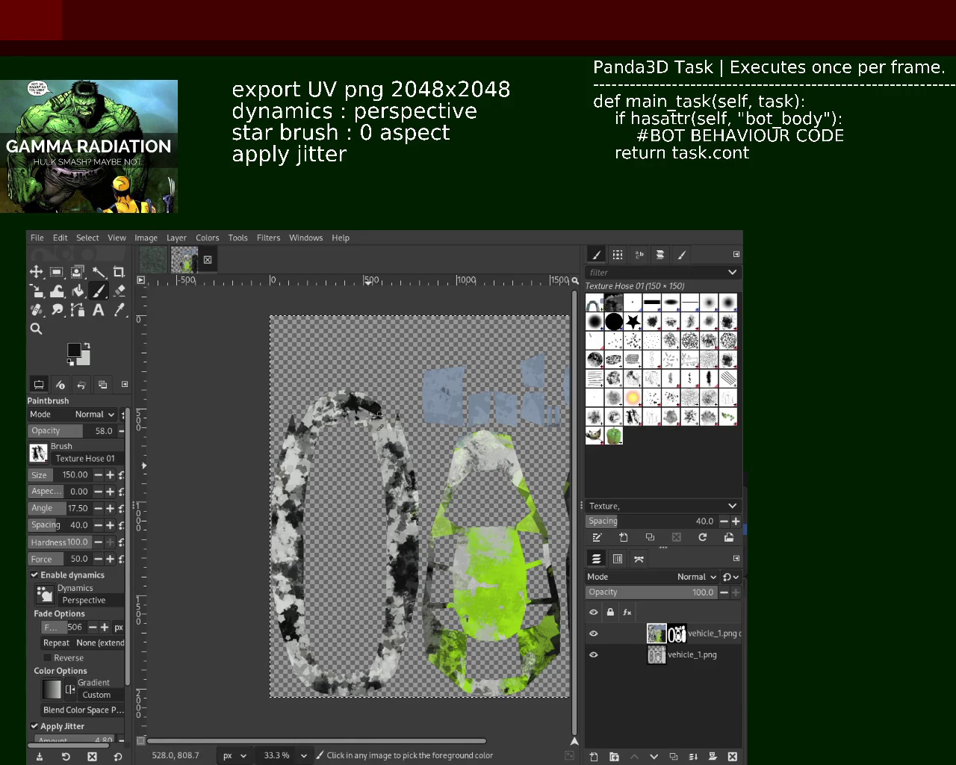
{"action": "left_click_drag", "start_coordinate": [294, 687], "coordinate": [384, 698]}
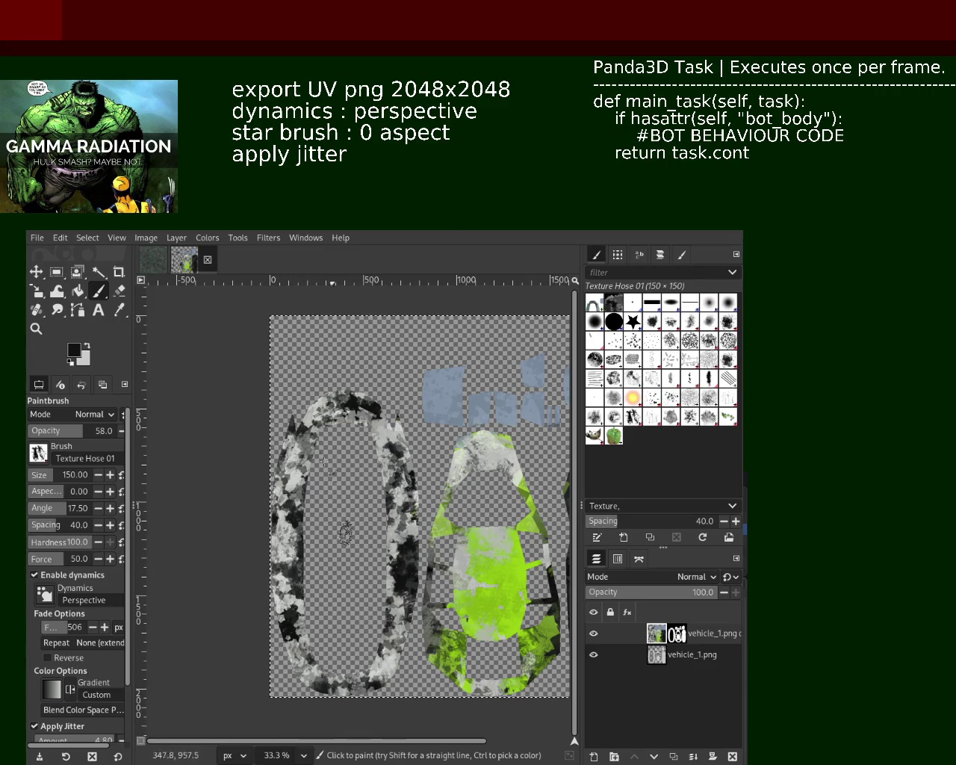
{"action": "left_click", "coordinate": [36, 328]}
{"action": "left_click", "coordinate": [353, 404]}
{"action": "left_click", "coordinate": [353, 404]}
{"action": "left_click", "coordinate": [353, 404]}
{"action": "left_click", "coordinate": [353, 404]}
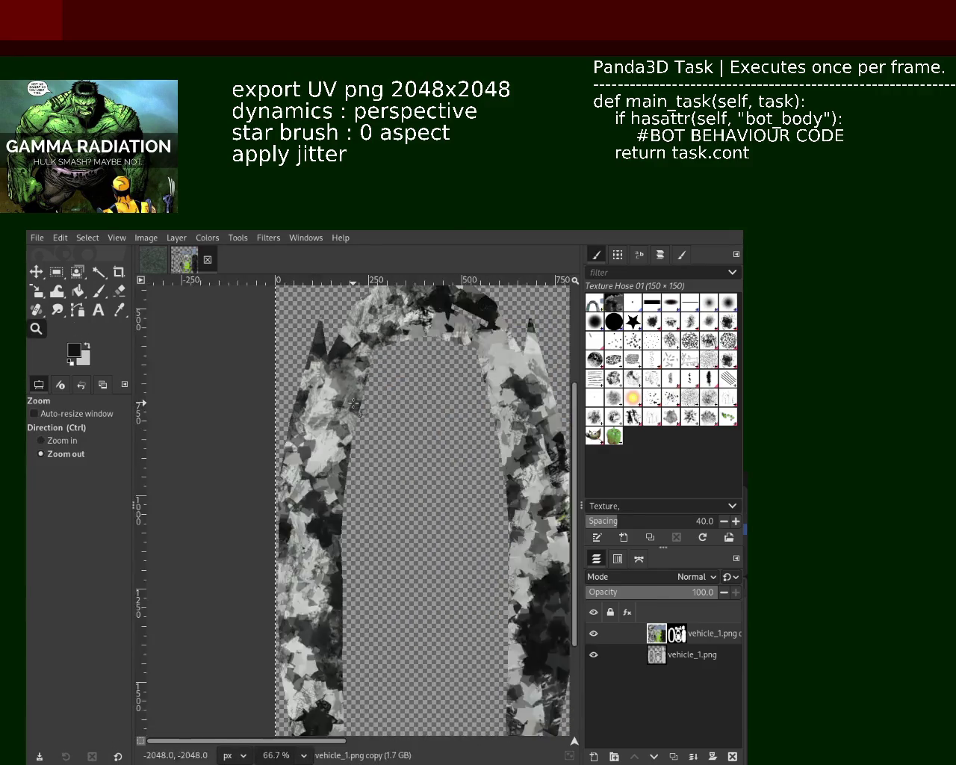
{"action": "left_click", "coordinate": [99, 290]}
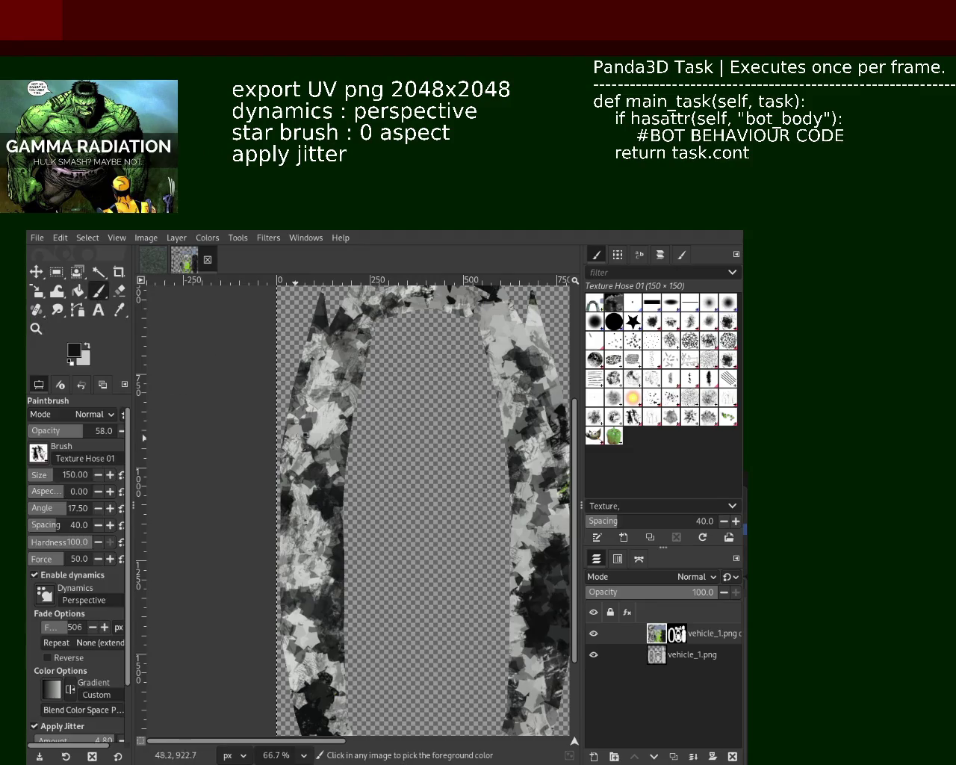
{"action": "left_click", "coordinate": [303, 608]}
{"action": "left_click_drag", "start_coordinate": [301, 619], "coordinate": [321, 493]}
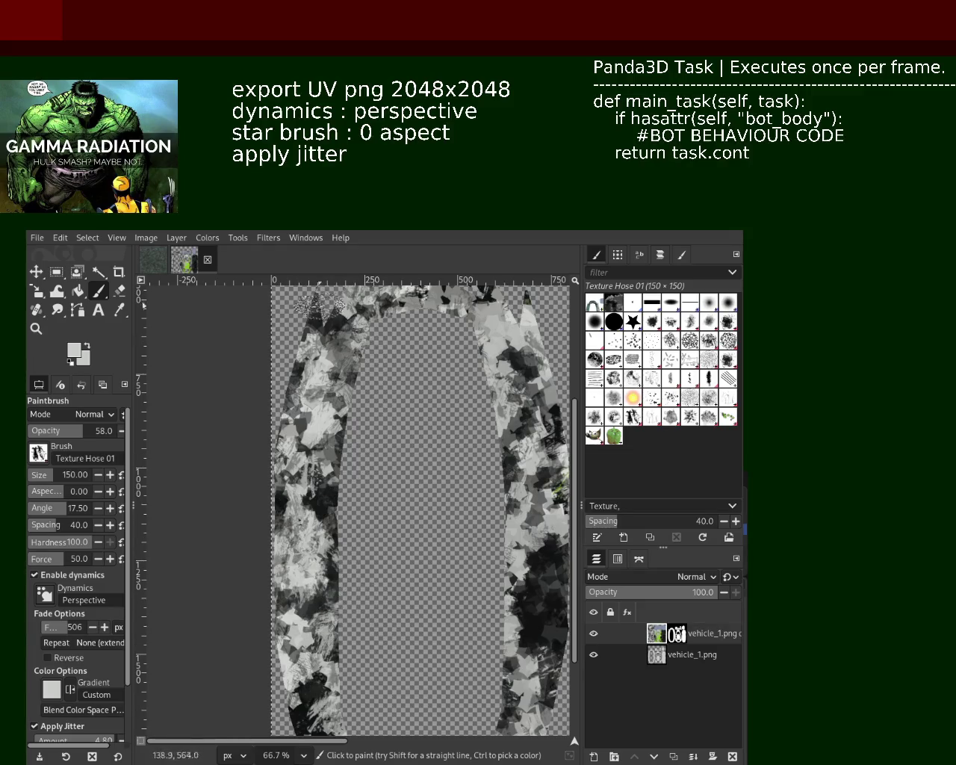
Zoom to the bottom of the U and paint textured dabs along its lower curve
{"action": "left_click", "coordinate": [36, 328]}
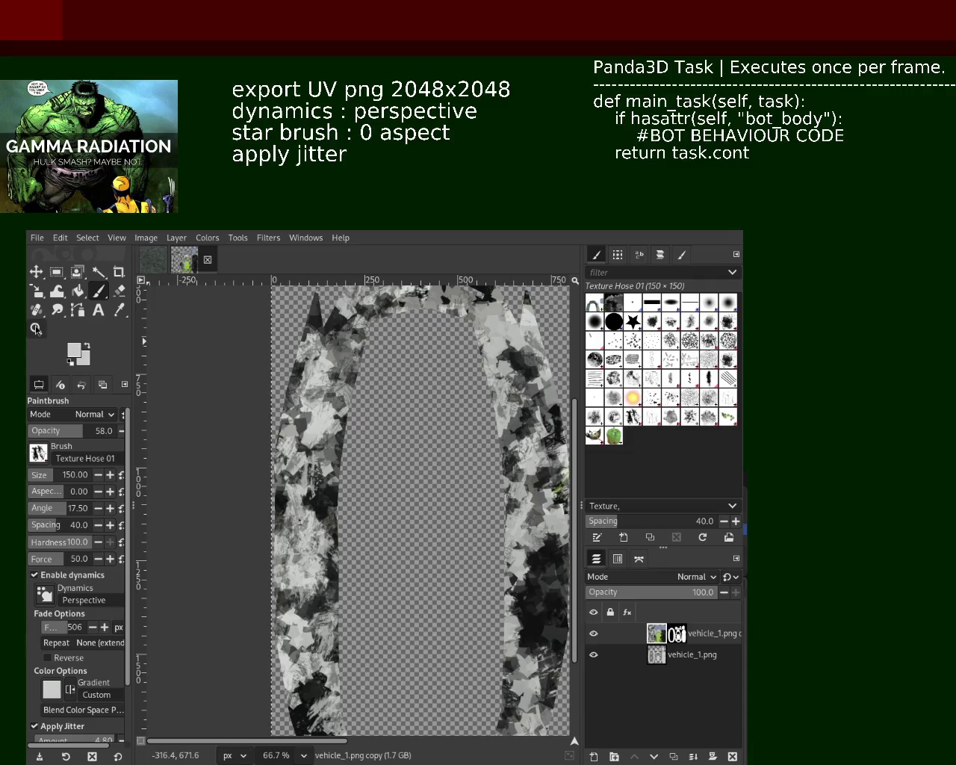
{"action": "left_click", "coordinate": [409, 523]}
{"action": "left_click", "coordinate": [412, 559], "text": "ctrl"}
{"action": "left_click", "coordinate": [412, 559], "text": "ctrl"}
{"action": "left_click", "coordinate": [412, 558]}
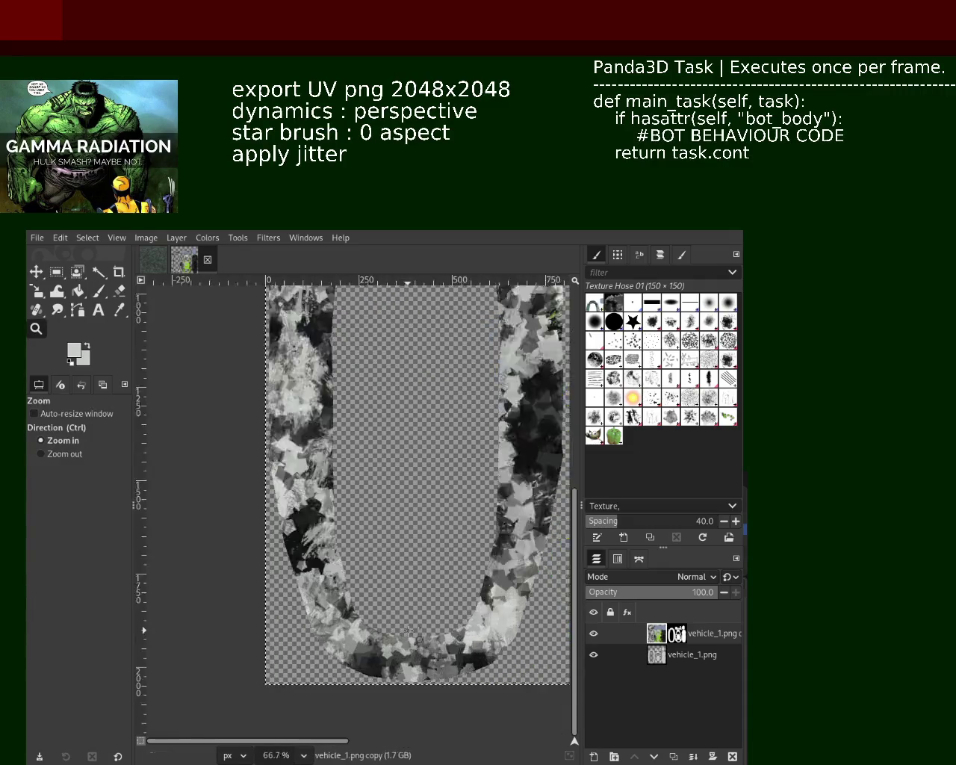
{"action": "left_click", "coordinate": [412, 558]}
{"action": "scroll", "coordinate": [189, 383], "scroll_direction": "up", "scroll_amount": 1}
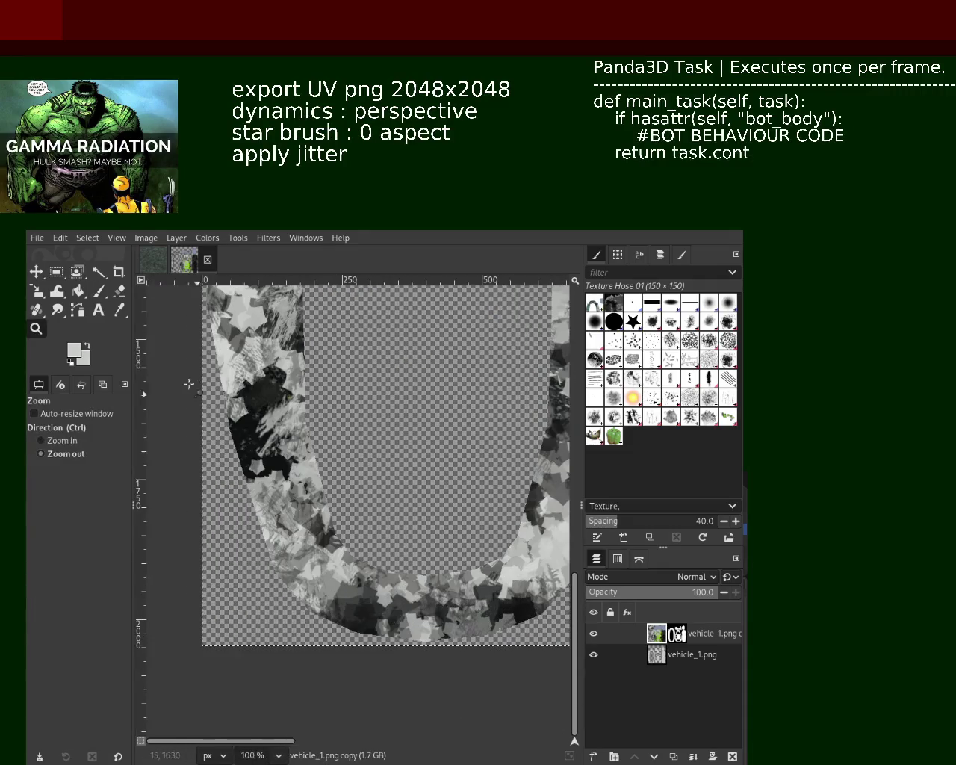
{"action": "left_click", "coordinate": [98, 291]}
{"action": "left_click_drag", "start_coordinate": [402, 568], "coordinate": [336, 624]}
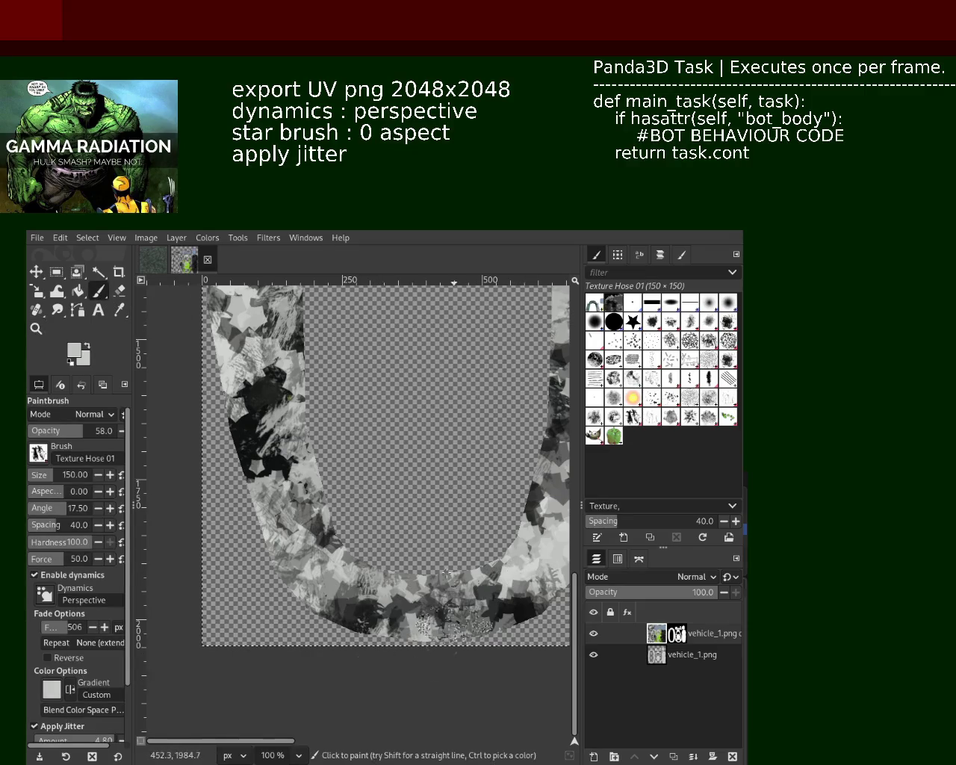
Undo the last speckled dab at the U's bottom and pick a near-black paint colour
{"action": "key", "text": "ctrl+z"}
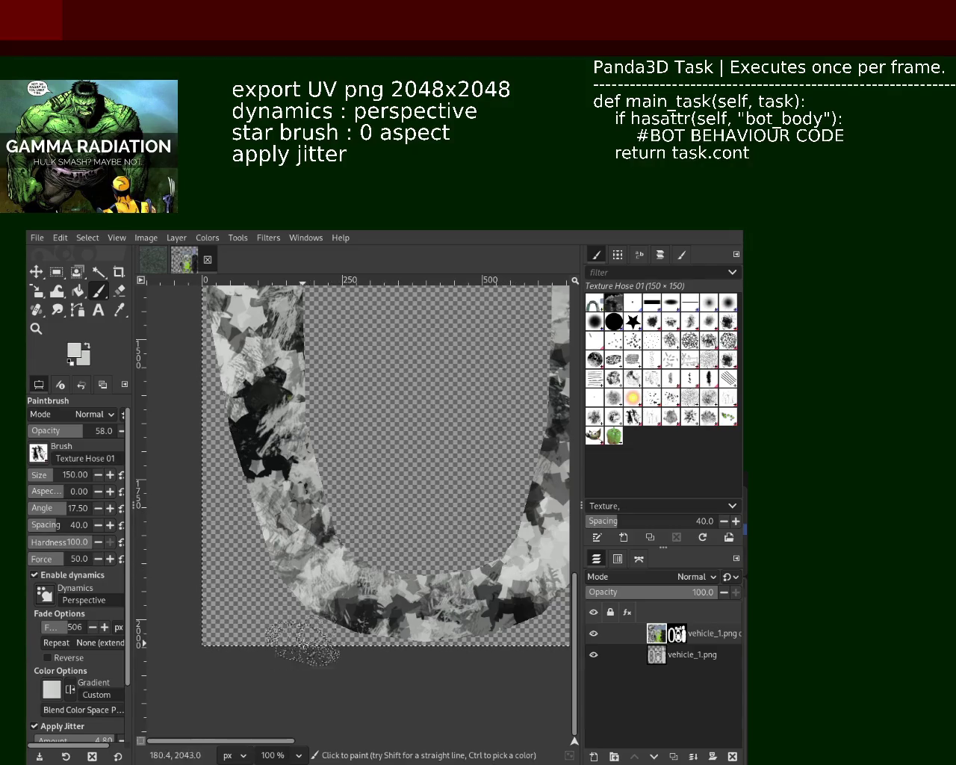
{"action": "left_click", "coordinate": [357, 615], "text": "ctrl"}
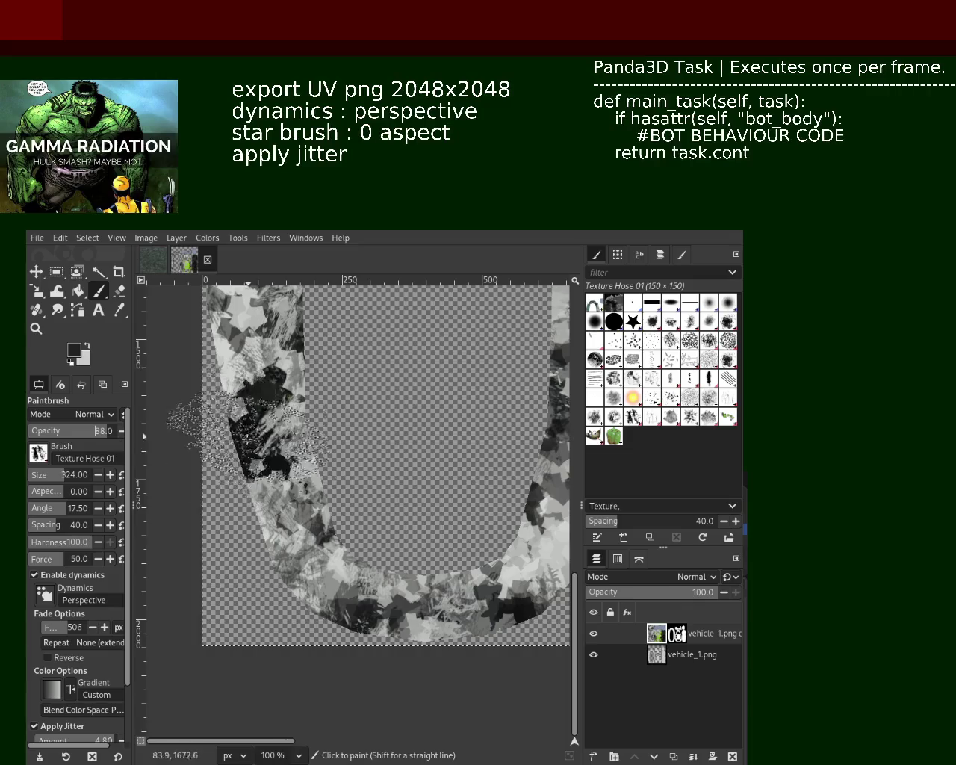
Lay dark dotted texture along the lower left and bottom of the U band
{"action": "left_click_drag", "start_coordinate": [321, 545], "coordinate": [279, 573]}
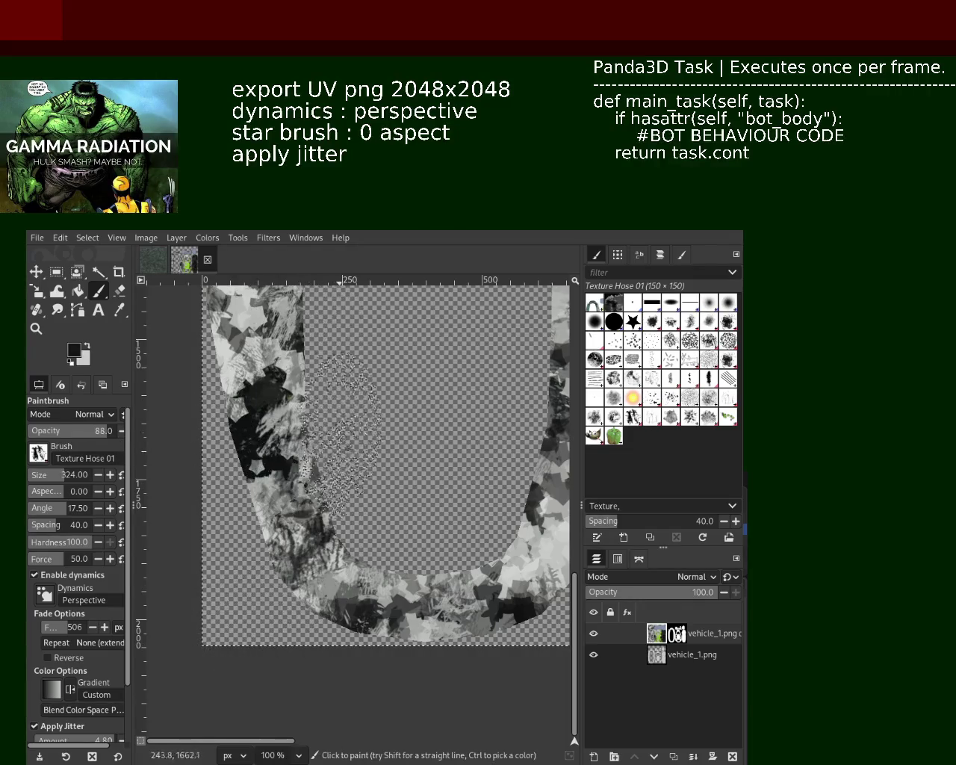
{"action": "mouse_move", "coordinate": [294, 602]}
{"action": "left_mouse_down"}
{"action": "mouse_move", "coordinate": [514, 602]}
{"action": "mouse_move", "coordinate": [542, 537]}
{"action": "left_mouse_up"}
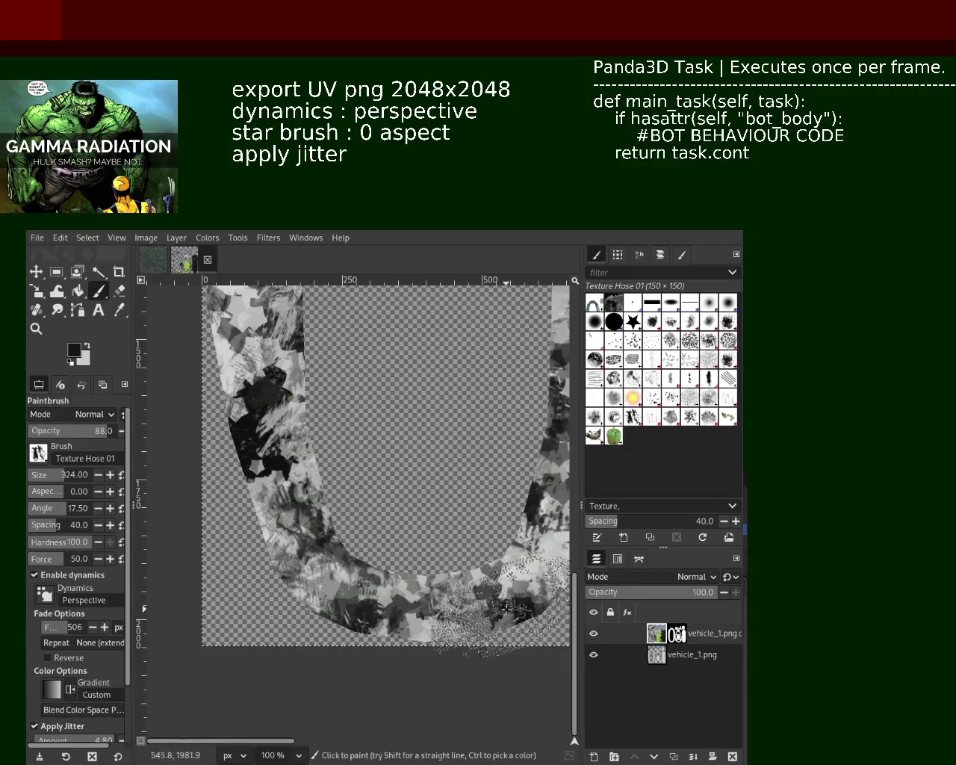
{"action": "left_click", "coordinate": [35, 328]}
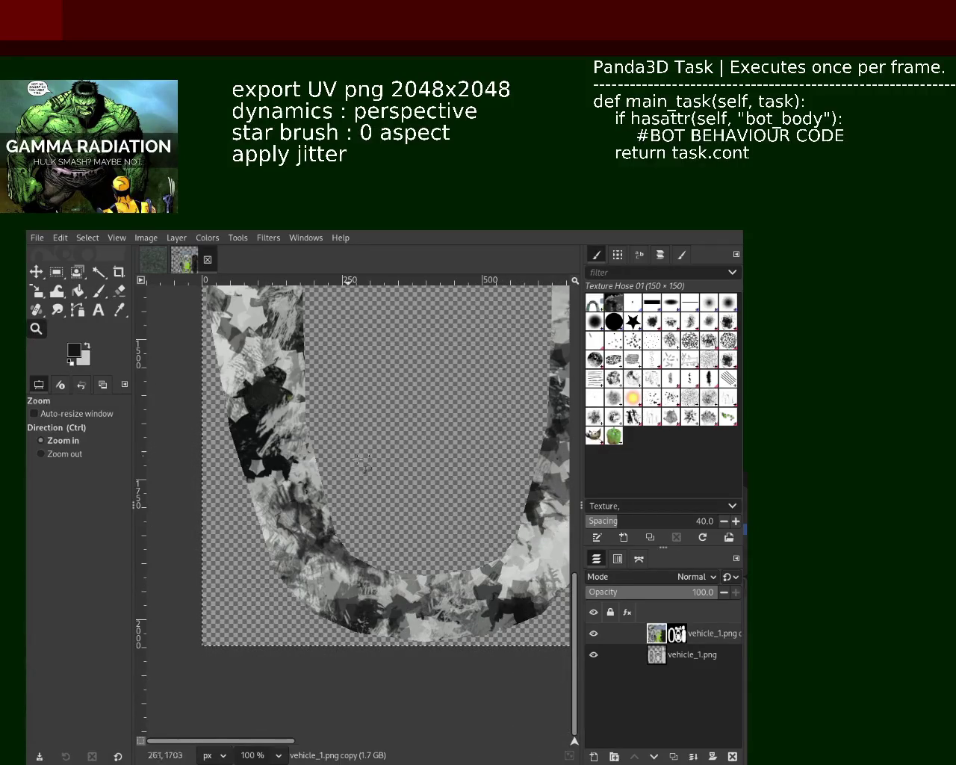
{"action": "left_click", "coordinate": [337, 487]}
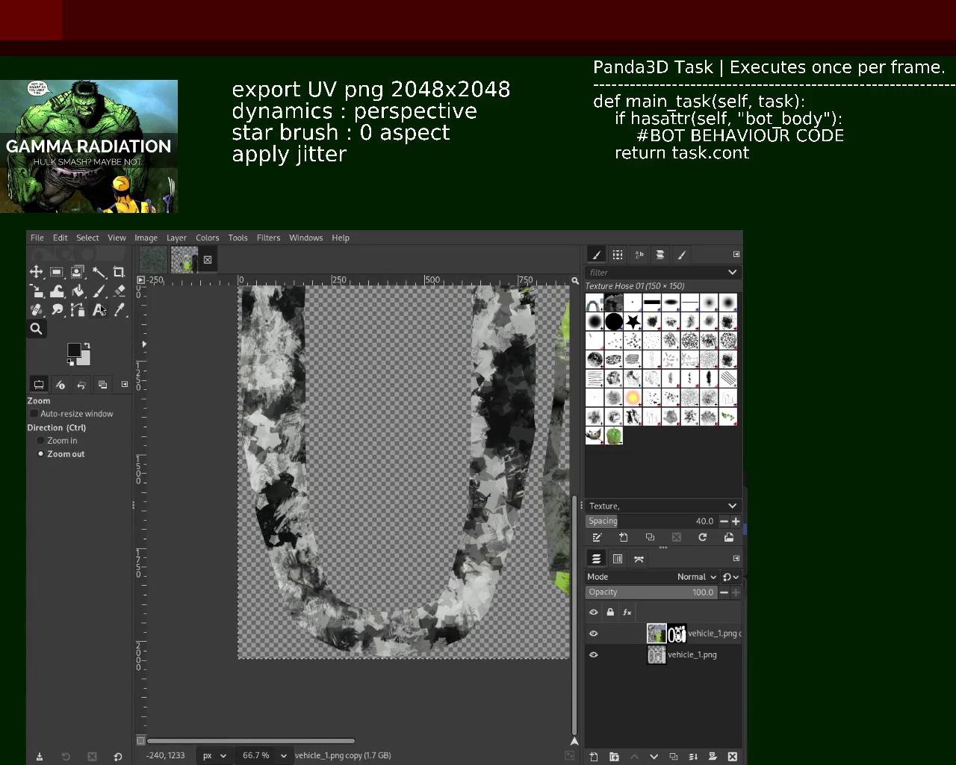
{"action": "left_click", "coordinate": [98, 290]}
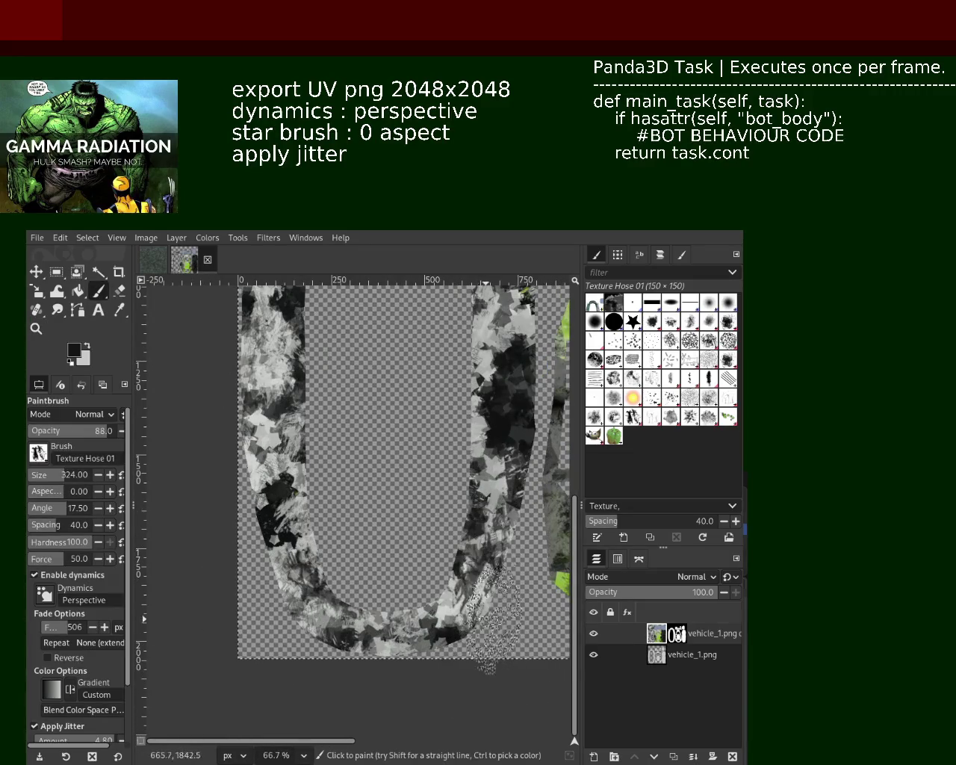
Texture the U's right band, add black texture to the upper left band, and lighten the right band
{"action": "mouse_move", "coordinate": [489, 597]}
{"action": "left_mouse_down"}
{"action": "mouse_move", "coordinate": [505, 319]}
{"action": "mouse_move", "coordinate": [482, 522]}
{"action": "mouse_move", "coordinate": [448, 597]}
{"action": "mouse_move", "coordinate": [456, 351]}
{"action": "mouse_move", "coordinate": [492, 328]}
{"action": "mouse_move", "coordinate": [492, 386]}
{"action": "left_mouse_up"}
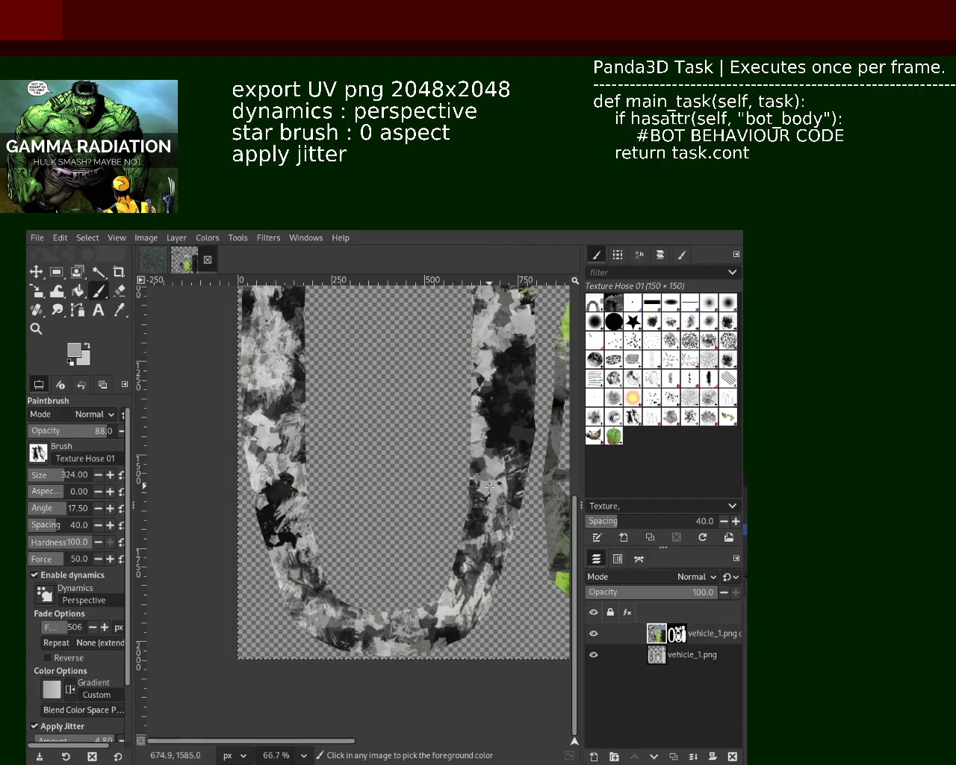
{"action": "left_click_drag", "start_coordinate": [497, 329], "coordinate": [493, 299]}
{"action": "left_click_drag", "start_coordinate": [325, 448], "coordinate": [310, 508]}
{"action": "key", "text": "ctrl+z"}
{"action": "key", "text": "d"}
{"action": "left_click_drag", "start_coordinate": [277, 321], "coordinate": [287, 403]}
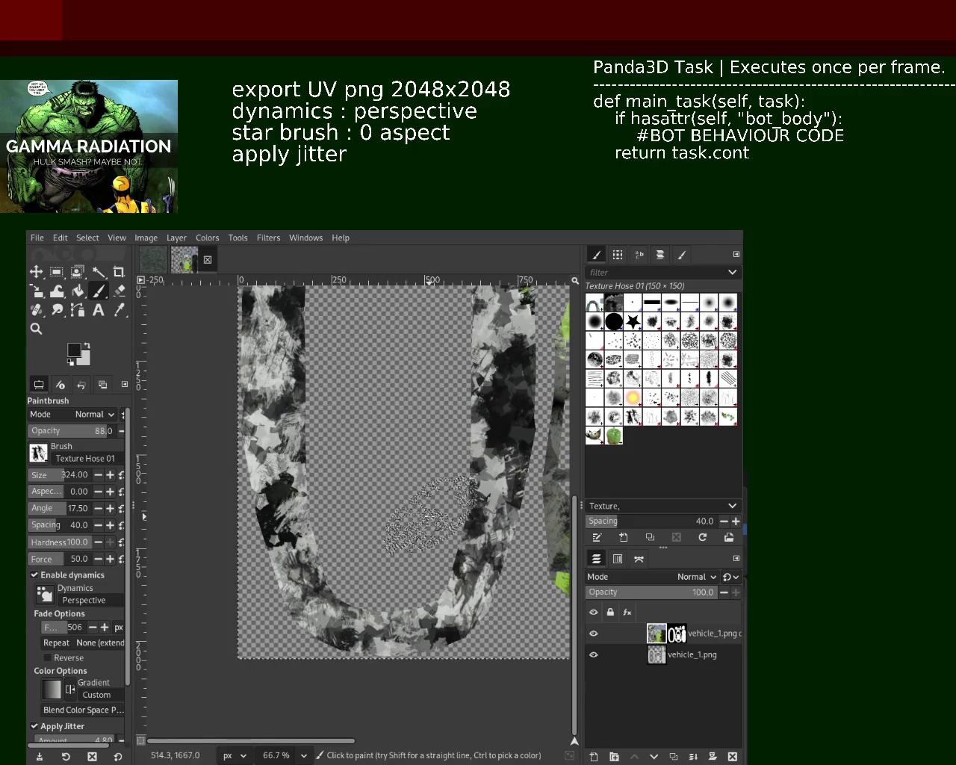
{"action": "left_click", "coordinate": [487, 447], "text": "ctrl"}
{"action": "left_click_drag", "start_coordinate": [493, 351], "coordinate": [489, 523]}
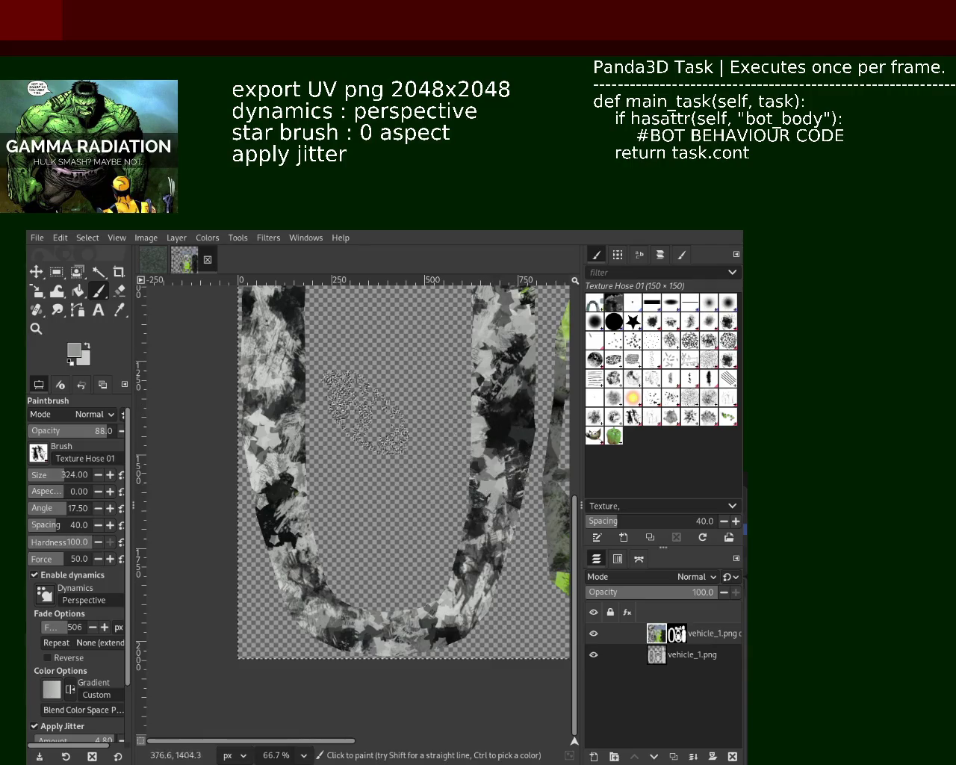
Stipple black dabs on the left band and paint lighter texture across its top and the right band
{"action": "left_click", "coordinate": [34, 328]}
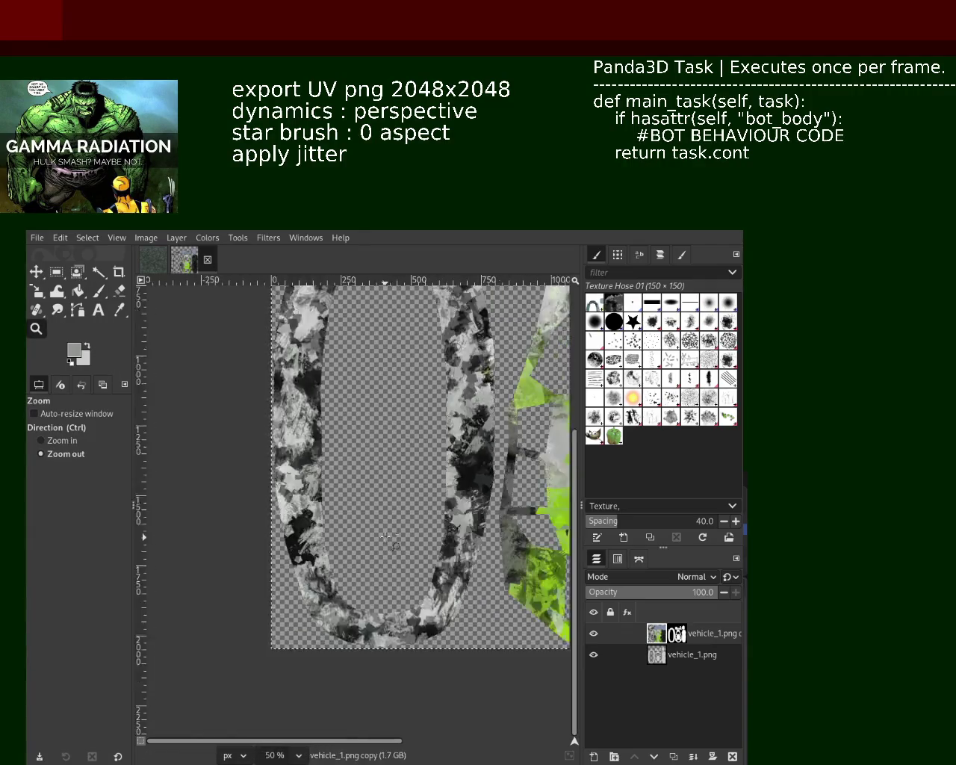
{"action": "left_click", "coordinate": [97, 291]}
{"action": "left_click", "coordinate": [273, 422], "text": "ctrl"}
{"action": "mouse_move", "coordinate": [254, 329]}
{"action": "left_mouse_down"}
{"action": "mouse_move", "coordinate": [291, 466]}
{"action": "mouse_move", "coordinate": [295, 635]}
{"action": "left_mouse_up"}
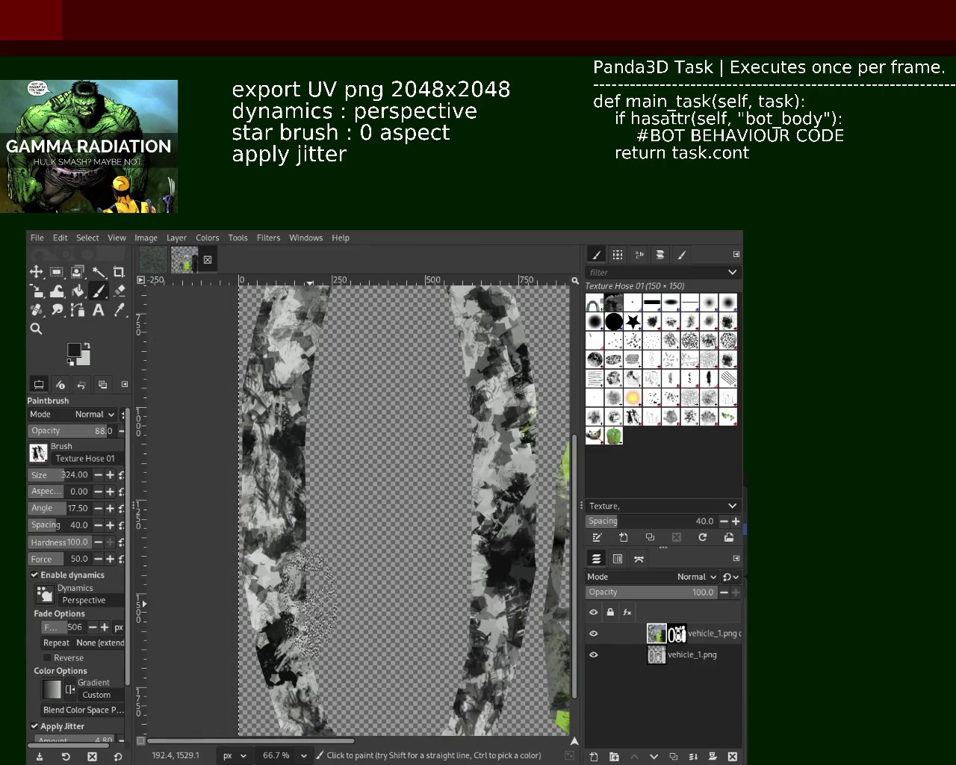
{"action": "left_click_drag", "start_coordinate": [354, 371], "coordinate": [281, 317]}
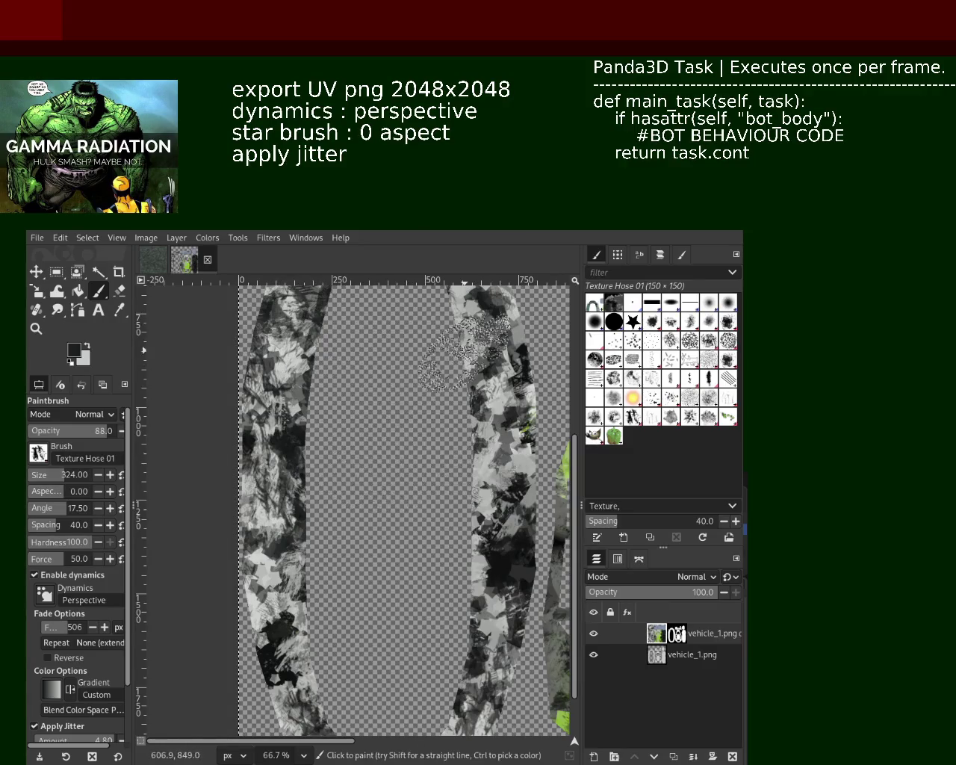
{"action": "mouse_move", "coordinate": [282, 318]}
{"action": "left_mouse_down"}
{"action": "mouse_move", "coordinate": [456, 594]}
{"action": "mouse_move", "coordinate": [456, 451]}
{"action": "mouse_move", "coordinate": [419, 747]}
{"action": "left_mouse_up"}
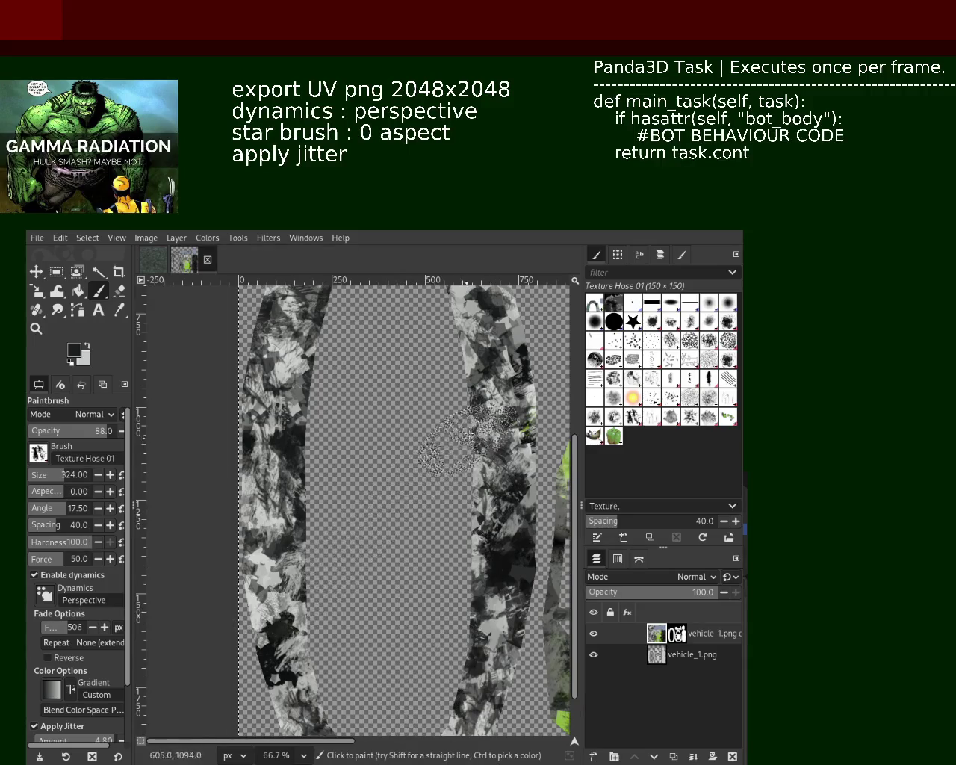
Zoom in on the arch and cover its upper curve with light-grey texture dabs
{"action": "left_click", "coordinate": [36, 329]}
{"action": "left_click", "coordinate": [343, 413], "text": "ctrl"}
{"action": "left_click", "coordinate": [344, 413], "text": "ctrl"}
{"action": "left_click", "coordinate": [343, 413]}
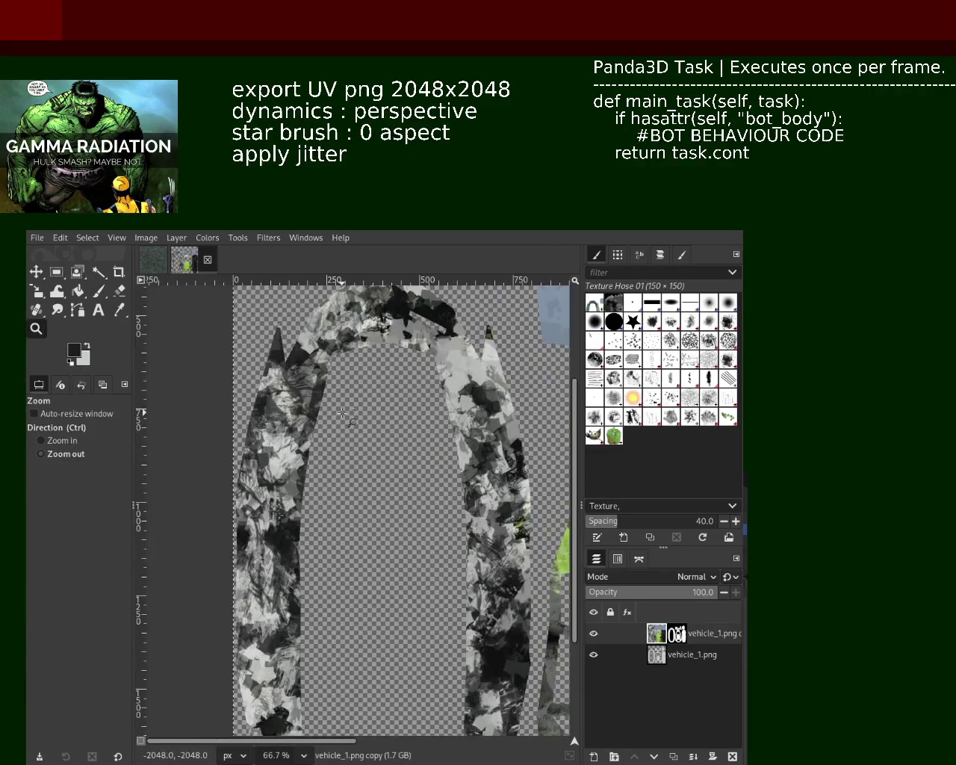
{"action": "left_click", "coordinate": [97, 290]}
{"action": "left_click_drag", "start_coordinate": [448, 373], "coordinate": [397, 469]}
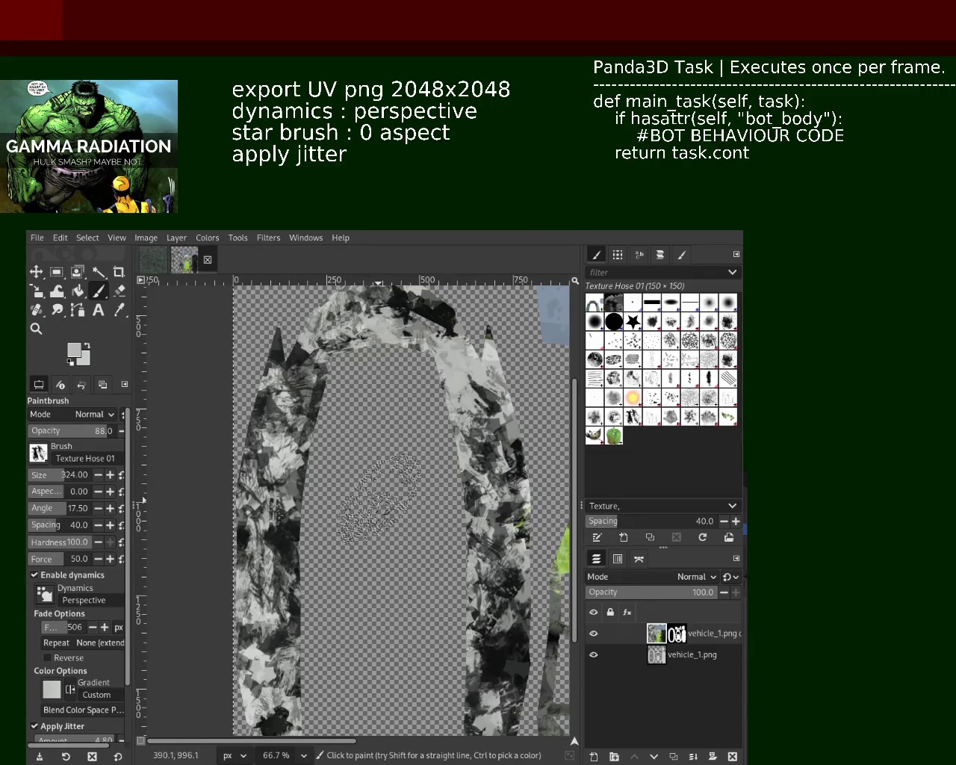
{"action": "mouse_move", "coordinate": [362, 338]}
{"action": "left_mouse_down"}
{"action": "mouse_move", "coordinate": [390, 381]}
{"action": "mouse_move", "coordinate": [395, 533]}
{"action": "left_mouse_up"}
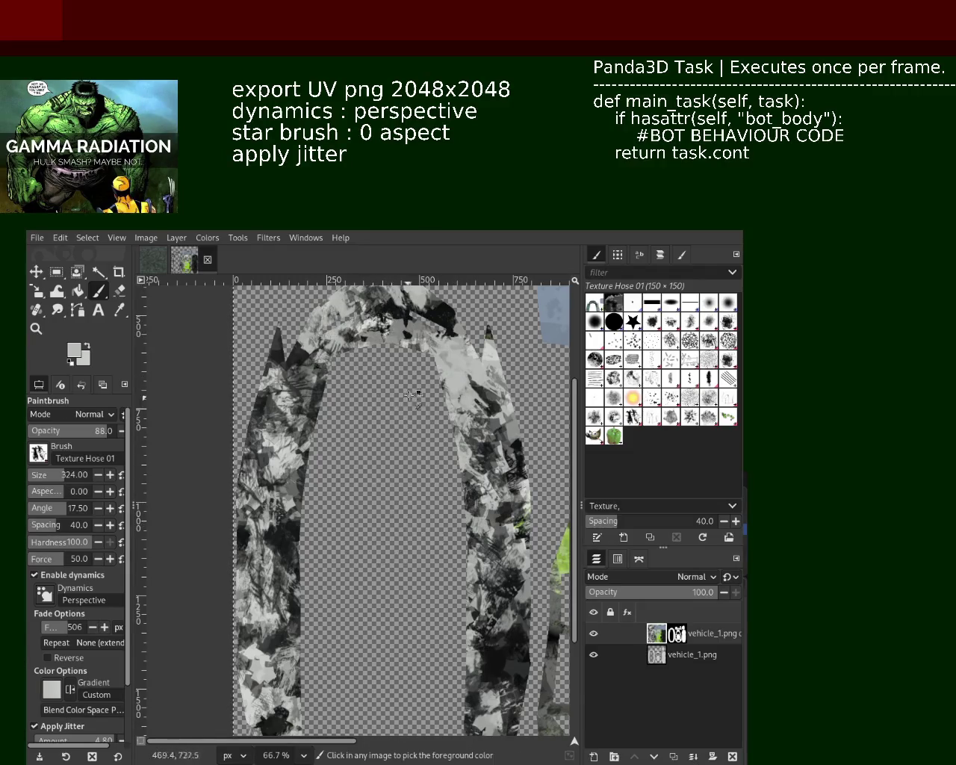
{"action": "mouse_move", "coordinate": [391, 523]}
{"action": "left_mouse_down"}
{"action": "mouse_move", "coordinate": [338, 387]}
{"action": "mouse_move", "coordinate": [344, 397]}
{"action": "mouse_move", "coordinate": [429, 334]}
{"action": "mouse_move", "coordinate": [477, 419]}
{"action": "left_mouse_up"}
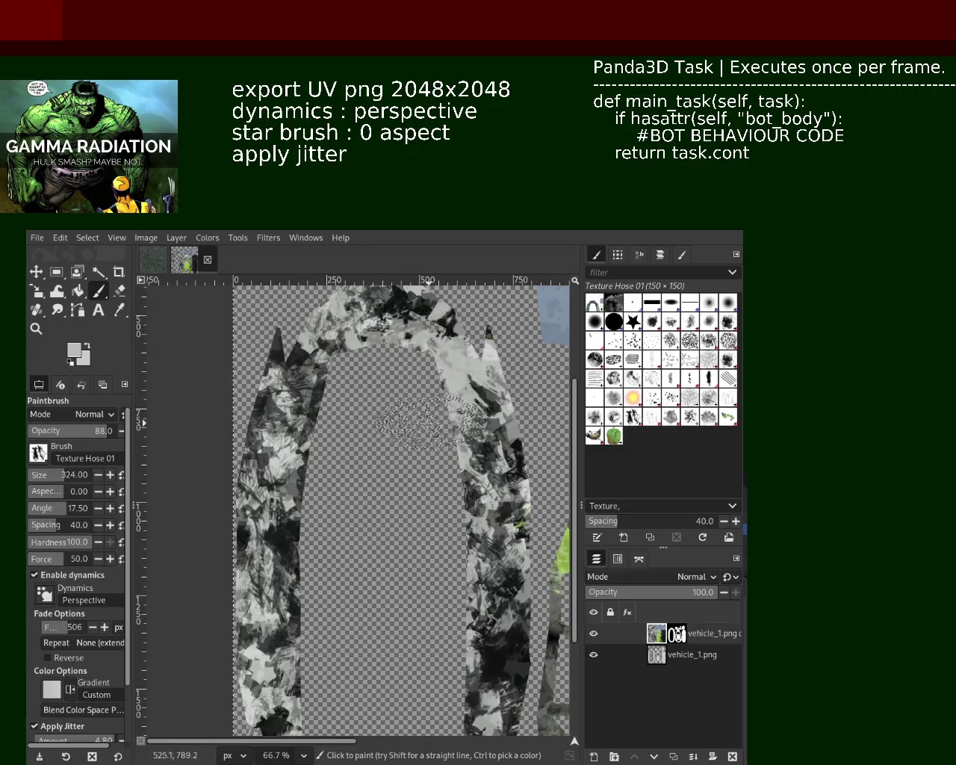
{"action": "key", "text": "z"}
{"action": "scroll", "coordinate": [376, 427], "scroll_direction": "up", "scroll_amount": 5}
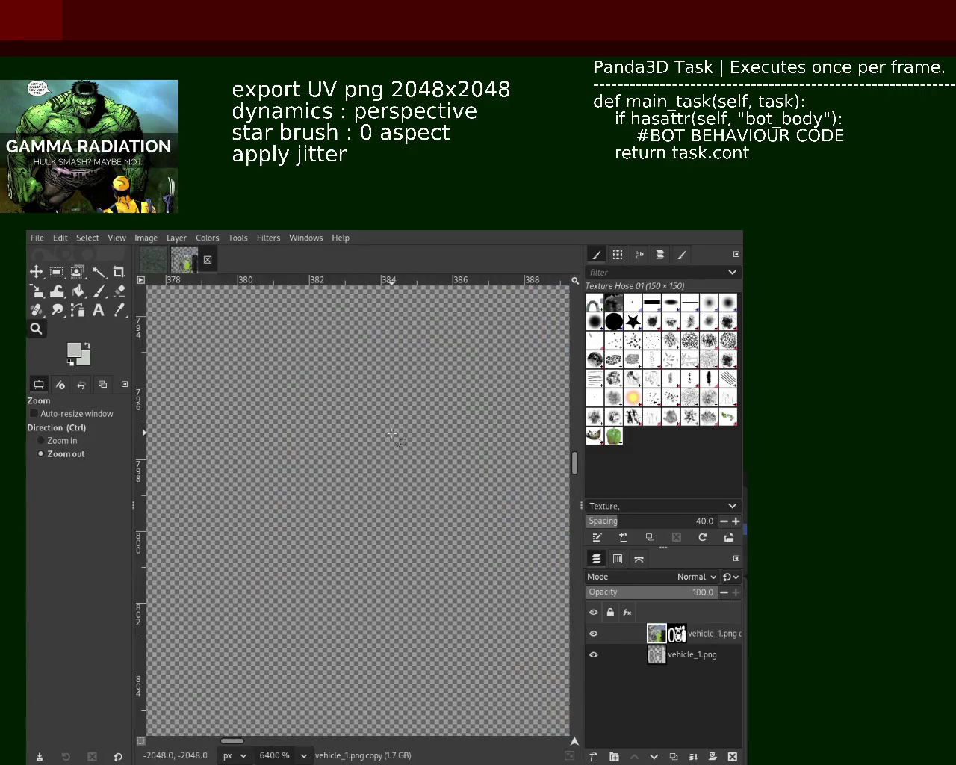
Inspect the camouflaged U island up close, then save the texture with Ctrl+S
{"action": "scroll", "coordinate": [392, 433], "scroll_direction": "down", "scroll_amount": 3}
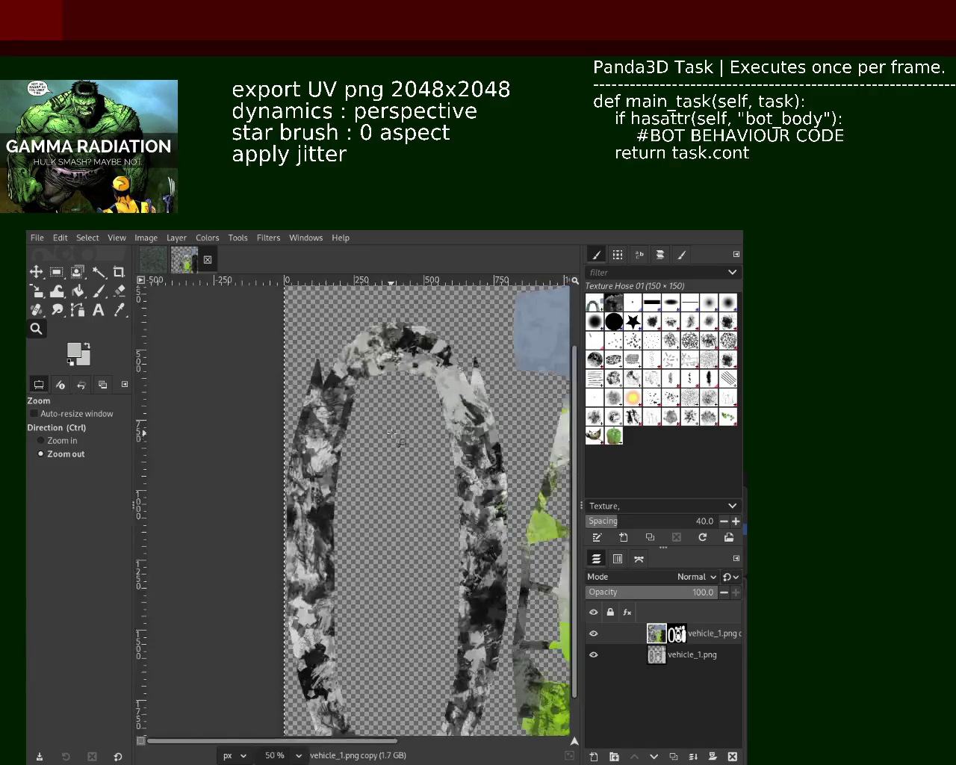
{"action": "scroll", "coordinate": [392, 433], "scroll_direction": "down", "scroll_amount": 2}
{"action": "scroll", "coordinate": [368, 557], "scroll_direction": "up", "scroll_amount": 9}
{"action": "scroll", "coordinate": [369, 556], "scroll_direction": "up", "scroll_amount": 2}
{"action": "scroll", "coordinate": [369, 556], "scroll_direction": "down", "scroll_amount": 4}
{"action": "scroll", "coordinate": [369, 558], "scroll_direction": "down", "scroll_amount": 4}
{"action": "scroll", "coordinate": [358, 568], "scroll_direction": "down", "scroll_amount": 2}
{"action": "scroll", "coordinate": [352, 575], "scroll_direction": "down", "scroll_amount": 2}
{"action": "scroll", "coordinate": [350, 549], "scroll_direction": "up", "scroll_amount": 1}
{"action": "scroll", "coordinate": [347, 522], "scroll_direction": "up", "scroll_amount": 1}
{"action": "scroll", "coordinate": [314, 539], "scroll_direction": "down", "scroll_amount": 1}
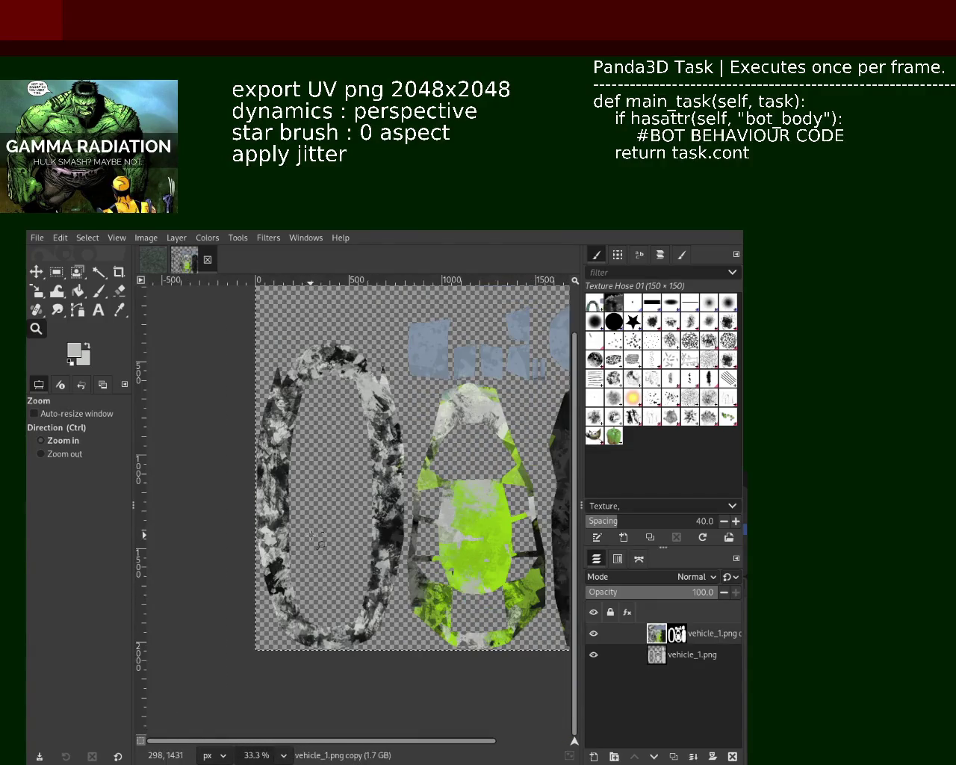
{"action": "scroll", "coordinate": [316, 539], "scroll_direction": "up", "scroll_amount": 2}
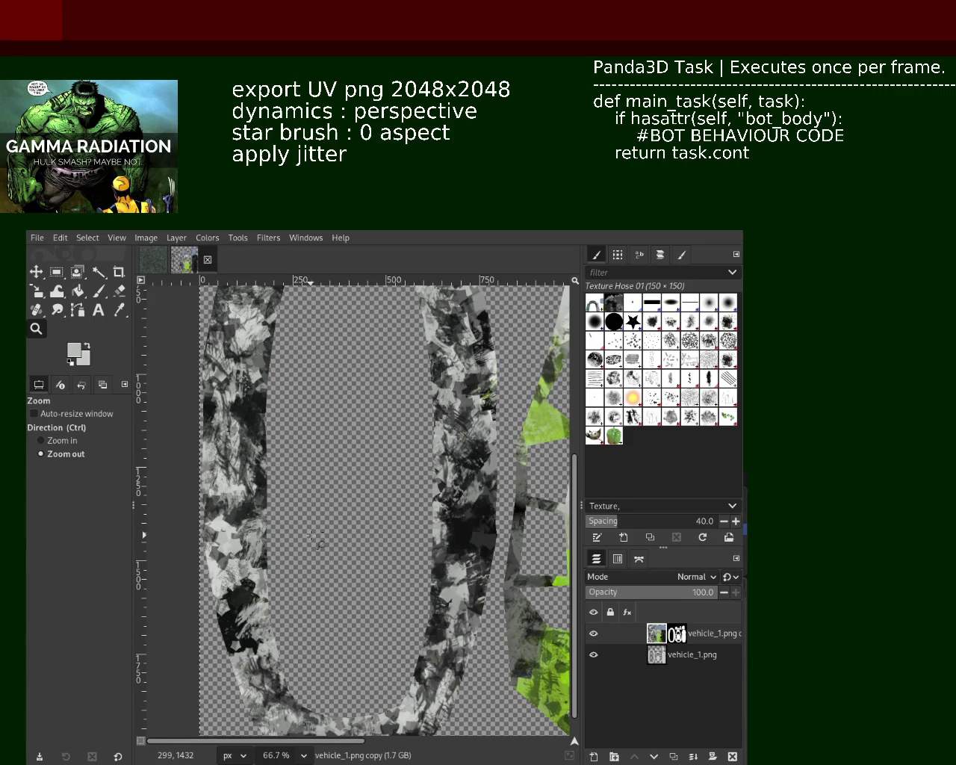
{"action": "key", "text": "ctrl+s"}
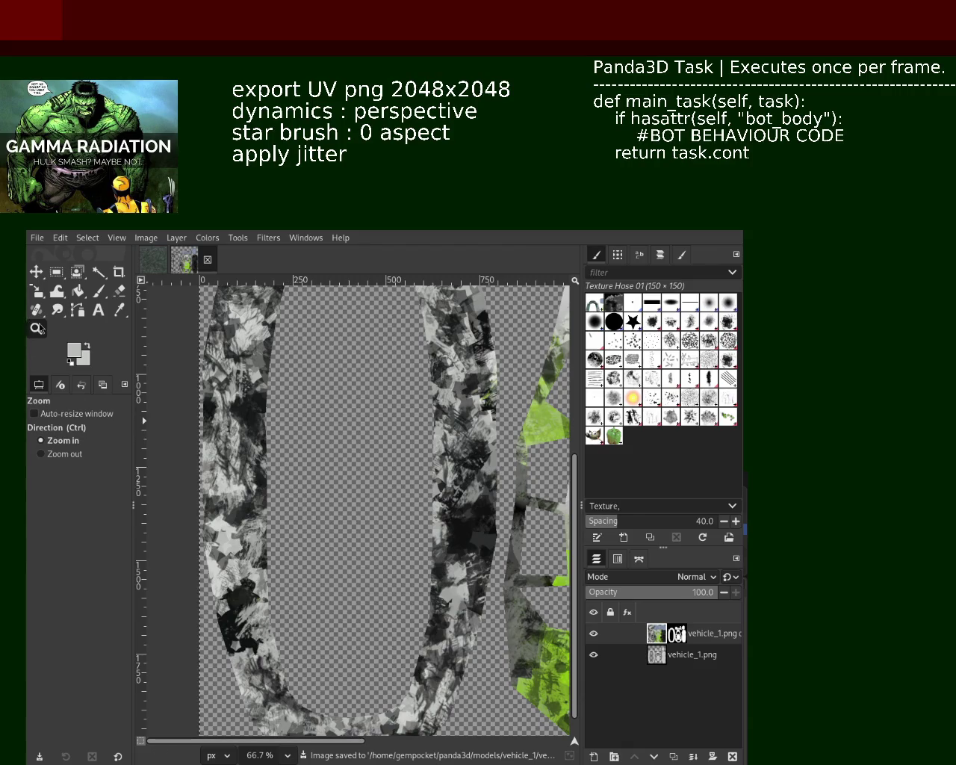
Zoom in and out across the saved texture to review the grey-and-black camouflage
{"action": "scroll", "coordinate": [407, 432], "scroll_direction": "down", "scroll_amount": 1}
{"action": "scroll", "coordinate": [407, 432], "scroll_direction": "down", "scroll_amount": 1}
{"action": "scroll", "coordinate": [407, 431], "scroll_direction": "down", "scroll_amount": 1}
{"action": "scroll", "coordinate": [407, 431], "scroll_direction": "up", "scroll_amount": 1}
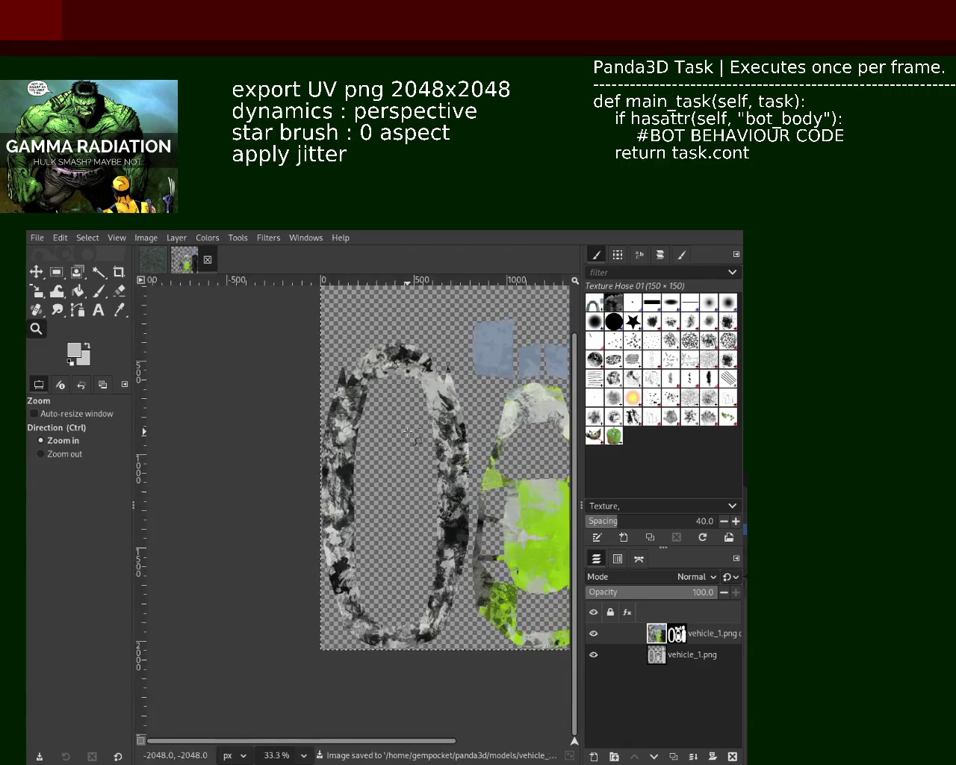
{"action": "scroll", "coordinate": [407, 432], "scroll_direction": "up", "scroll_amount": 2}
{"action": "scroll", "coordinate": [407, 432], "scroll_direction": "down", "scroll_amount": 2}
{"action": "scroll", "coordinate": [407, 432], "scroll_direction": "down", "scroll_amount": 2}
{"action": "scroll", "coordinate": [407, 431], "scroll_direction": "up", "scroll_amount": 1}
{"action": "scroll", "coordinate": [406, 432], "scroll_direction": "down", "scroll_amount": 1}
{"action": "scroll", "coordinate": [456, 444], "scroll_direction": "down", "scroll_amount": 2}
{"action": "scroll", "coordinate": [503, 456], "scroll_direction": "up", "scroll_amount": 3}
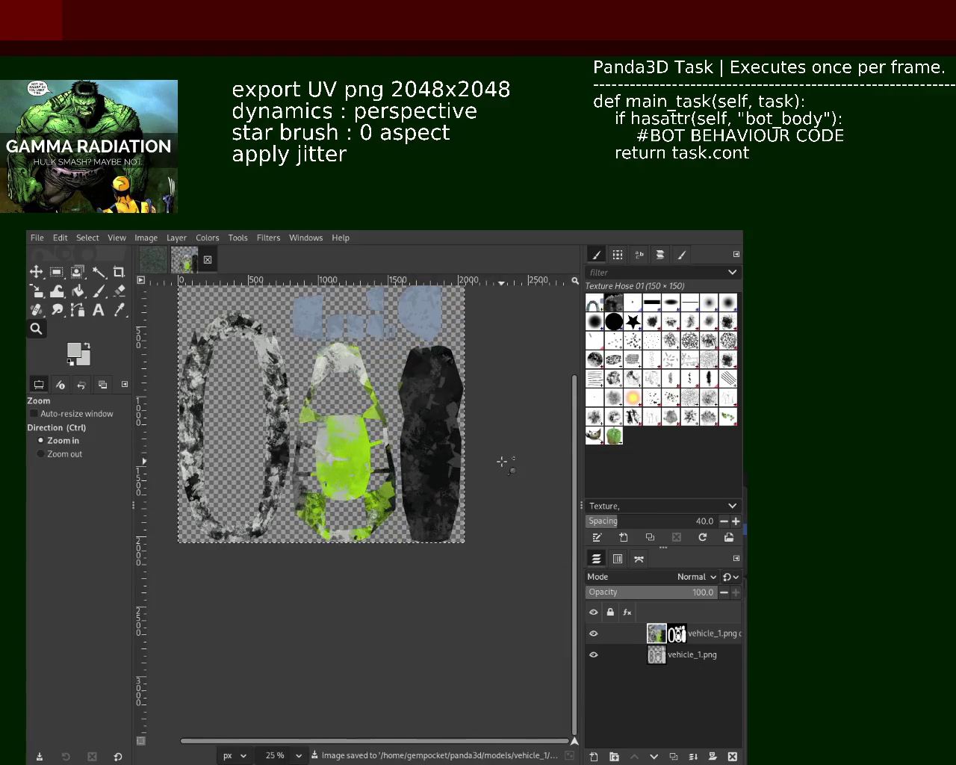
{"action": "scroll", "coordinate": [444, 441], "scroll_direction": "up", "scroll_amount": 2}
{"action": "scroll", "coordinate": [478, 460], "scroll_direction": "up", "scroll_amount": 1}
{"action": "scroll", "coordinate": [471, 448], "scroll_direction": "down", "scroll_amount": 1}
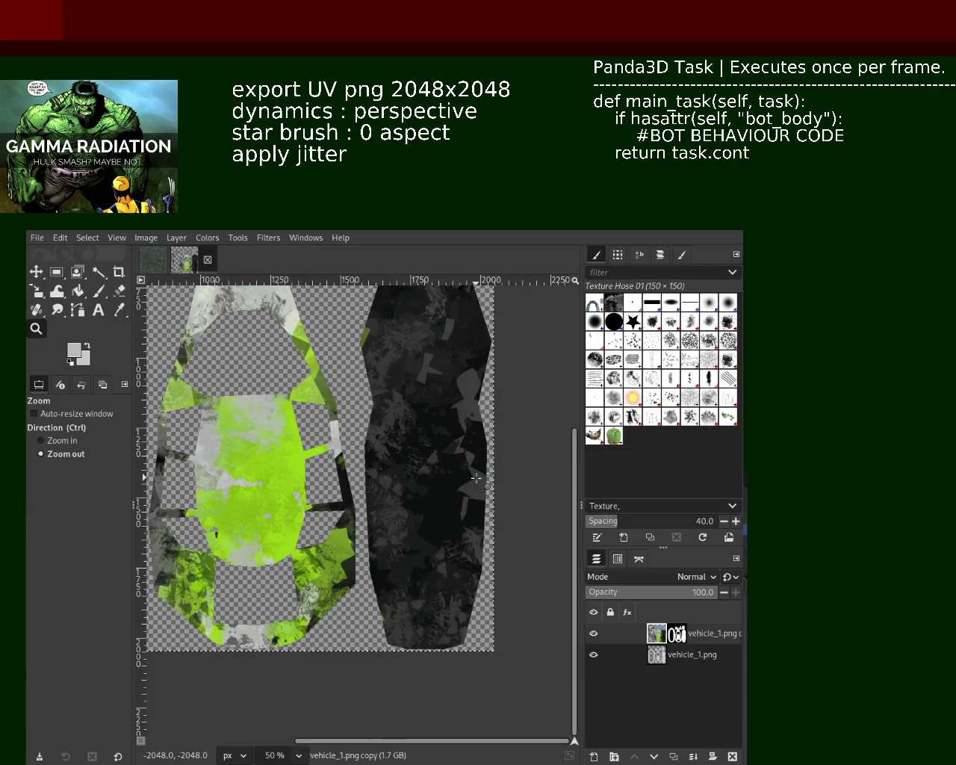
{"action": "scroll", "coordinate": [490, 478], "scroll_direction": "down", "scroll_amount": 1}
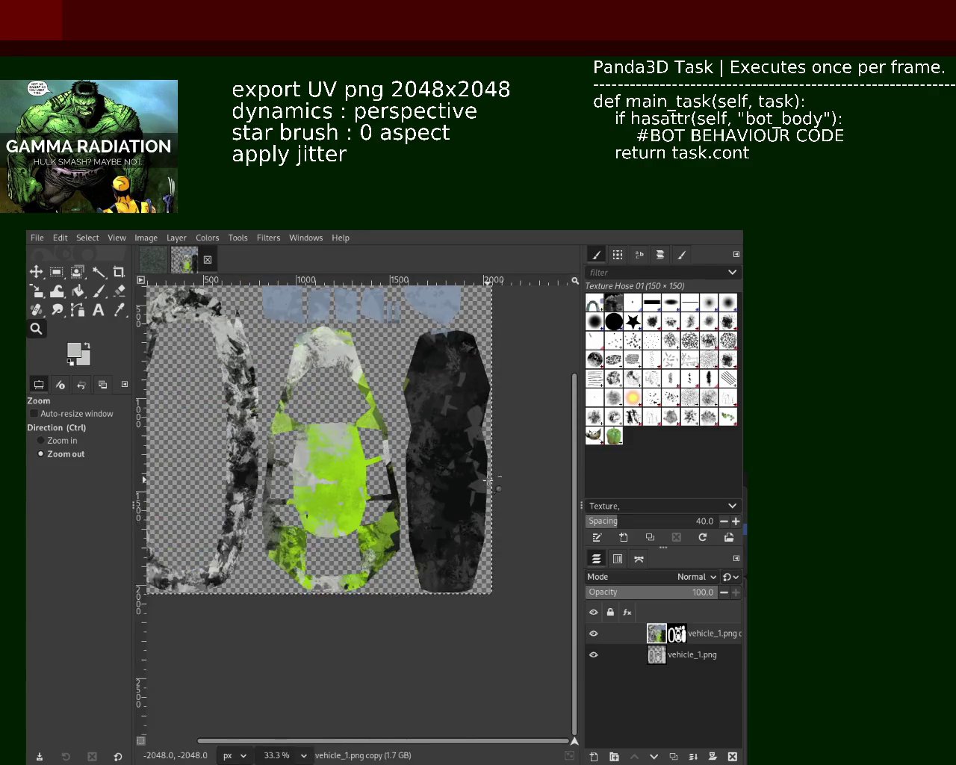
{"action": "scroll", "coordinate": [493, 478], "scroll_direction": "up", "scroll_amount": 1}
{"action": "scroll", "coordinate": [470, 478], "scroll_direction": "up", "scroll_amount": 1}
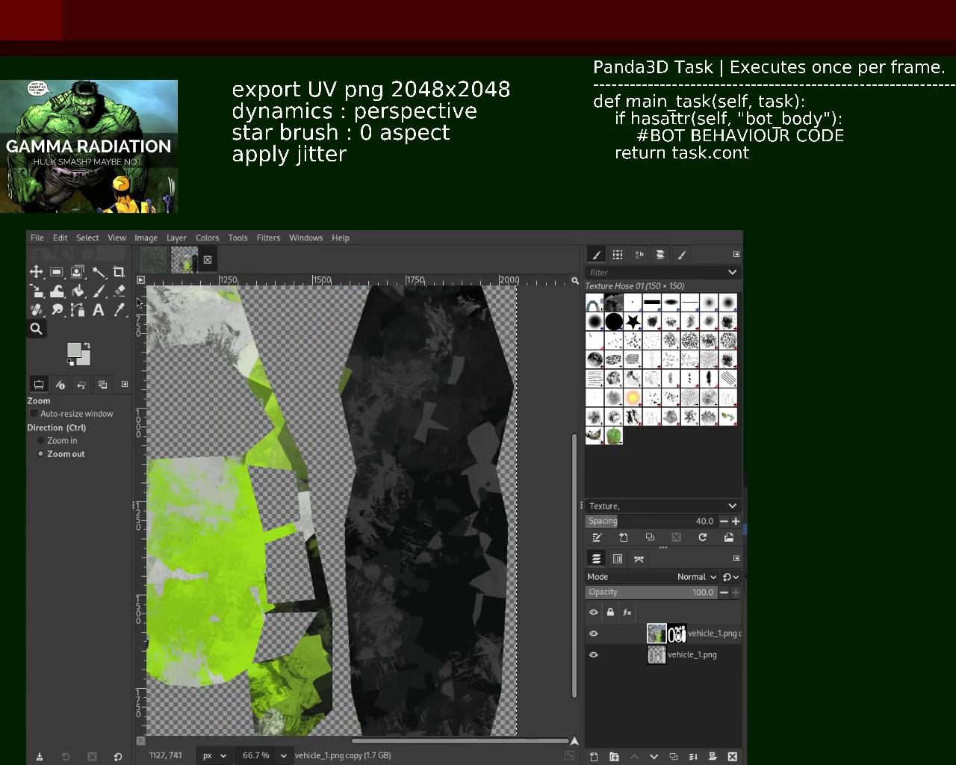
Switch to the star brush with dynamics turned off and spacing set to 1
{"action": "left_click", "coordinate": [98, 292]}
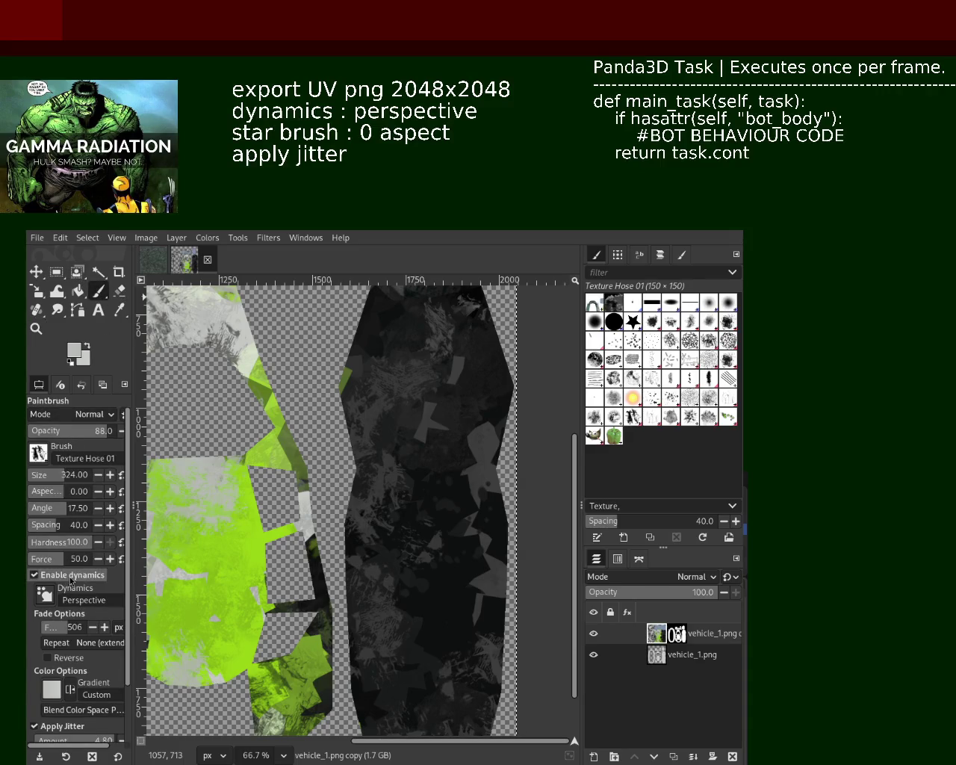
{"action": "left_click", "coordinate": [66, 575]}
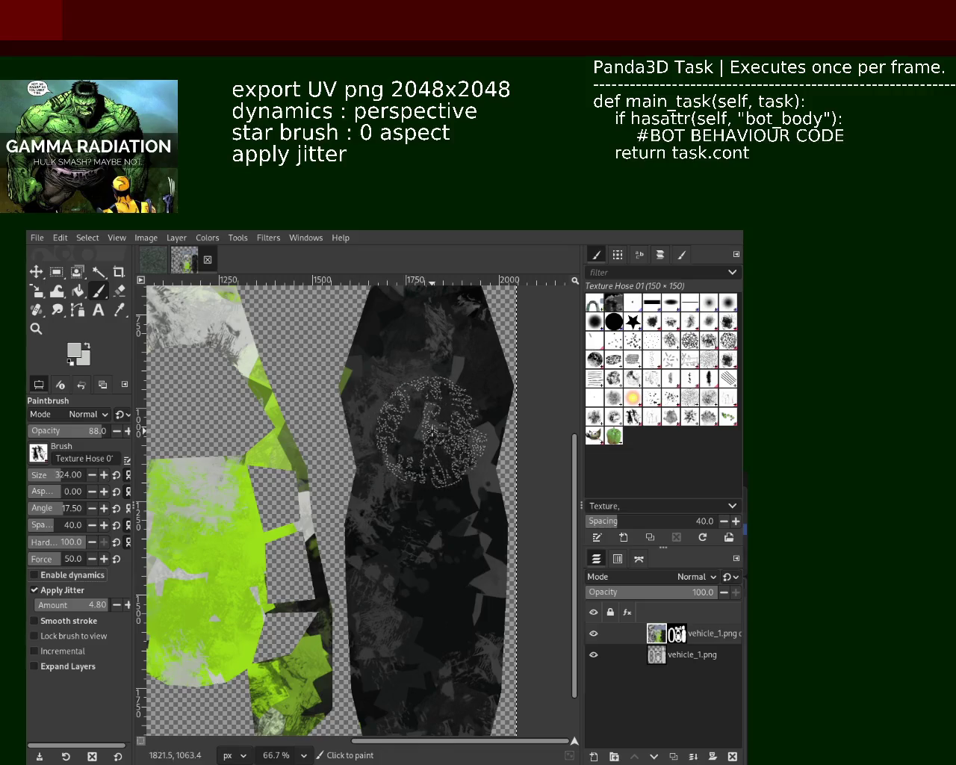
{"action": "left_click", "coordinate": [632, 321]}
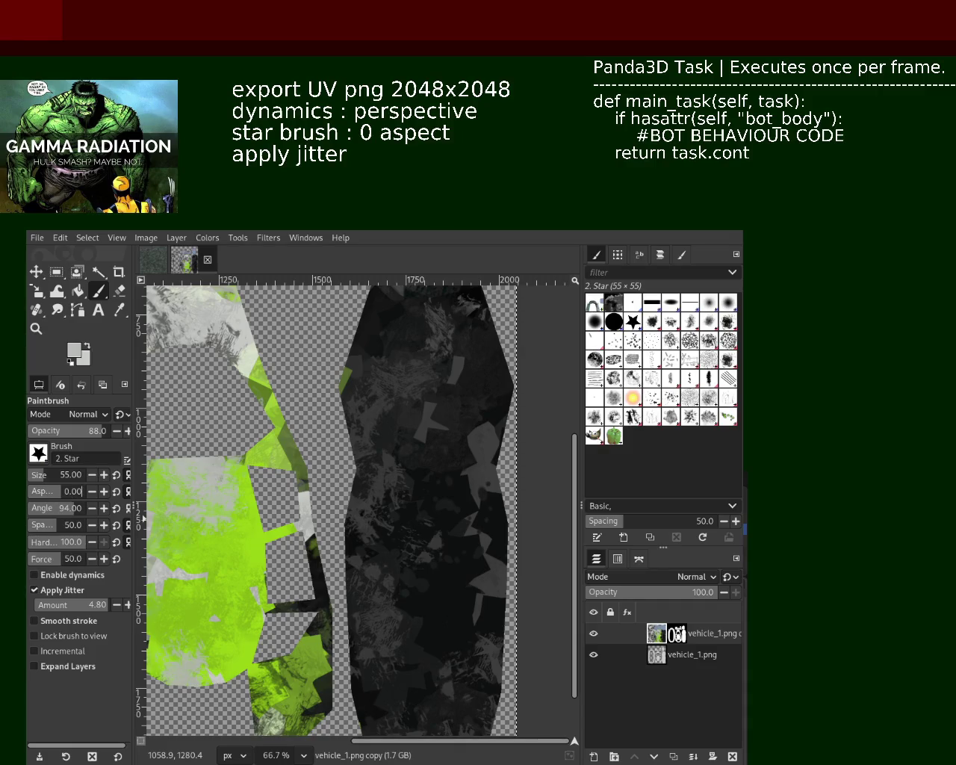
{"action": "left_click", "coordinate": [40, 526]}
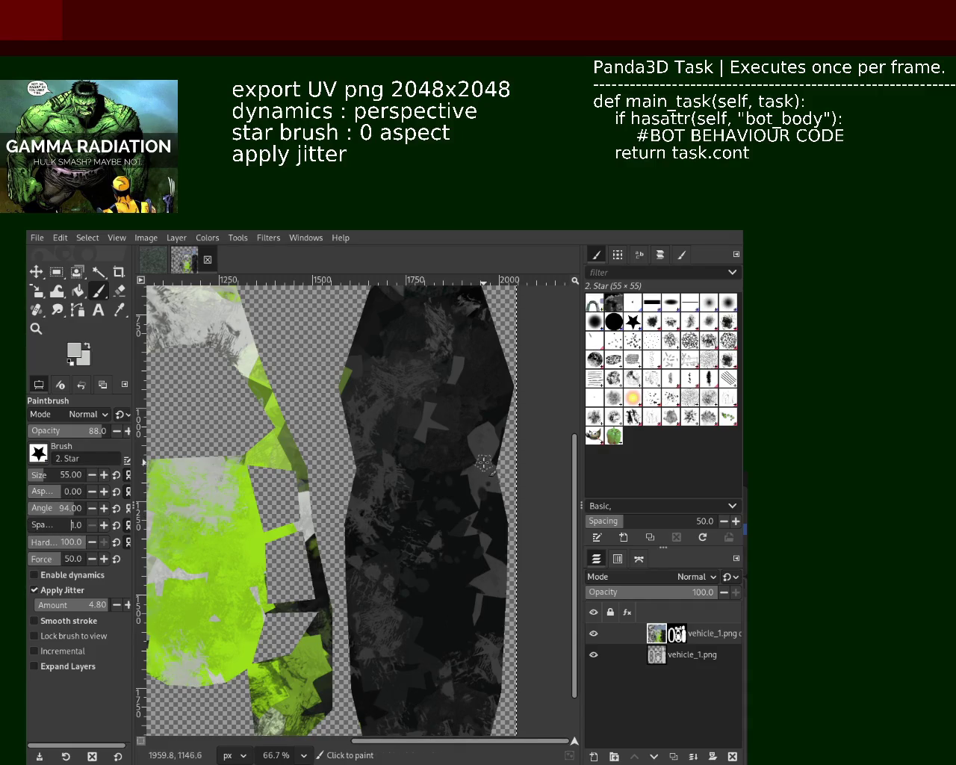
Stamp light-grey and dark-grey star patches onto the dark UV shell
{"action": "left_click", "coordinate": [438, 419]}
{"action": "left_click", "coordinate": [438, 420]}
{"action": "left_click", "coordinate": [433, 429]}
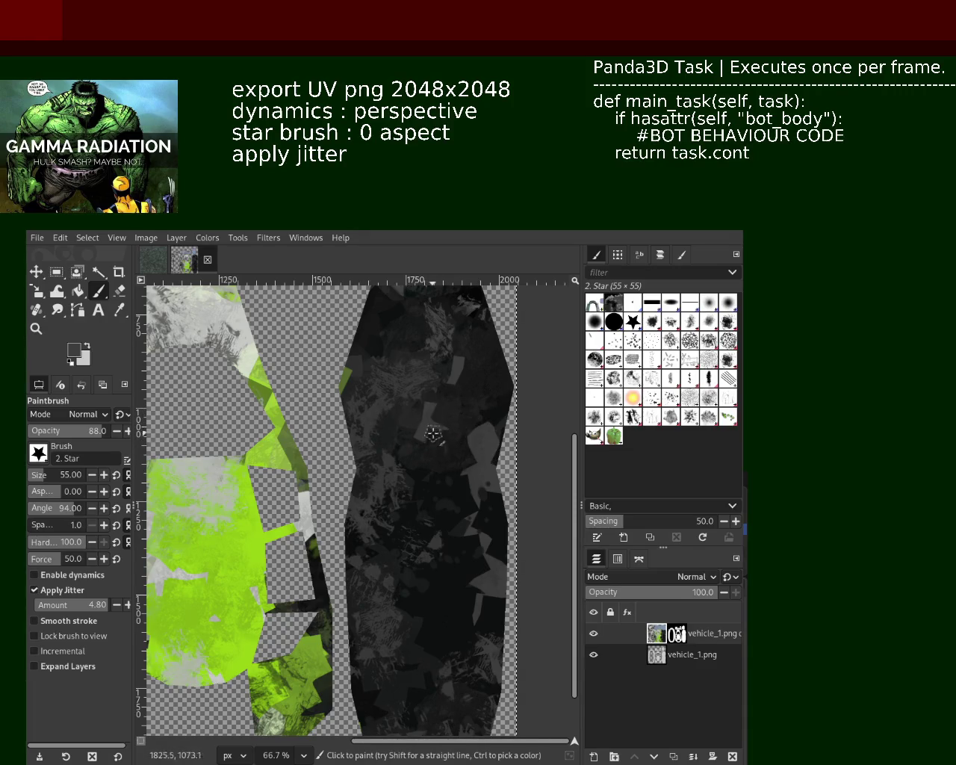
{"action": "left_click", "coordinate": [433, 433]}
{"action": "left_click", "coordinate": [438, 433]}
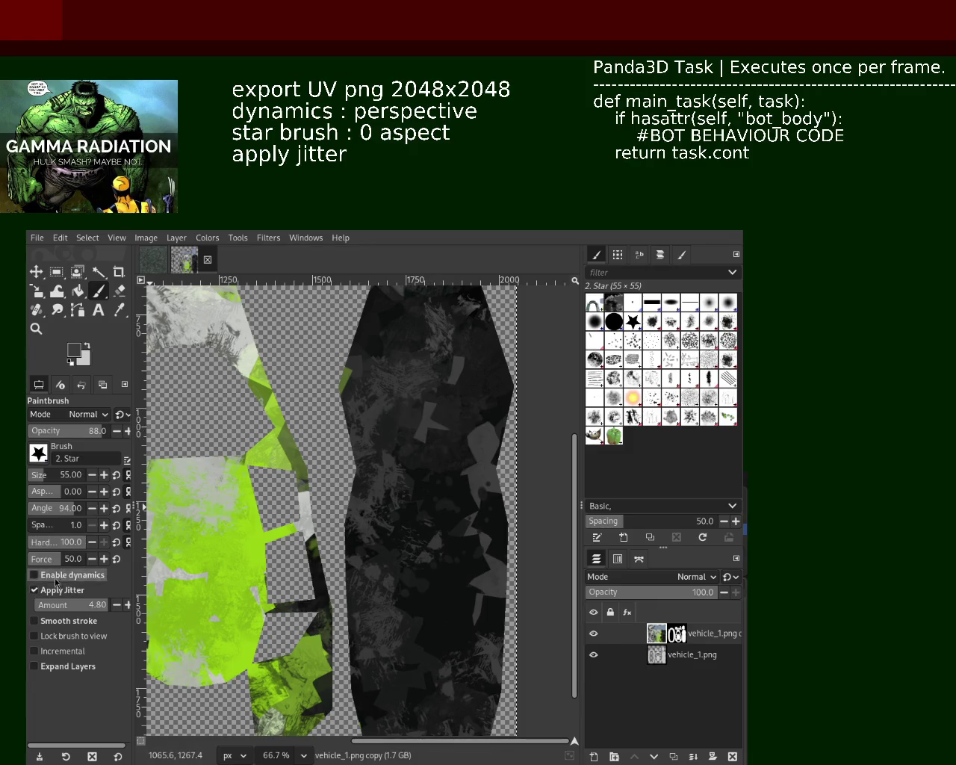
Turn off jitter, darken the patch's lower part, and sample near-black and dark-grey colours
{"action": "left_click", "coordinate": [55, 589]}
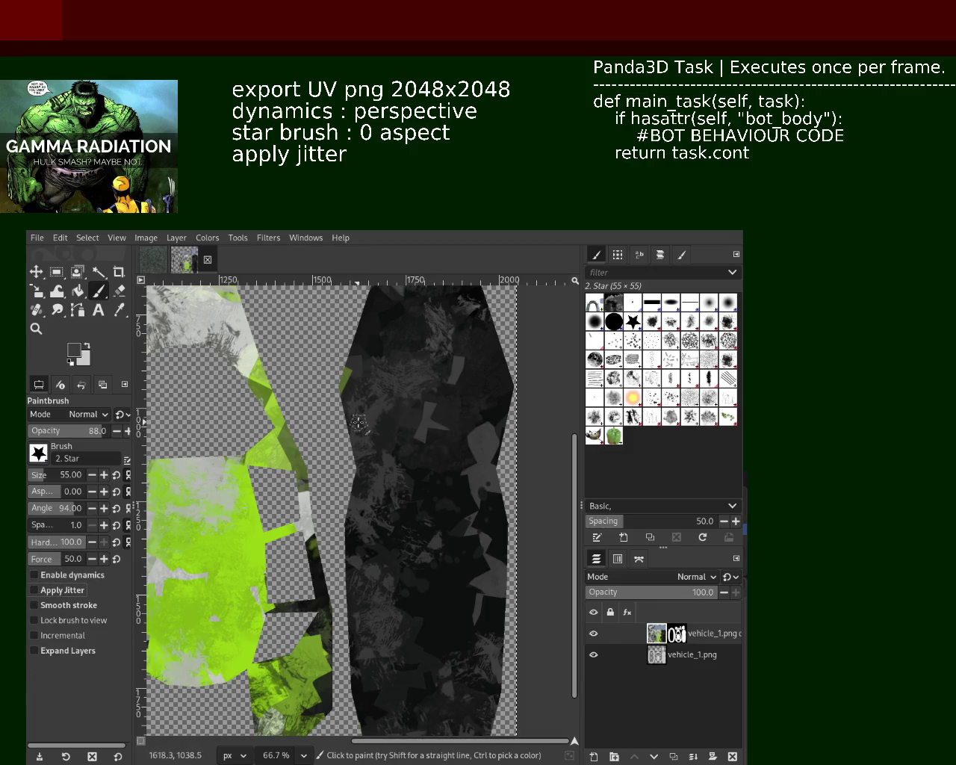
{"action": "left_click", "coordinate": [425, 455]}
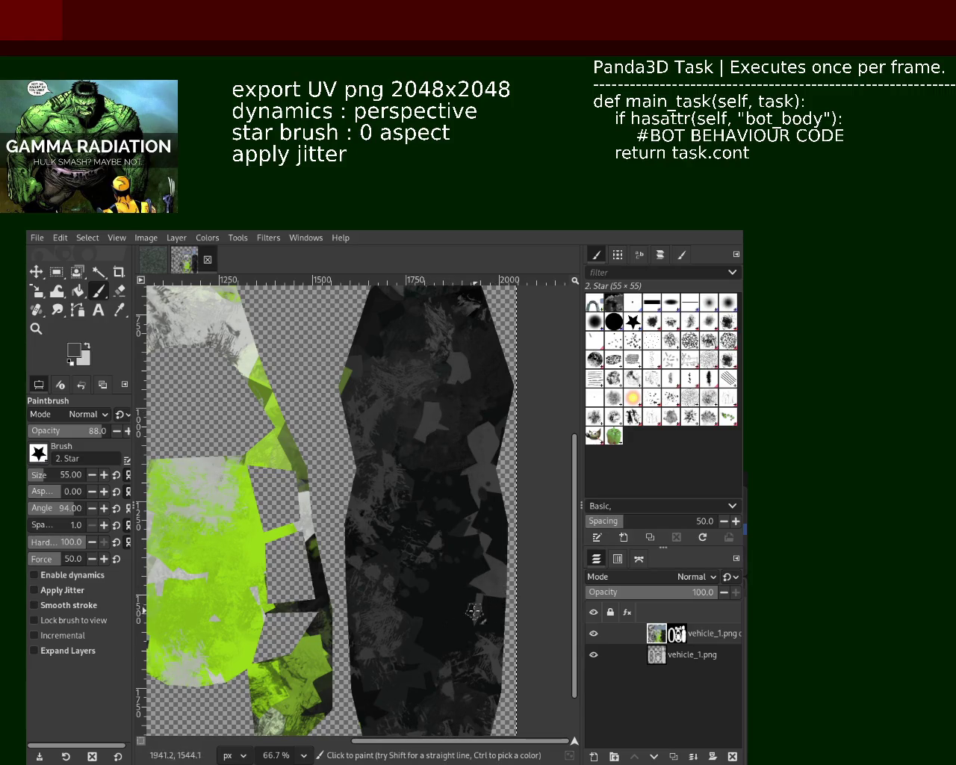
{"action": "left_click", "coordinate": [458, 409], "text": "ctrl"}
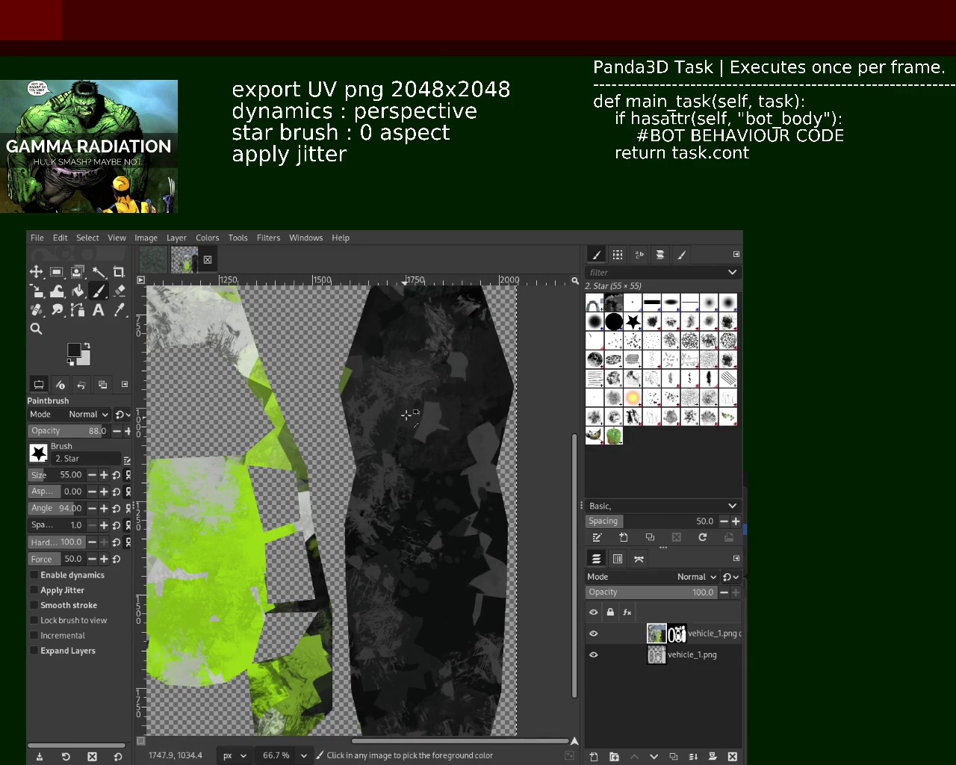
{"action": "left_click", "coordinate": [491, 560], "text": "ctrl"}
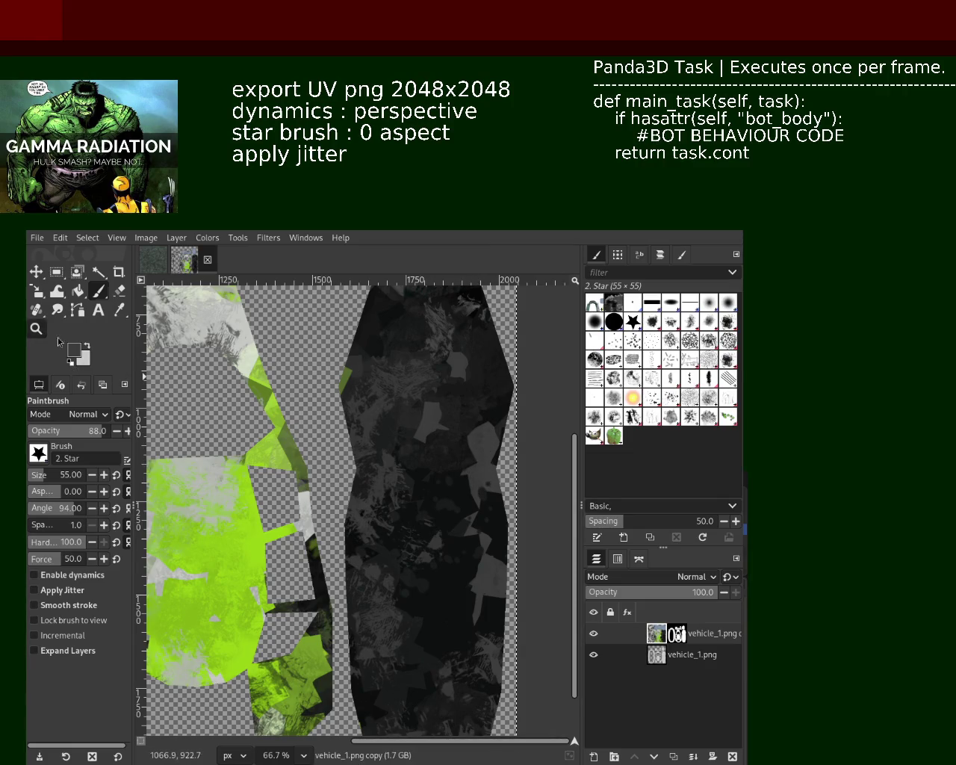
Zoom in and out around the UV shells, then save the texture
{"action": "key", "text": "z"}
{"action": "left_click", "coordinate": [437, 486], "text": "ctrl"}
{"action": "left_click", "coordinate": [437, 486], "text": "ctrl"}
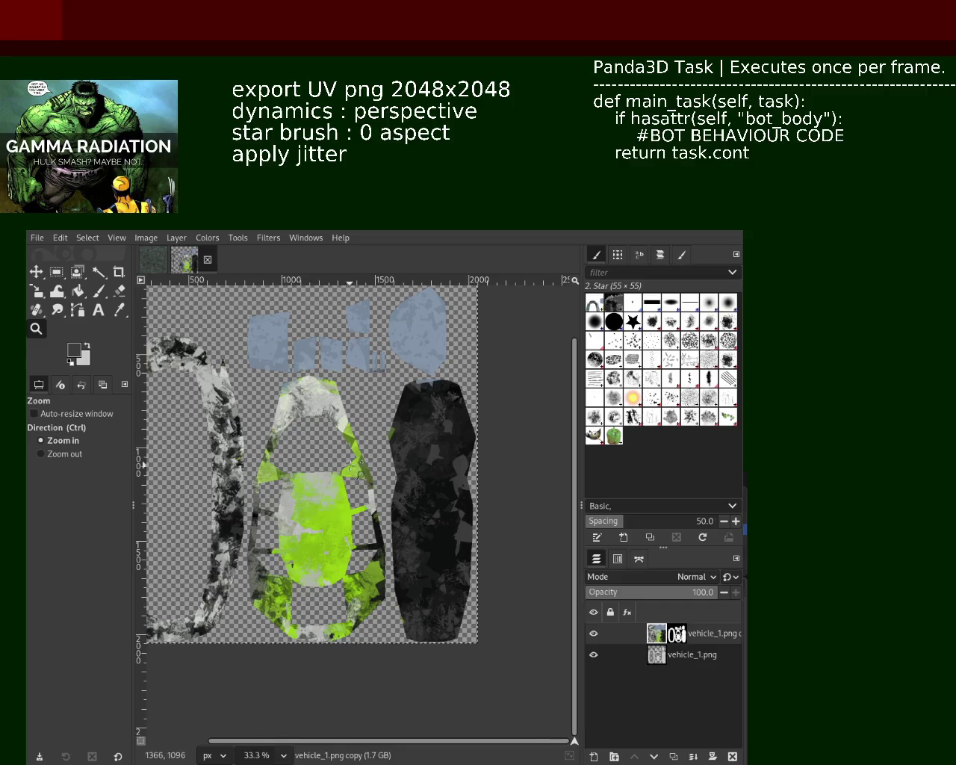
{"action": "left_click", "coordinate": [351, 467]}
{"action": "left_click", "coordinate": [447, 426]}
{"action": "left_click", "coordinate": [401, 387], "text": "ctrl"}
{"action": "left_click", "coordinate": [402, 387], "text": "ctrl"}
{"action": "key", "text": "ctrl+s"}
Zoom out to 25% to frame the whole UV sheet, then approach the left arch island
{"action": "left_click", "coordinate": [418, 389]}
{"action": "left_click", "coordinate": [418, 388], "text": "ctrl"}
{"action": "left_click", "coordinate": [418, 388], "text": "ctrl"}
{"action": "left_click", "coordinate": [419, 388], "text": "ctrl"}
{"action": "left_click", "coordinate": [418, 388], "text": "ctrl"}
{"action": "left_click", "coordinate": [419, 390]}
{"action": "left_click", "coordinate": [418, 390], "text": "ctrl"}
{"action": "left_click", "coordinate": [418, 392], "text": "ctrl"}
{"action": "left_click", "coordinate": [415, 397]}
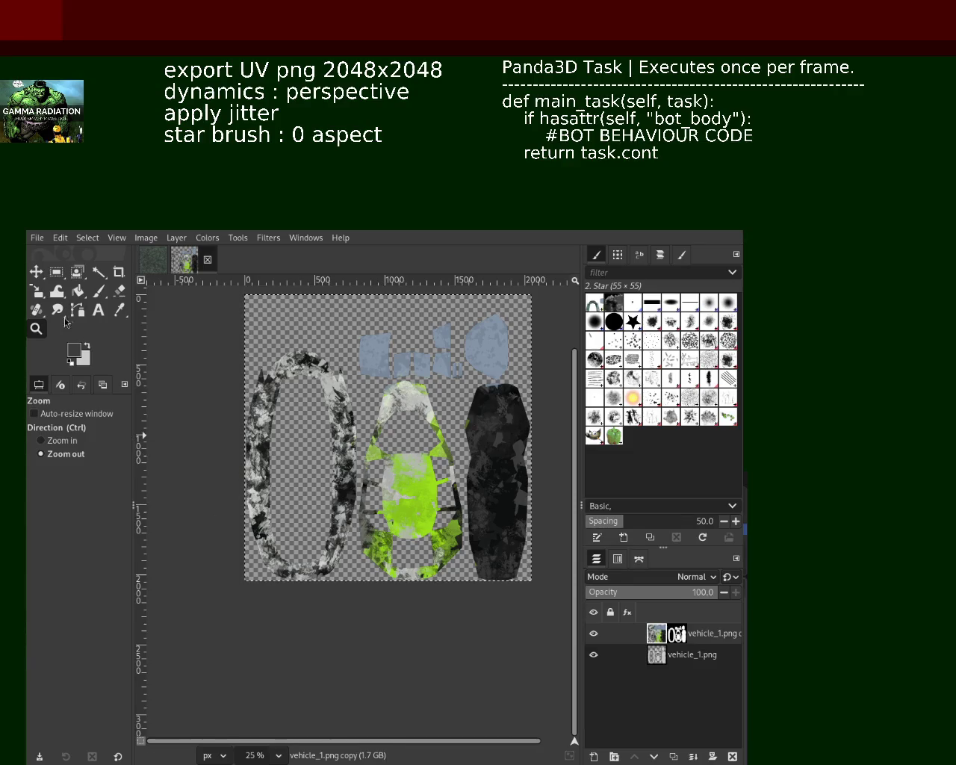
{"action": "left_click", "coordinate": [291, 448]}
Zoom in on the grey arch island and paint a few Bristles 02 marks
{"action": "left_click", "coordinate": [291, 448], "text": "ctrl"}
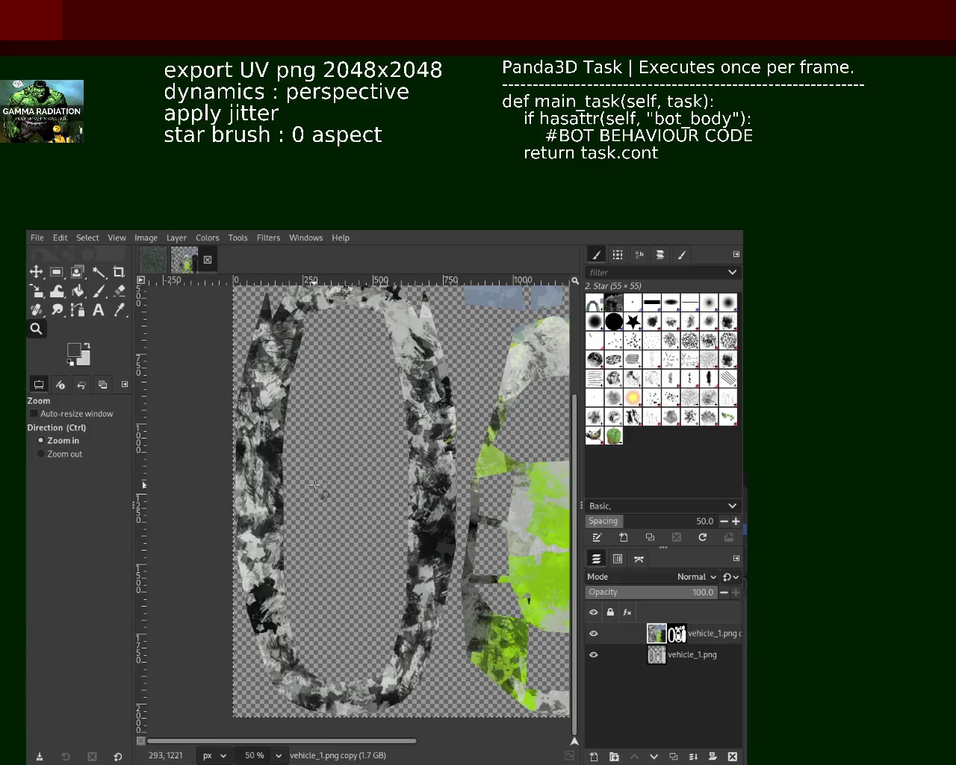
{"action": "scroll", "coordinate": [323, 495], "scroll_direction": "up", "scroll_amount": 10}
{"action": "scroll", "coordinate": [322, 494], "scroll_direction": "down", "scroll_amount": 2}
{"action": "scroll", "coordinate": [322, 495], "scroll_direction": "down", "scroll_amount": 2}
{"action": "scroll", "coordinate": [323, 494], "scroll_direction": "down", "scroll_amount": 2}
{"action": "scroll", "coordinate": [323, 494], "scroll_direction": "down", "scroll_amount": 2}
{"action": "scroll", "coordinate": [322, 494], "scroll_direction": "down", "scroll_amount": 3}
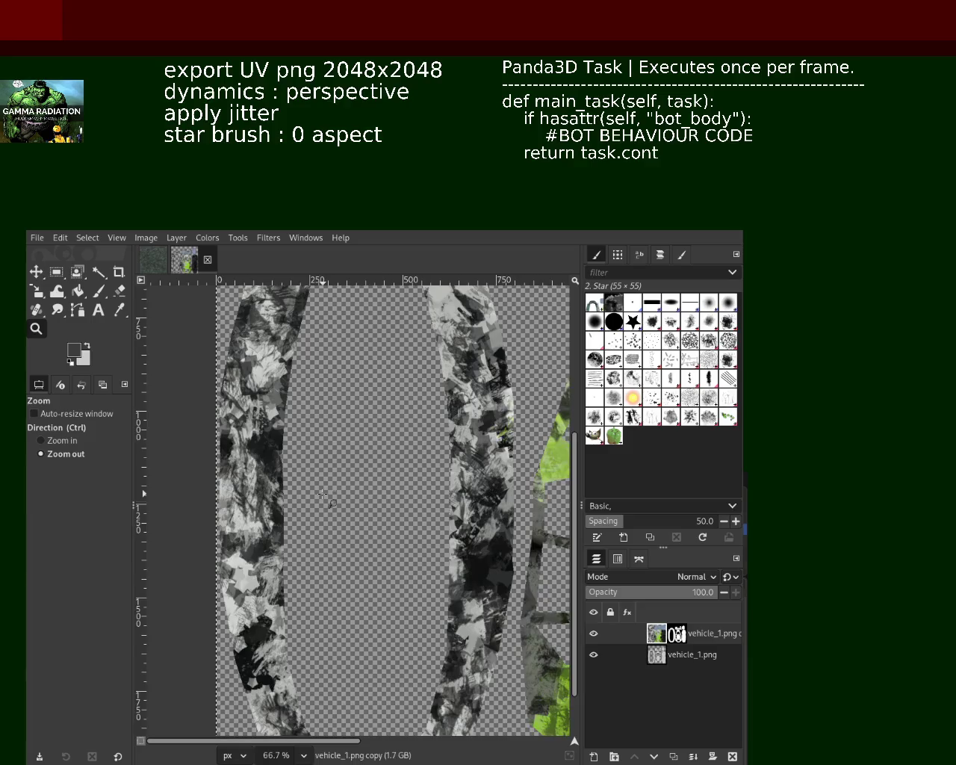
{"action": "scroll", "coordinate": [323, 495], "scroll_direction": "down", "scroll_amount": 2}
{"action": "scroll", "coordinate": [431, 407], "scroll_direction": "up", "scroll_amount": 1}
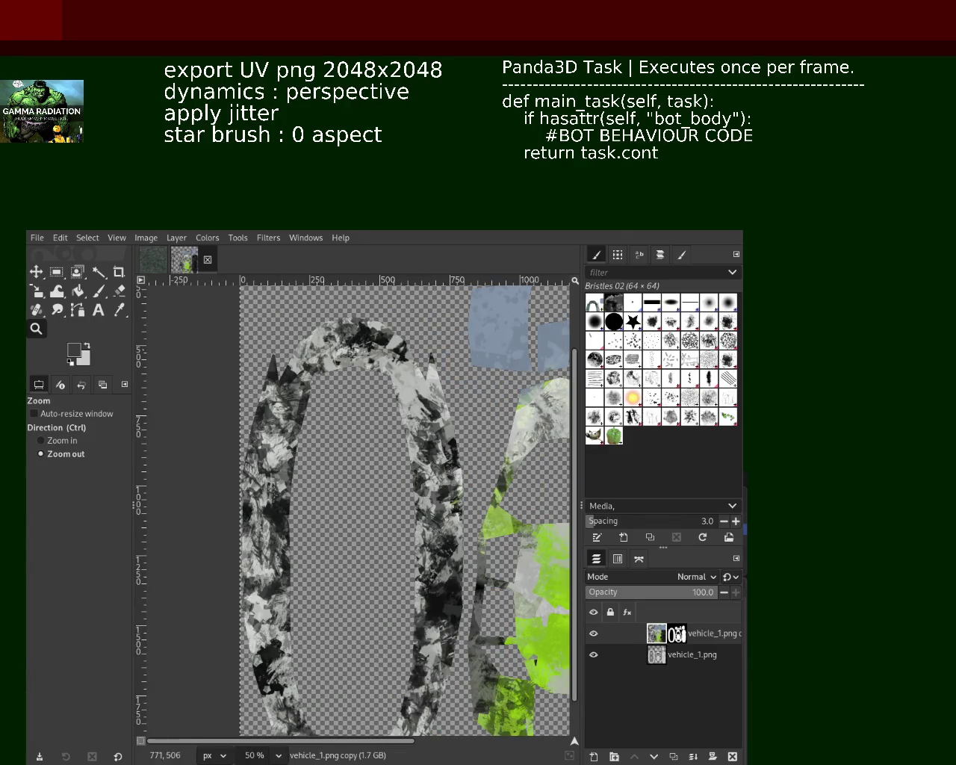
{"action": "key", "text": "p"}
{"action": "left_click_drag", "start_coordinate": [423, 430], "coordinate": [426, 431]}
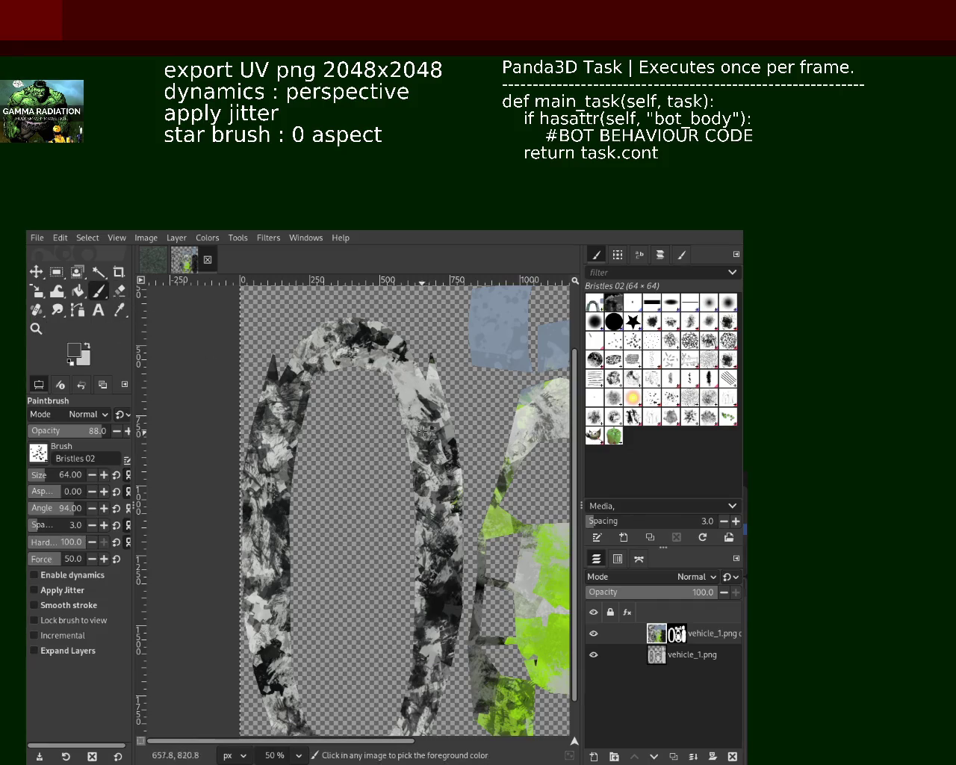
Enable jitter and dynamics, then paint dark bristle dabs down the arch, redoing unwanted strokes
{"action": "left_click", "coordinate": [63, 588]}
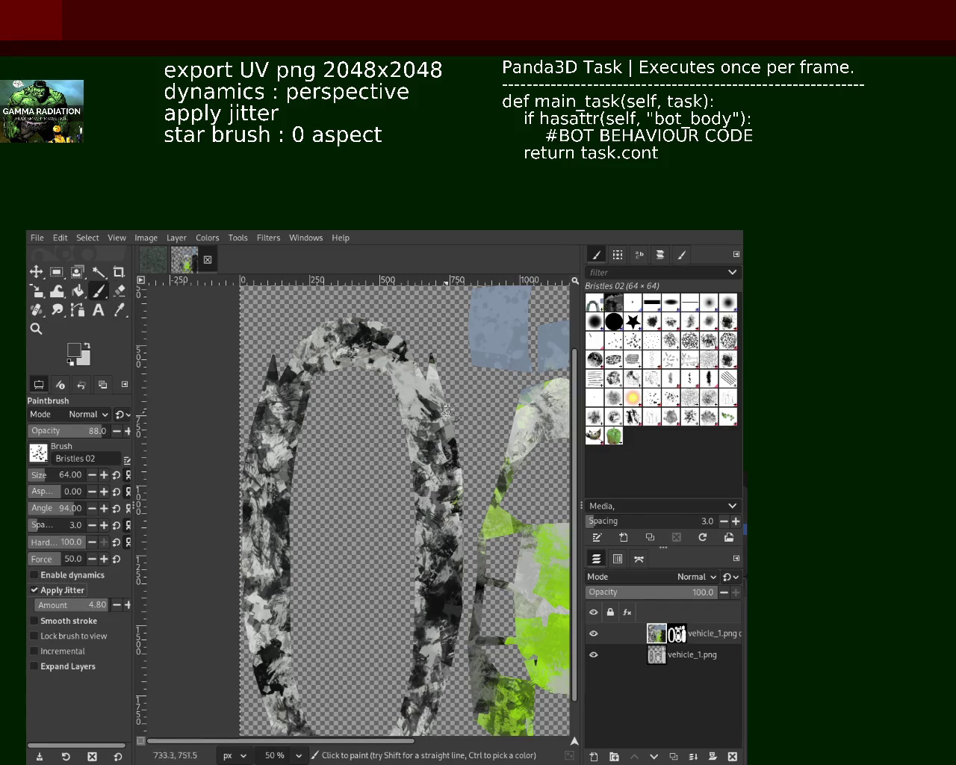
{"action": "left_click", "coordinate": [66, 575]}
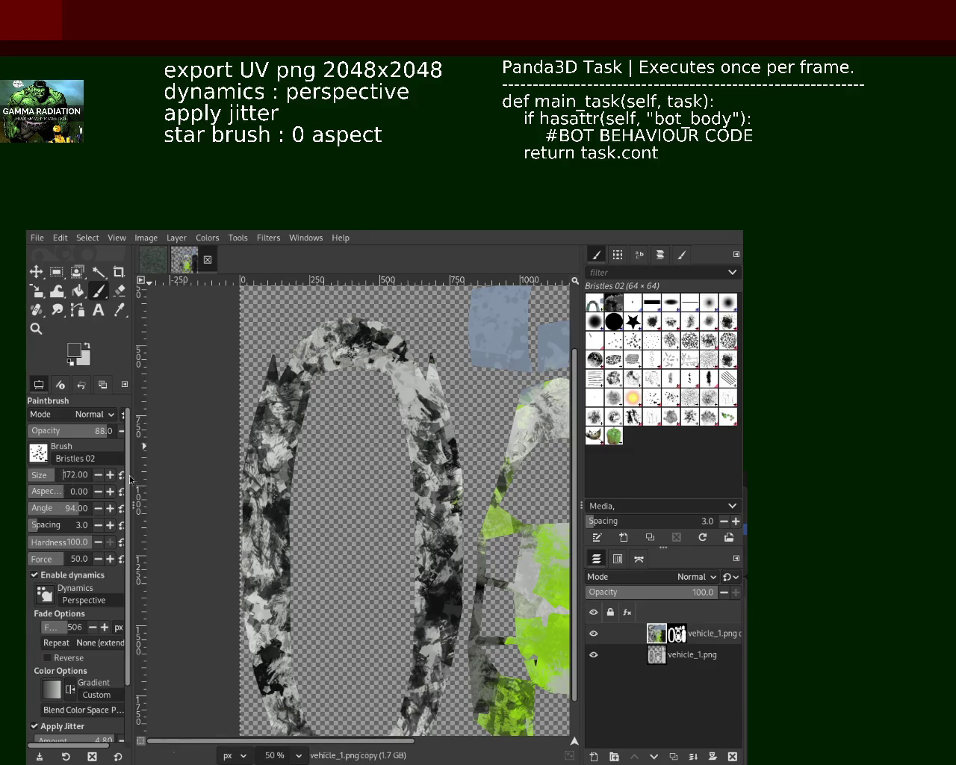
{"action": "left_click", "coordinate": [407, 383]}
{"action": "left_click_drag", "start_coordinate": [404, 442], "coordinate": [383, 527]}
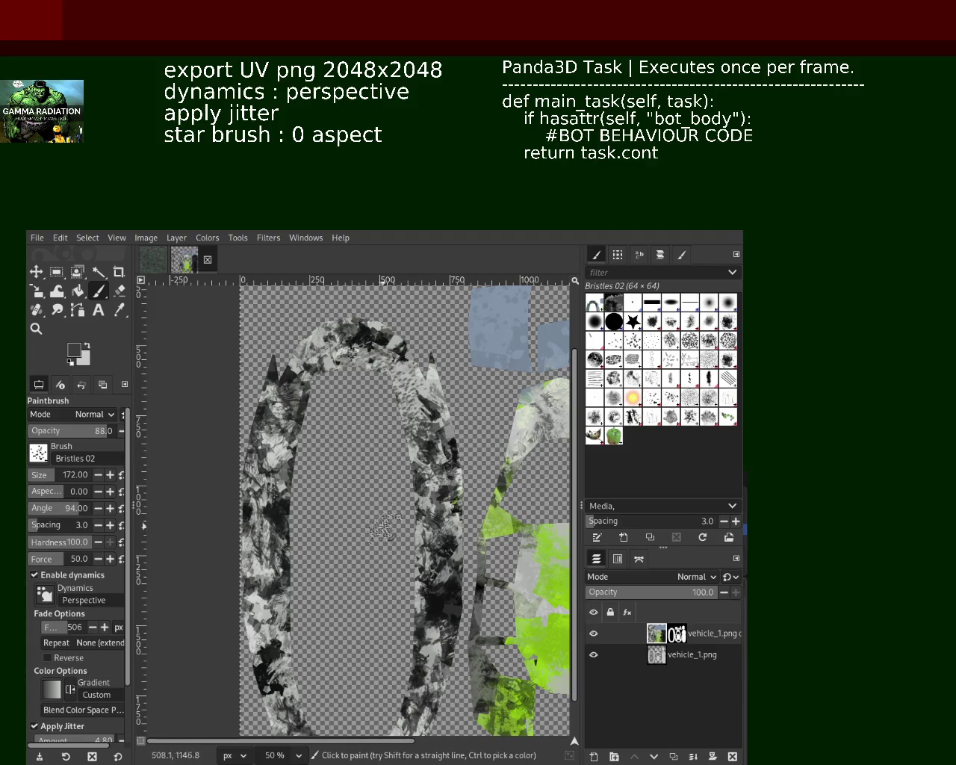
{"action": "key", "text": "ctrl+z"}
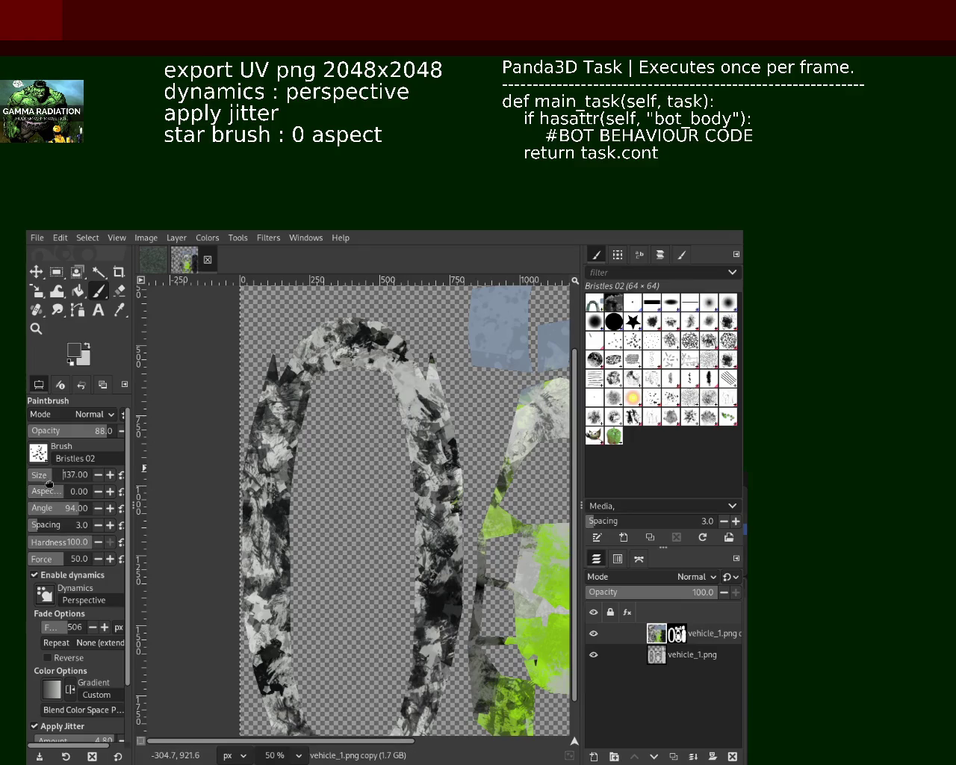
{"action": "left_click_drag", "start_coordinate": [432, 383], "coordinate": [424, 470]}
{"action": "key", "text": "ctrl+z"}
{"action": "mouse_move", "coordinate": [418, 381]}
{"action": "left_mouse_down"}
{"action": "mouse_move", "coordinate": [413, 583]}
{"action": "mouse_move", "coordinate": [434, 589]}
{"action": "left_mouse_up"}
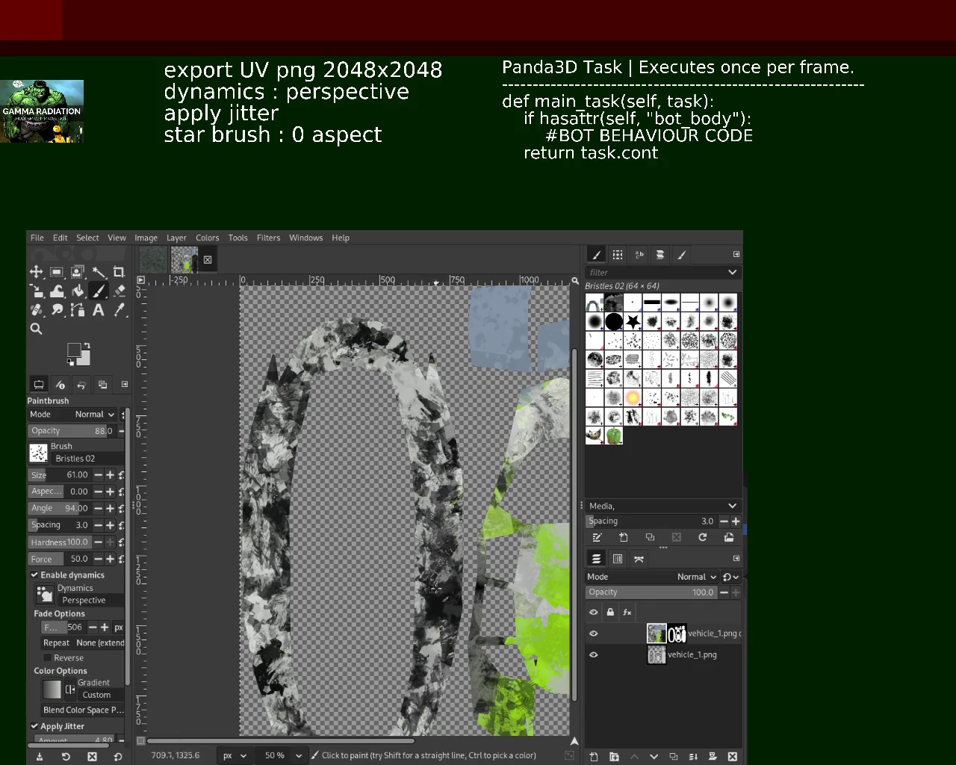
Add bristle dabs on the left arch, undo the light ones, and select Splats 01
{"action": "left_click_drag", "start_coordinate": [273, 536], "coordinate": [265, 598]}
{"action": "left_click", "coordinate": [269, 552], "text": "ctrl"}
{"action": "left_click_drag", "start_coordinate": [272, 467], "coordinate": [254, 582]}
{"action": "key", "text": "ctrl+z"}
{"action": "key", "text": "ctrl+z"}
{"action": "key", "text": "ctrl+z"}
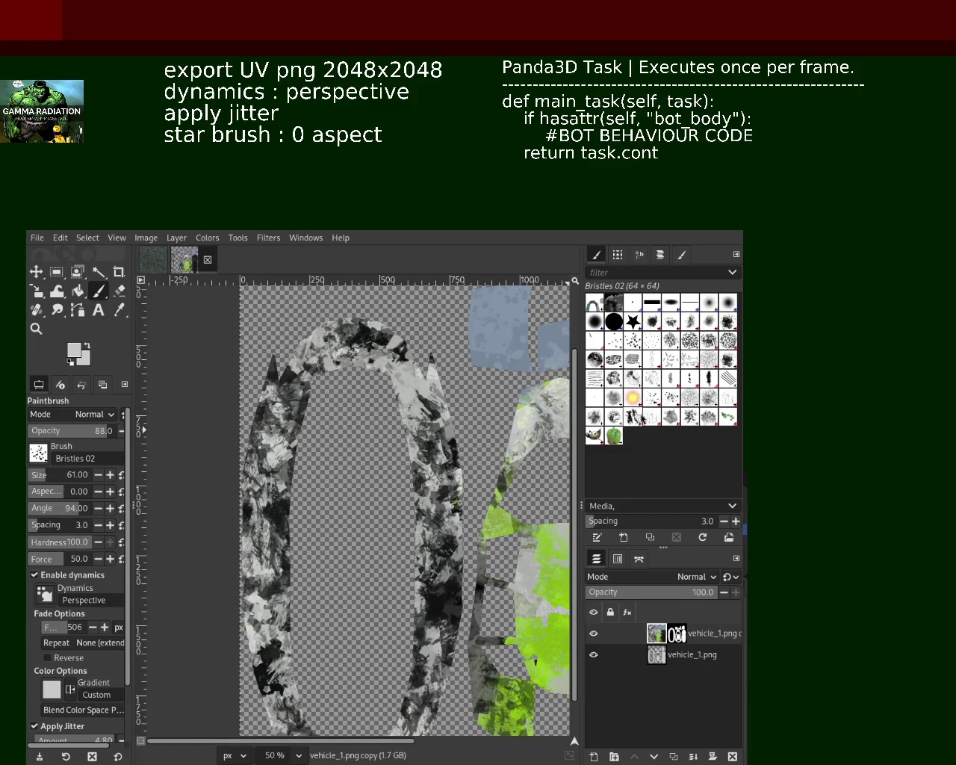
{"action": "left_click", "coordinate": [641, 418]}
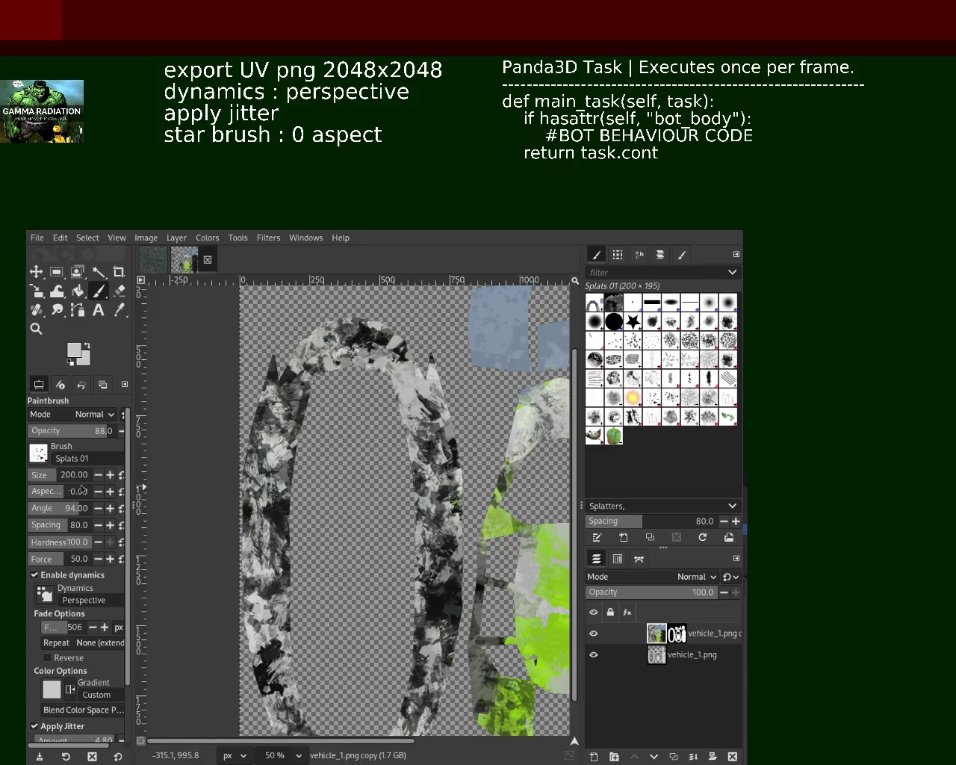
Enlarge Splats 01 to size 446 and stamp splats on the lower-left arch
{"action": "left_click_drag", "start_coordinate": [60, 478], "coordinate": [170, 474]}
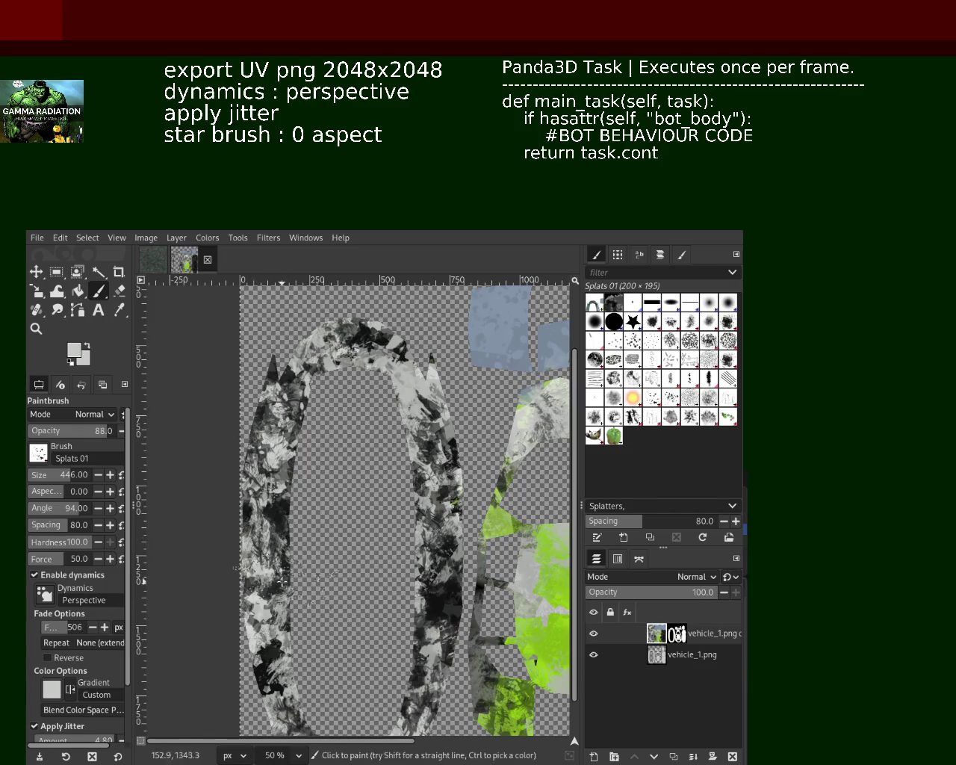
{"action": "left_click_drag", "start_coordinate": [267, 649], "coordinate": [269, 654]}
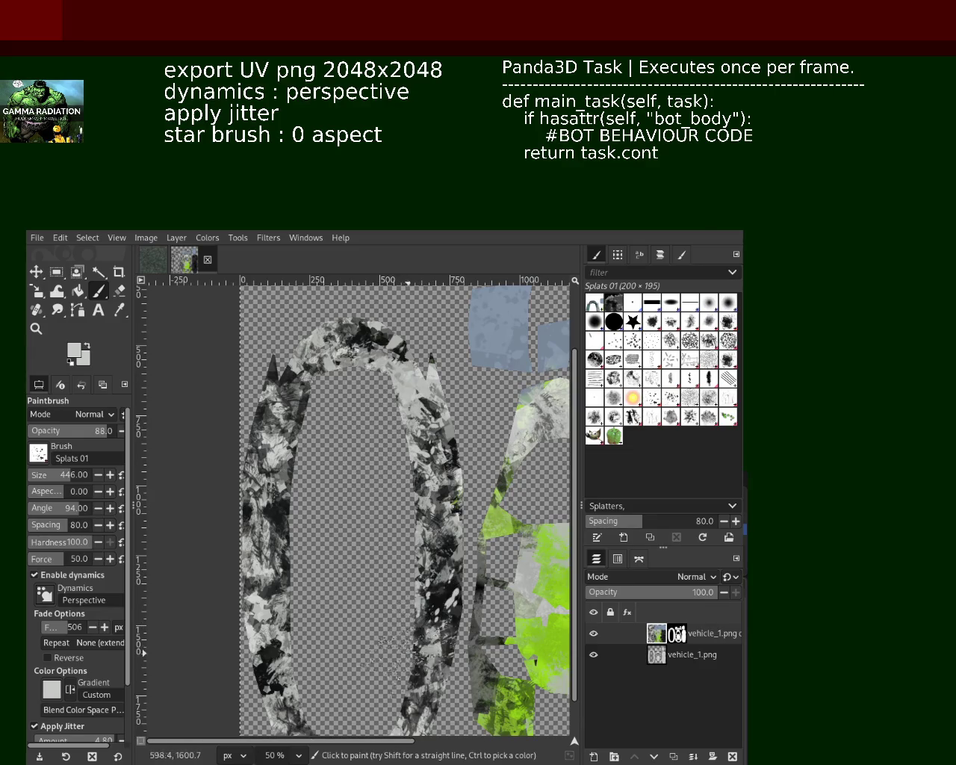
{"action": "left_click", "coordinate": [448, 604], "text": "ctrl"}
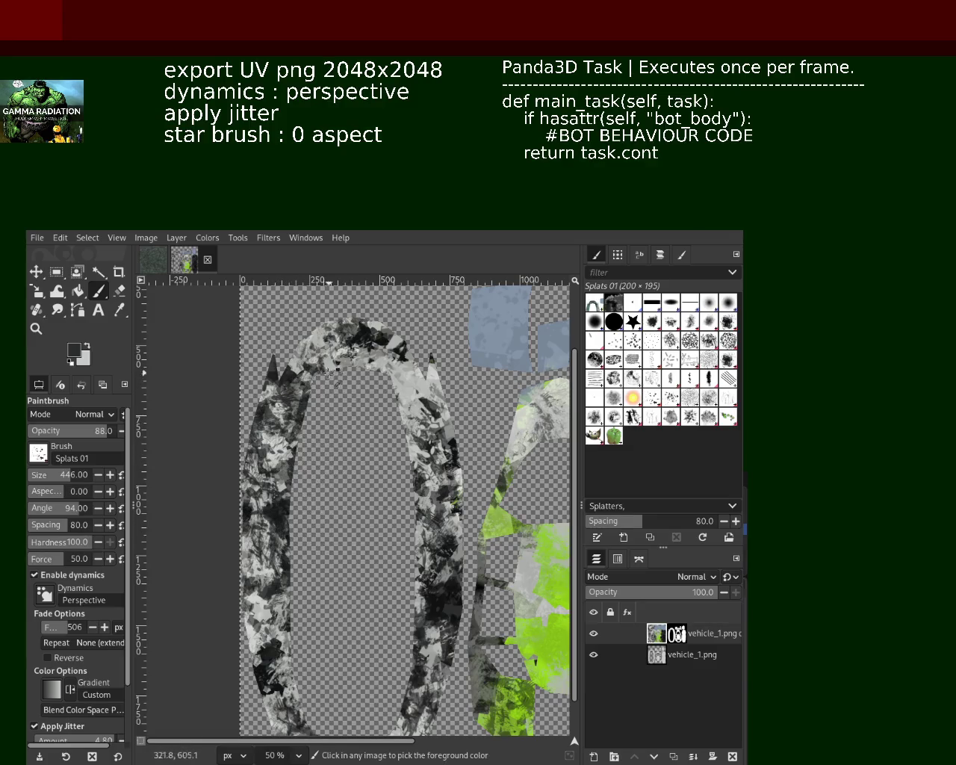
{"action": "left_click", "coordinate": [302, 448], "text": "ctrl"}
{"action": "left_click_drag", "start_coordinate": [298, 422], "coordinate": [261, 506]}
{"action": "key", "text": "ctrl+z"}
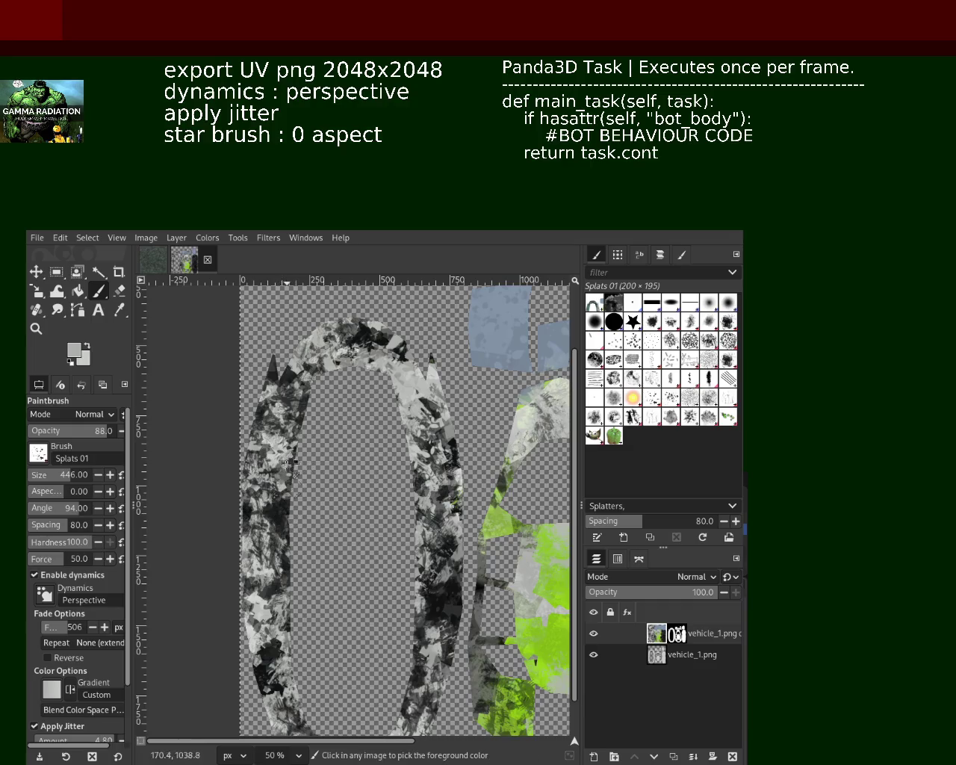
Reframe the view and pick pure black as the paint colour
{"action": "scroll", "coordinate": [356, 508], "scroll_direction": "right", "scroll_amount": 1}
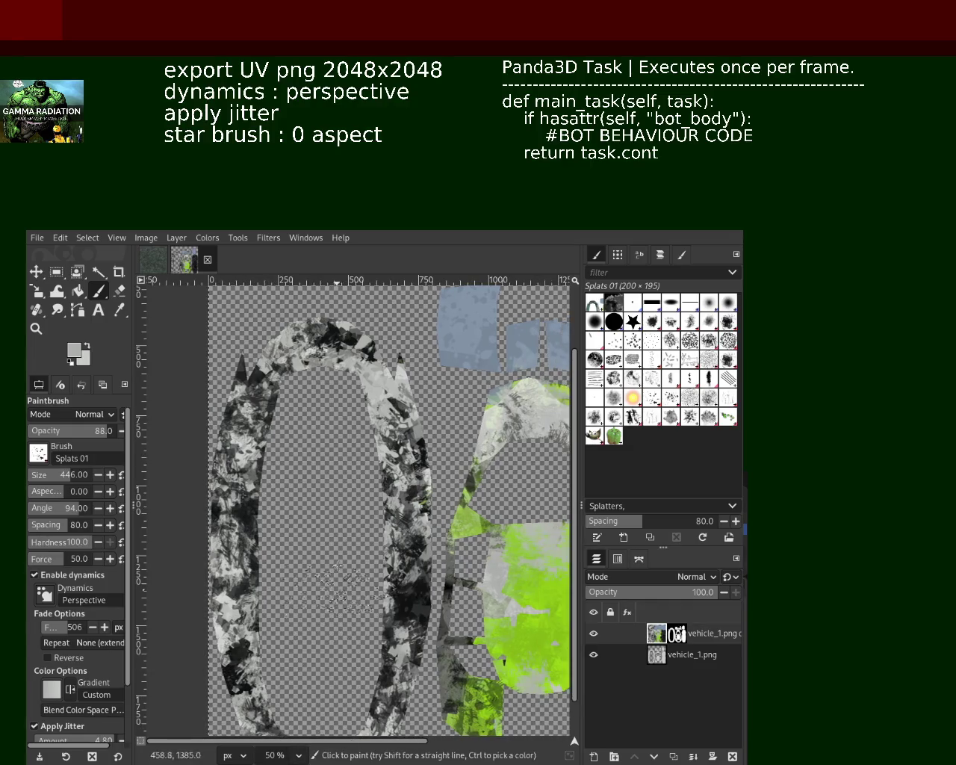
{"action": "left_click", "coordinate": [34, 329]}
{"action": "scroll", "coordinate": [341, 396], "scroll_direction": "up", "scroll_amount": 10}
{"action": "scroll", "coordinate": [341, 396], "scroll_direction": "down", "scroll_amount": 3}
{"action": "scroll", "coordinate": [340, 393], "scroll_direction": "down", "scroll_amount": 2}
{"action": "scroll", "coordinate": [342, 393], "scroll_direction": "down", "scroll_amount": 4}
{"action": "scroll", "coordinate": [341, 394], "scroll_direction": "down", "scroll_amount": 4}
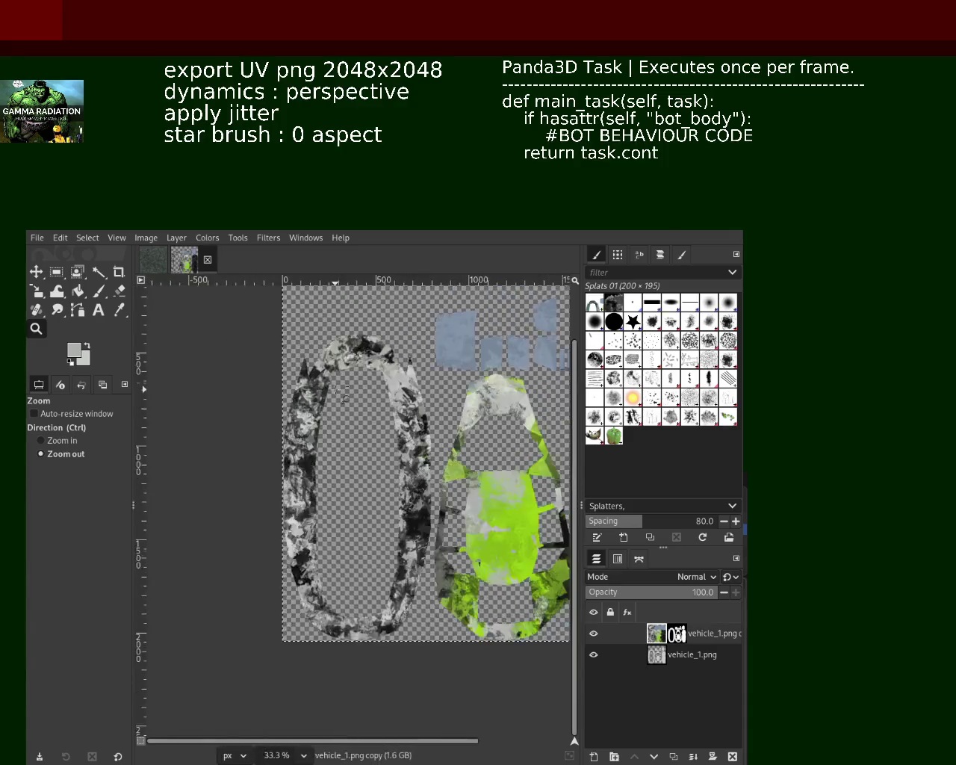
{"action": "scroll", "coordinate": [295, 545], "scroll_direction": "up", "scroll_amount": 2}
{"action": "left_click", "coordinate": [96, 291]}
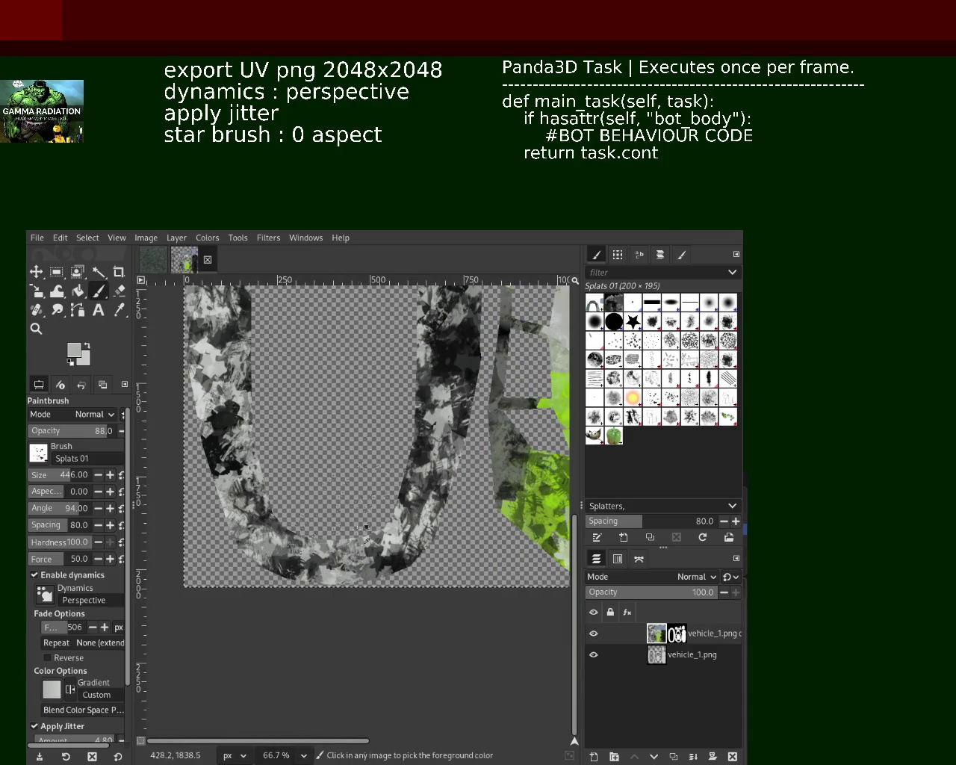
{"action": "left_click", "coordinate": [381, 569], "text": "ctrl"}
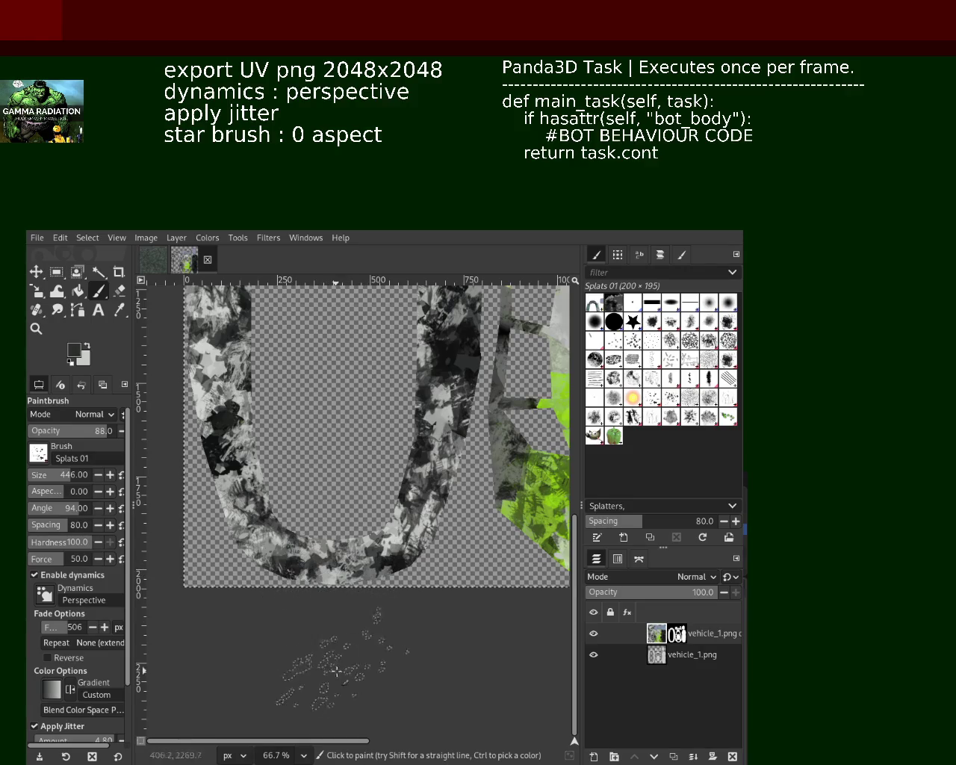
{"action": "left_click", "coordinate": [315, 583], "text": "ctrl"}
Stamp dark and grey splats along the U's right arm, bottom and lower-left corner
{"action": "key", "text": "ctrl"}
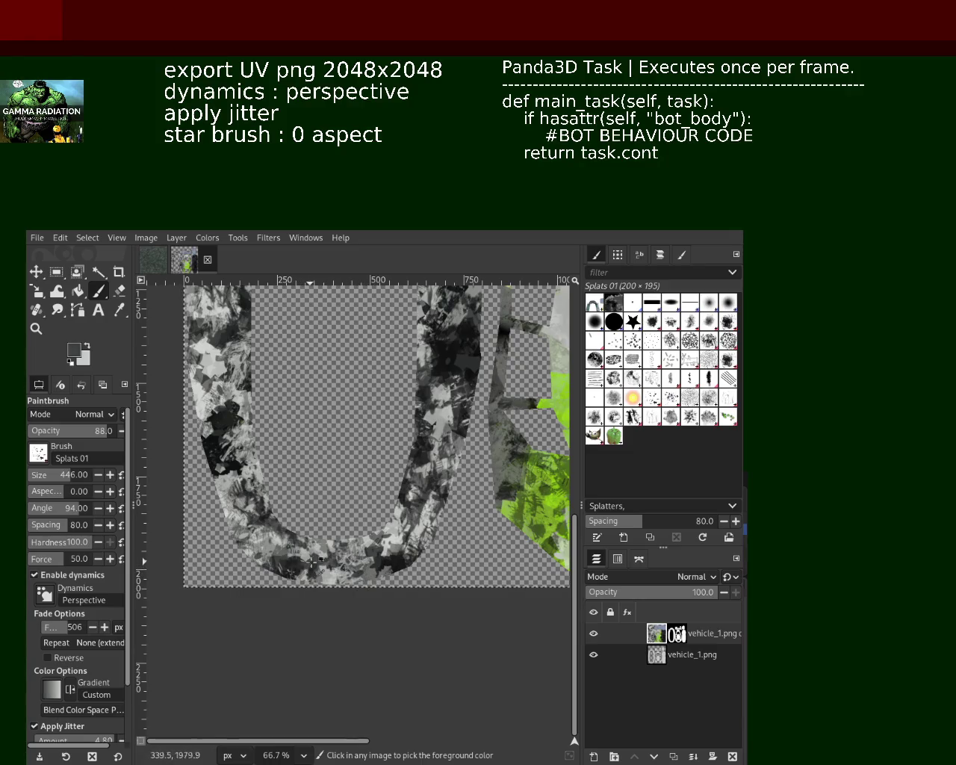
{"action": "left_click", "coordinate": [244, 437]}
{"action": "left_click_drag", "start_coordinate": [412, 469], "coordinate": [407, 507]}
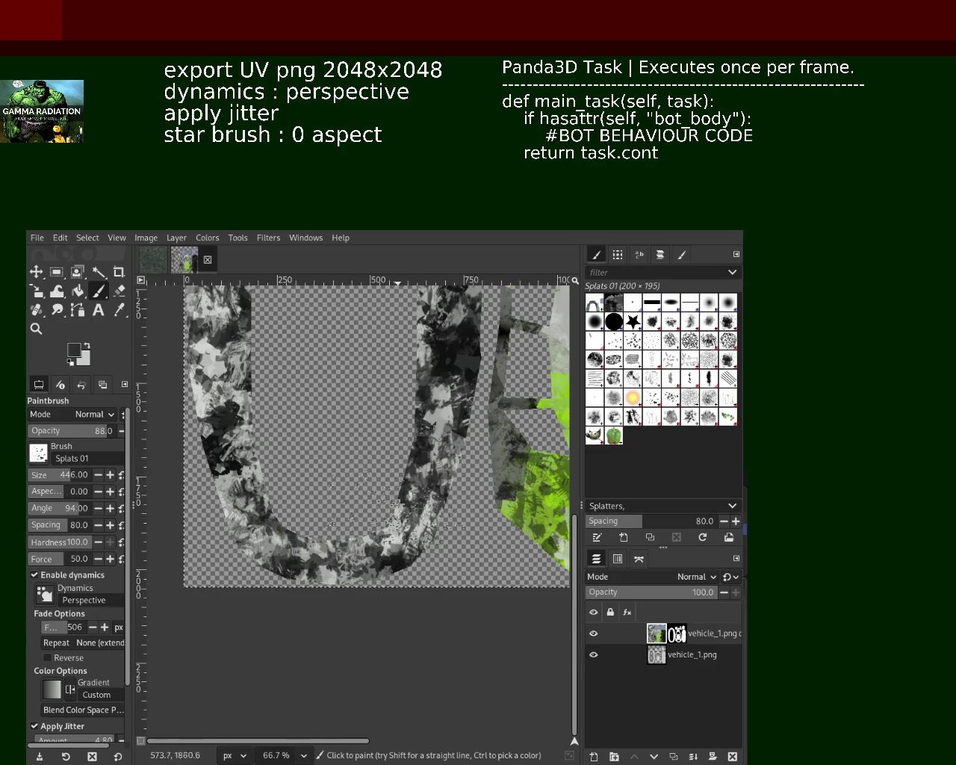
{"action": "left_click", "coordinate": [418, 463], "text": "ctrl"}
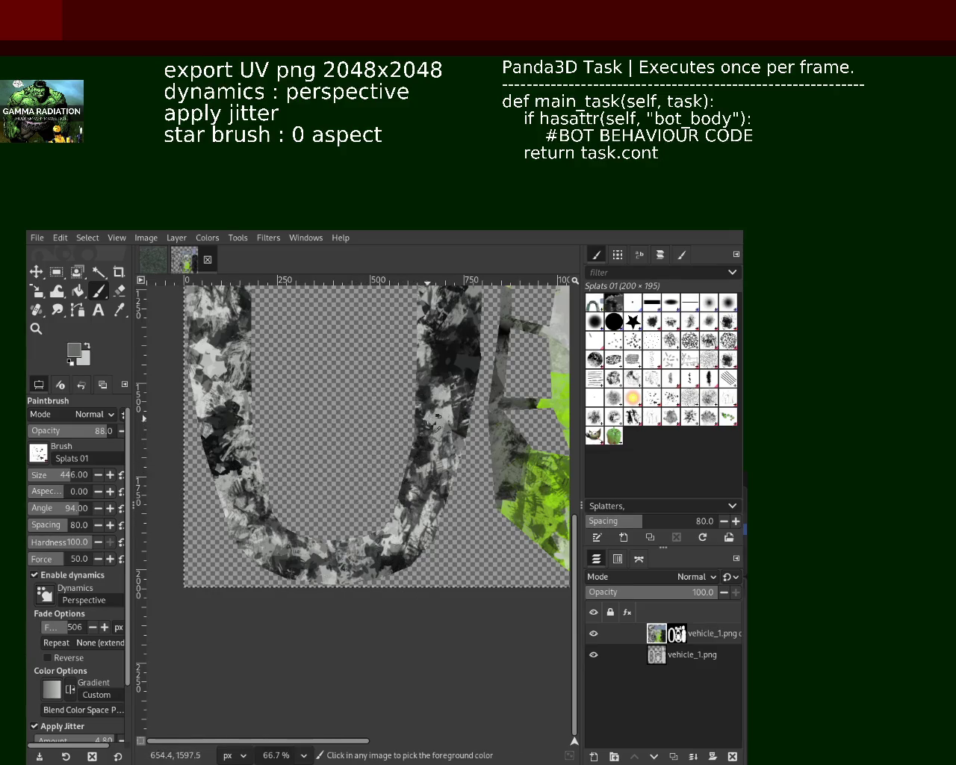
{"action": "left_click_drag", "start_coordinate": [400, 514], "coordinate": [338, 522]}
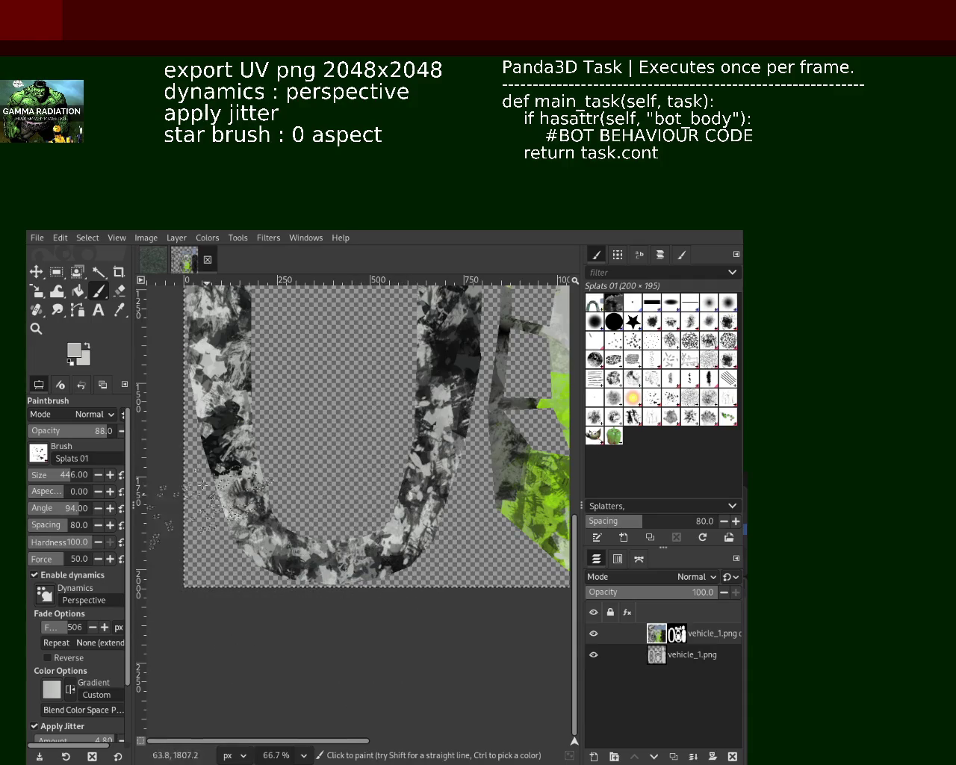
{"action": "left_click_drag", "start_coordinate": [211, 494], "coordinate": [215, 566]}
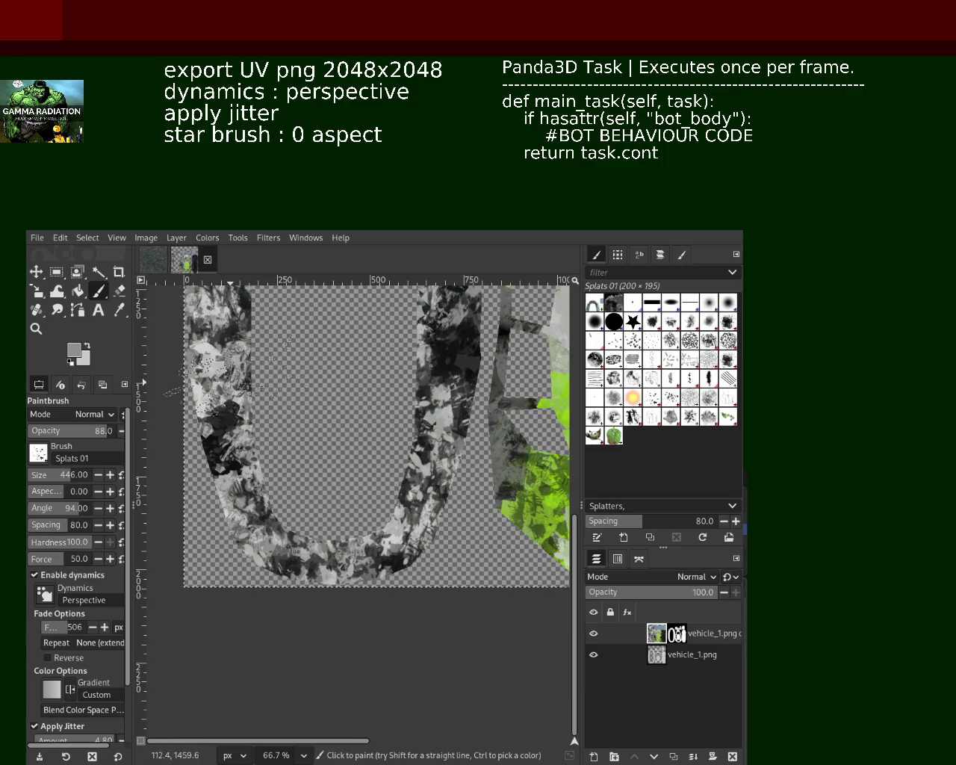
Sample a lighter grey for the U's top-left and lower-left edge, then add black splats
{"action": "key", "text": "ctrl"}
{"action": "left_click", "coordinate": [205, 313], "text": "ctrl"}
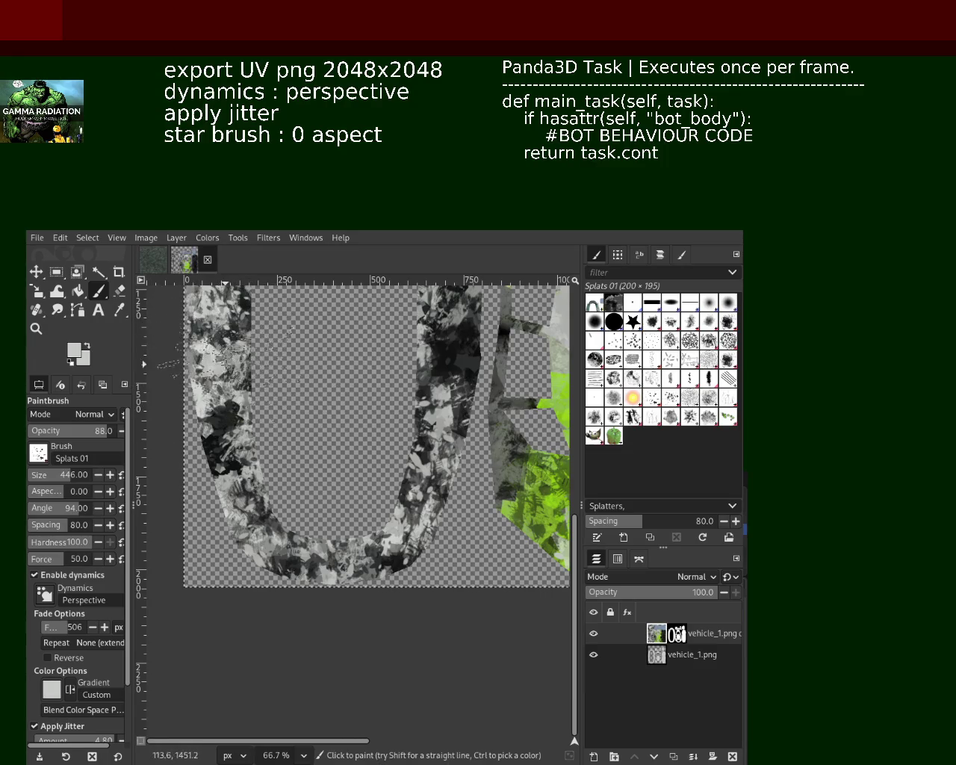
{"action": "mouse_move", "coordinate": [225, 324]}
{"action": "left_mouse_down"}
{"action": "mouse_move", "coordinate": [221, 373]}
{"action": "mouse_move", "coordinate": [257, 408]}
{"action": "left_mouse_up"}
{"action": "left_click", "coordinate": [220, 392], "text": "ctrl"}
{"action": "left_click_drag", "start_coordinate": [244, 492], "coordinate": [254, 597]}
{"action": "left_click", "coordinate": [230, 545], "text": "ctrl"}
{"action": "left_click_drag", "start_coordinate": [230, 544], "coordinate": [270, 569]}
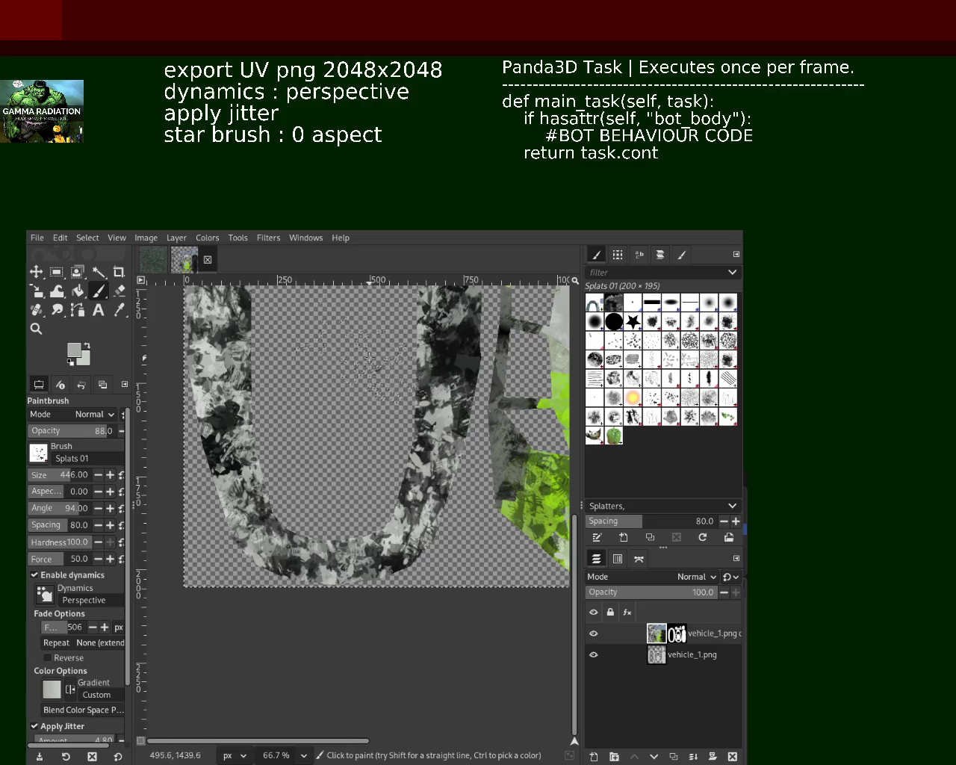
Adjust the zoom and switch the paintbrush to the Vegetation 01 brush
{"action": "key", "text": "z"}
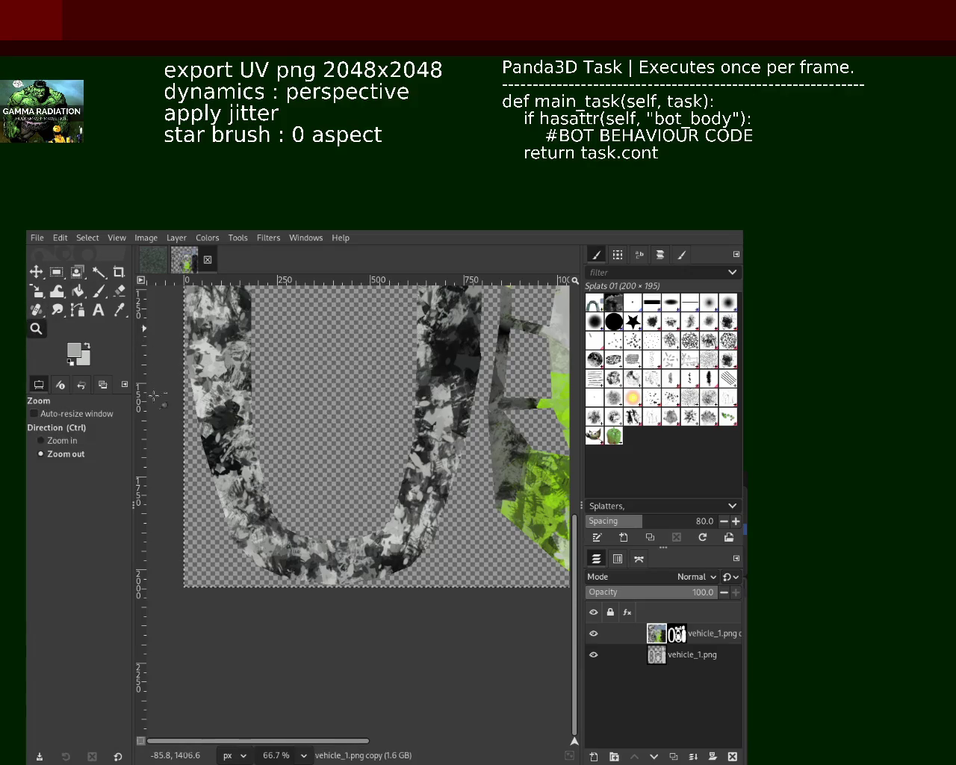
{"action": "scroll", "coordinate": [333, 471], "scroll_direction": "up", "scroll_amount": 5}
{"action": "scroll", "coordinate": [333, 472], "scroll_direction": "down", "scroll_amount": 1}
{"action": "scroll", "coordinate": [333, 472], "scroll_direction": "down", "scroll_amount": 5}
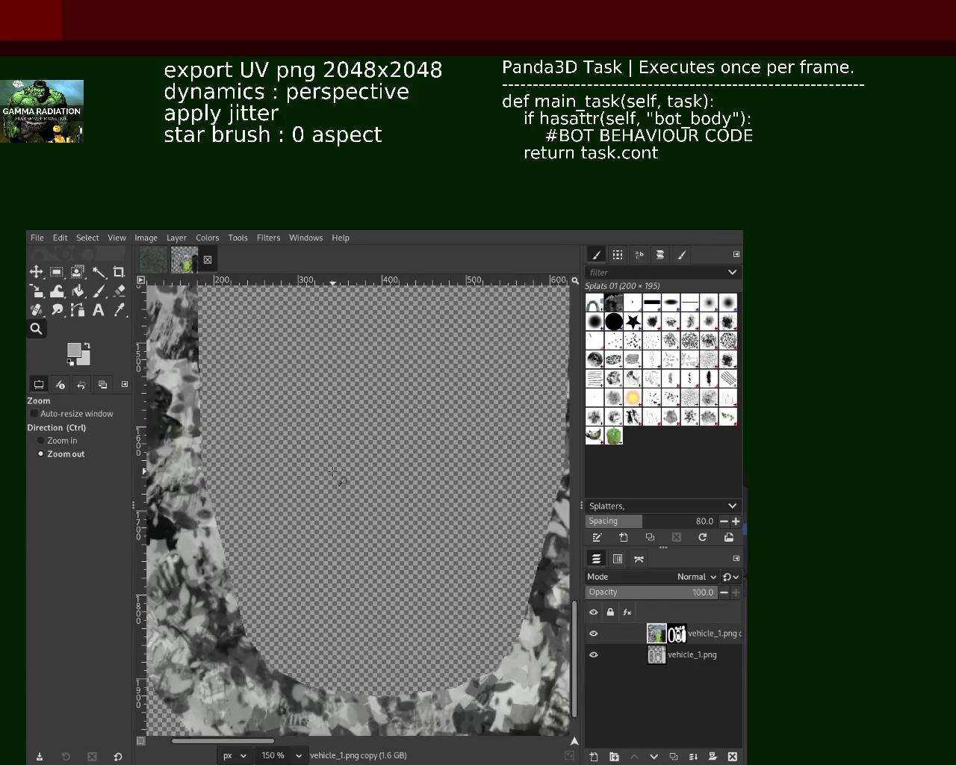
{"action": "scroll", "coordinate": [333, 472], "scroll_direction": "down", "scroll_amount": 4}
{"action": "scroll", "coordinate": [282, 298], "scroll_direction": "up", "scroll_amount": 2}
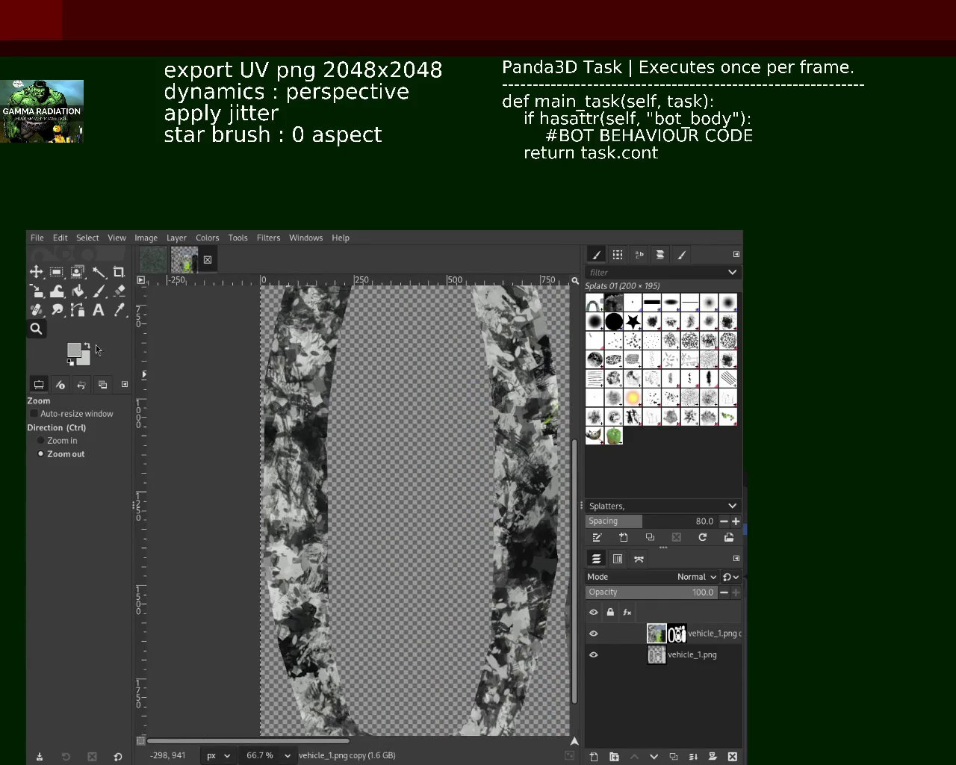
{"action": "key", "text": "p"}
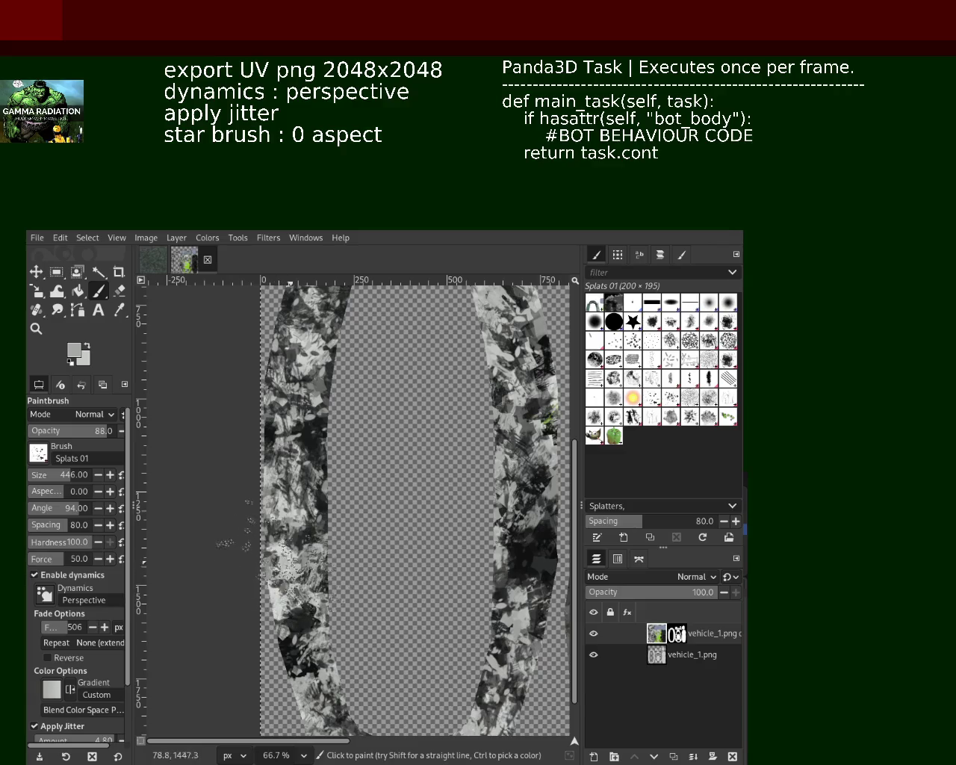
{"action": "left_click", "coordinate": [685, 419]}
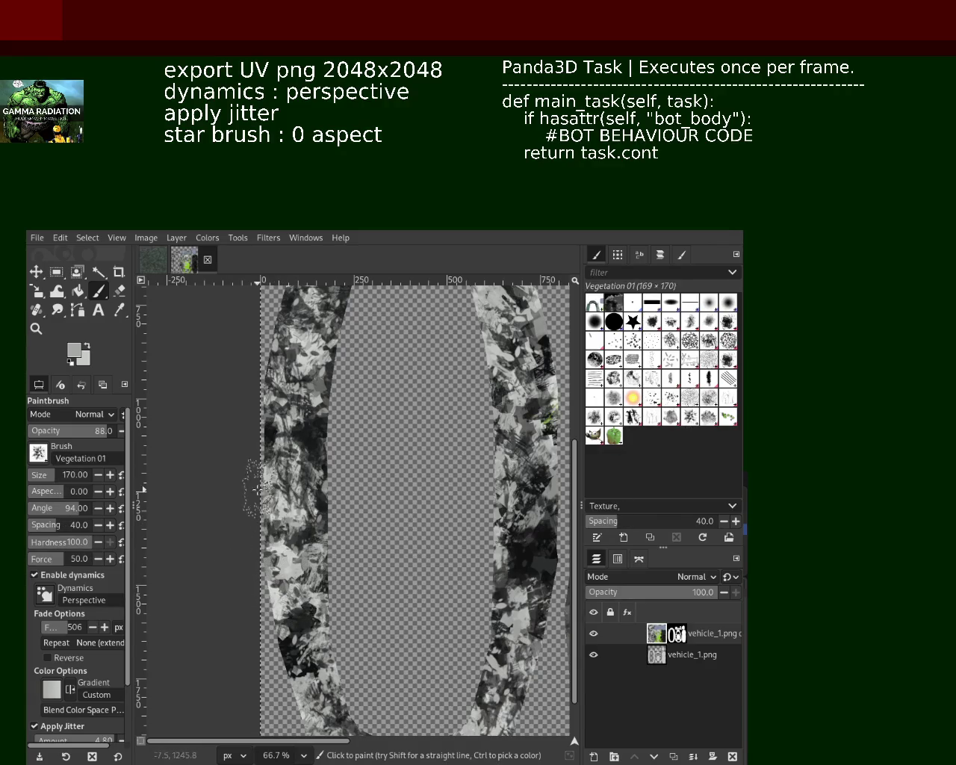
Sample black and paint dark Vegetation 01 dabs down the left UV strip
{"action": "left_click", "coordinate": [312, 439], "text": "ctrl"}
{"action": "left_click_drag", "start_coordinate": [312, 439], "coordinate": [309, 432]}
{"action": "left_click_drag", "start_coordinate": [286, 553], "coordinate": [284, 592]}
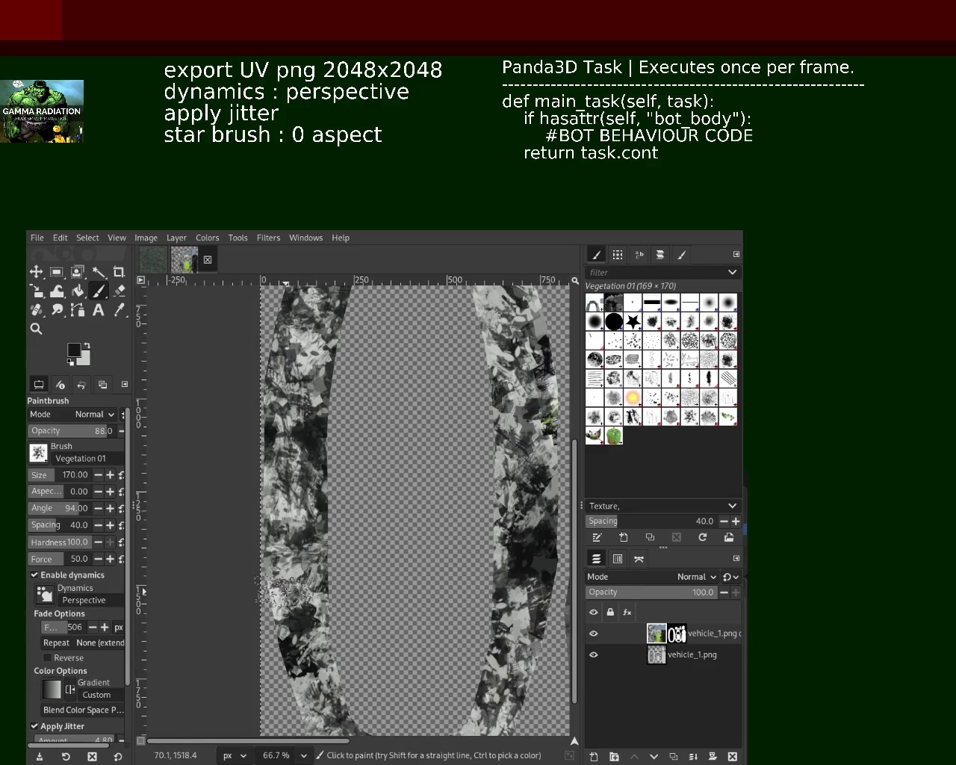
{"action": "mouse_move", "coordinate": [293, 528]}
{"action": "left_mouse_down"}
{"action": "mouse_move", "coordinate": [298, 585]}
{"action": "mouse_move", "coordinate": [293, 532]}
{"action": "left_mouse_up"}
{"action": "mouse_move", "coordinate": [300, 625]}
{"action": "left_mouse_down"}
{"action": "mouse_move", "coordinate": [296, 568]}
{"action": "mouse_move", "coordinate": [306, 687]}
{"action": "left_mouse_up"}
{"action": "mouse_move", "coordinate": [295, 567]}
{"action": "left_mouse_down"}
{"action": "mouse_move", "coordinate": [292, 537]}
{"action": "mouse_move", "coordinate": [297, 555]}
{"action": "left_mouse_up"}
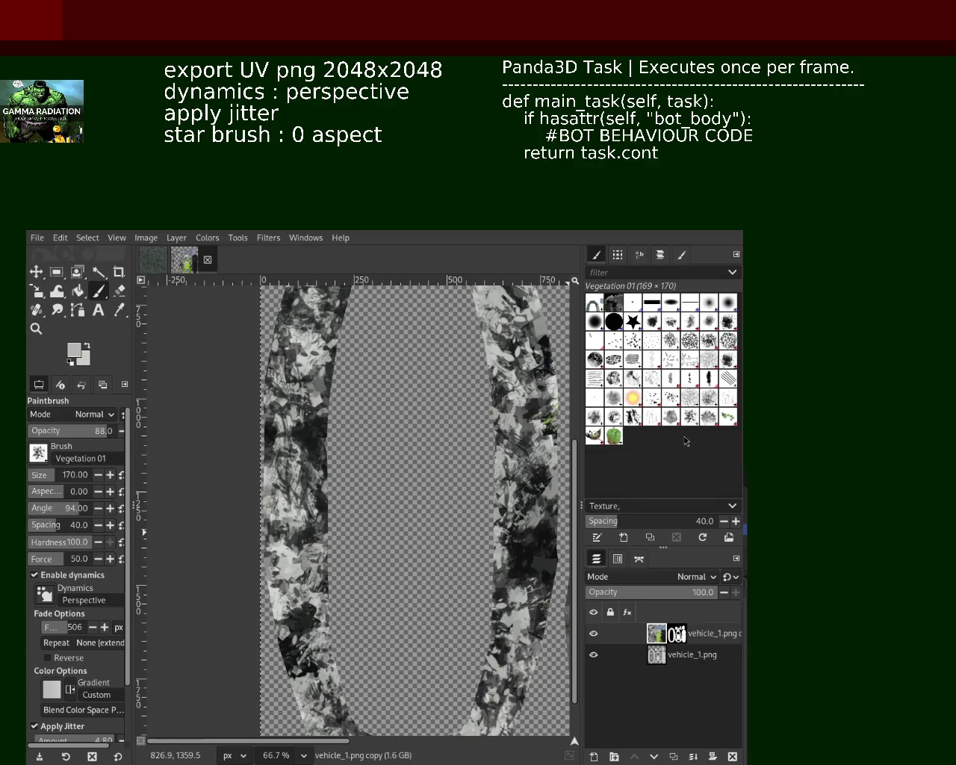
Switch to the Sponge 01 brush, sample a dark colour, try sponge strokes, then undo them
{"action": "left_click", "coordinate": [686, 402]}
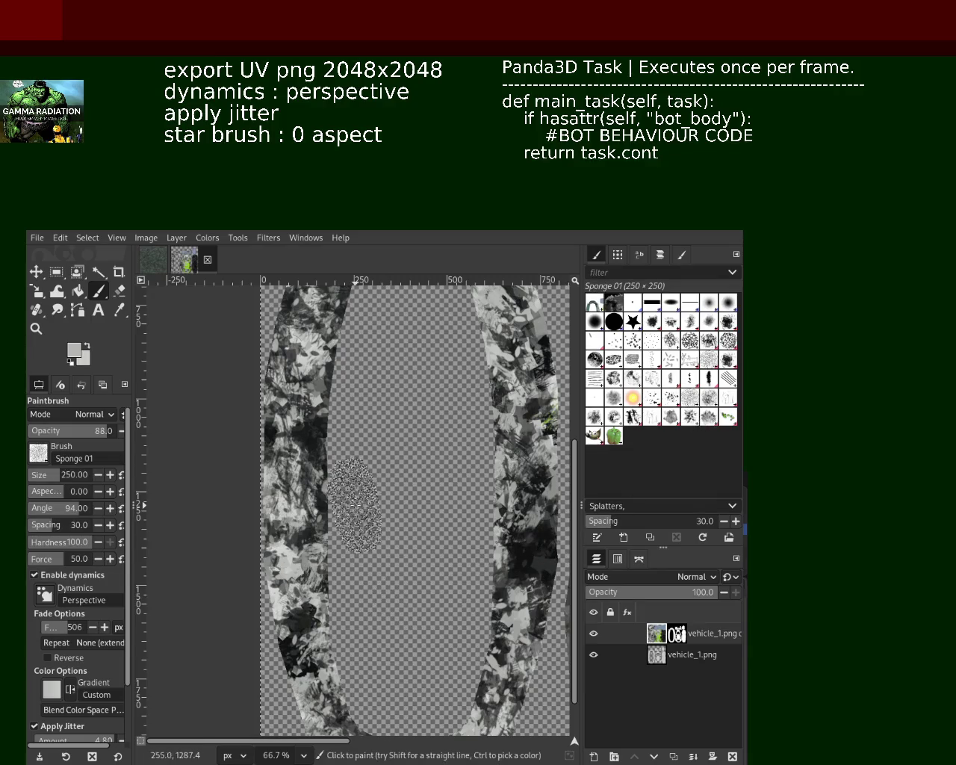
{"action": "left_click", "coordinate": [304, 532], "text": "ctrl"}
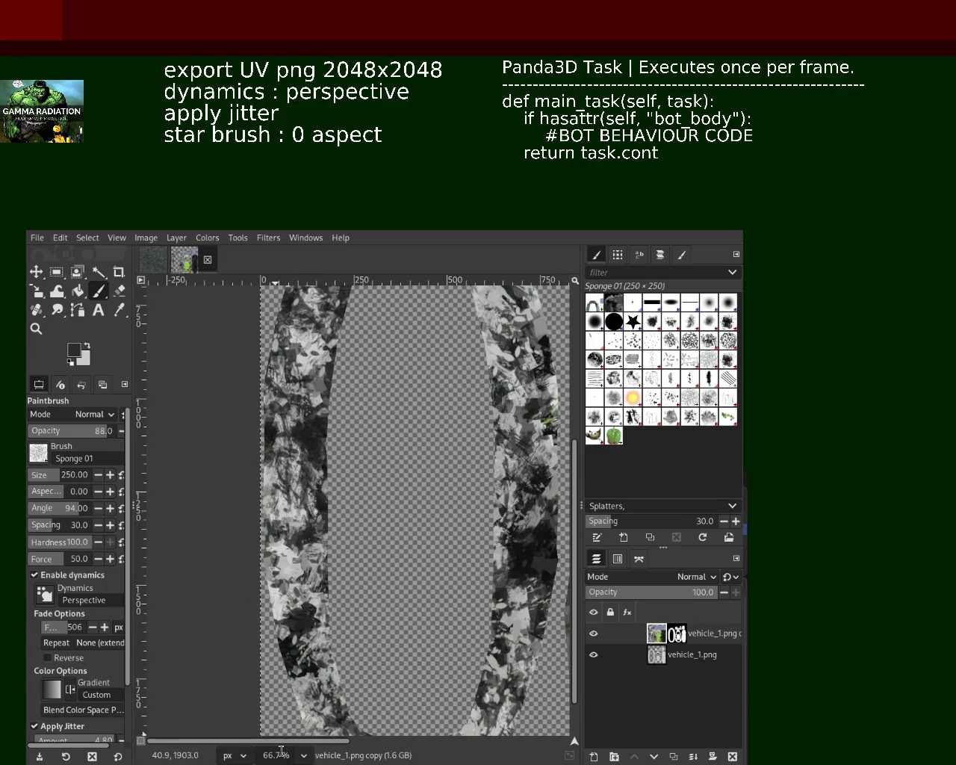
{"action": "left_click", "coordinate": [313, 608]}
{"action": "left_click_drag", "start_coordinate": [314, 608], "coordinate": [309, 469]}
{"action": "key", "text": "ctrl+z"}
{"action": "key", "text": "ctrl+z"}
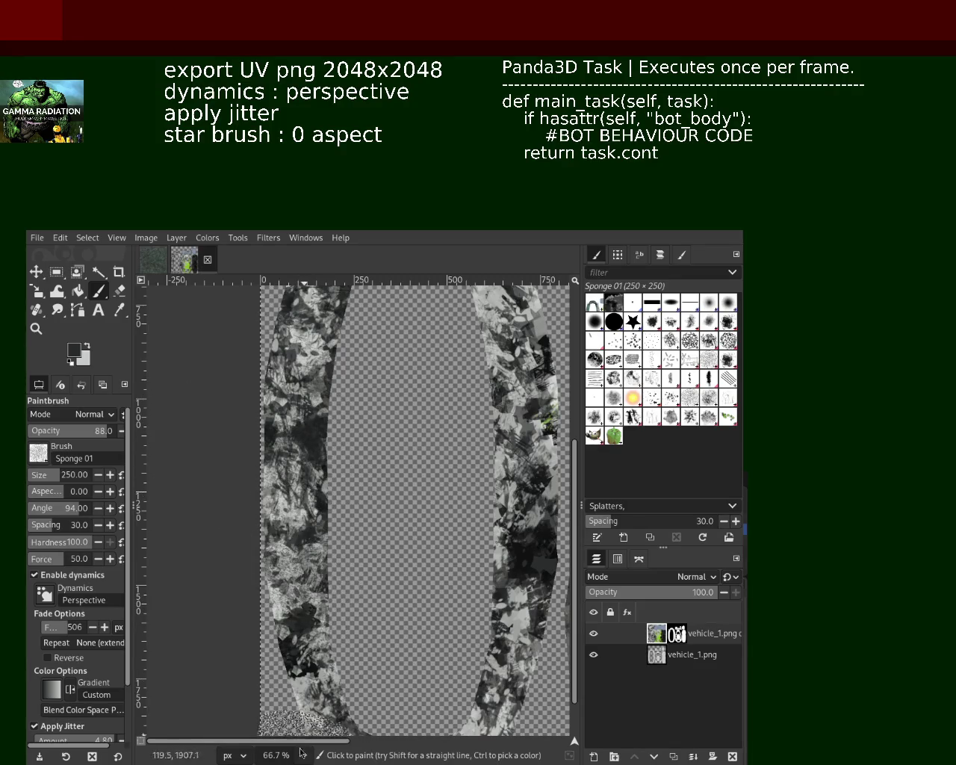
Zoom in on the left strip, revert it to its lighter state, and undo another sponge stroke
{"action": "left_click", "coordinate": [35, 328]}
{"action": "left_click", "coordinate": [291, 609]}
{"action": "left_click", "coordinate": [290, 609]}
{"action": "left_click", "coordinate": [291, 609]}
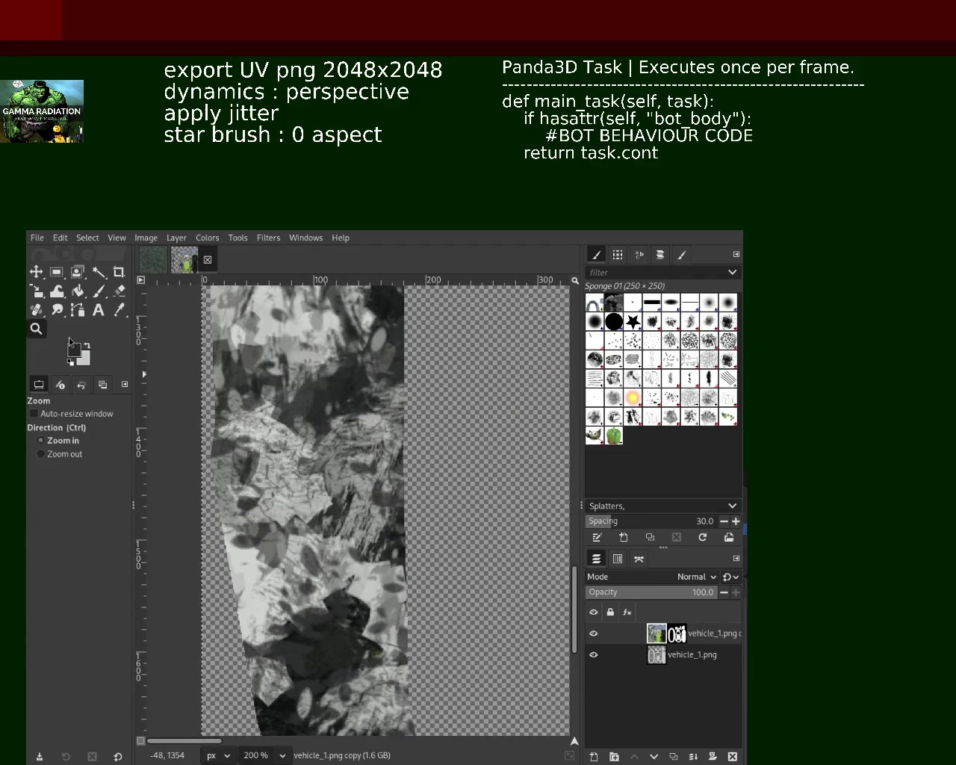
{"action": "key", "text": "ctrl+z"}
{"action": "left_click", "coordinate": [97, 291]}
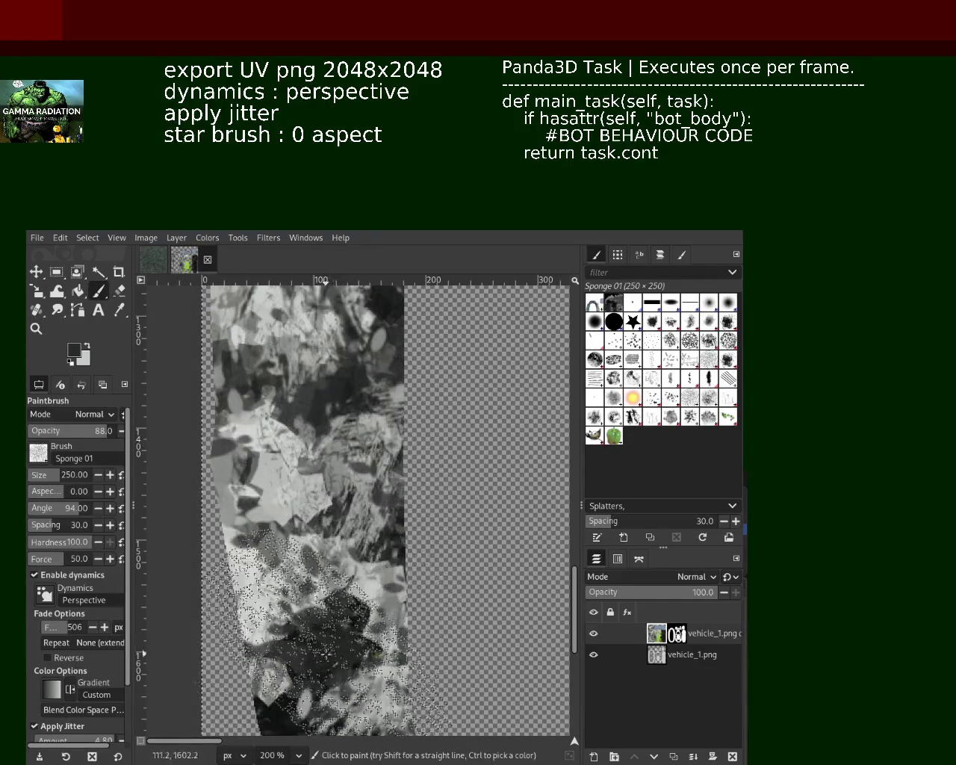
{"action": "left_click_drag", "start_coordinate": [329, 351], "coordinate": [320, 652]}
{"action": "key", "text": "ctrl+z"}
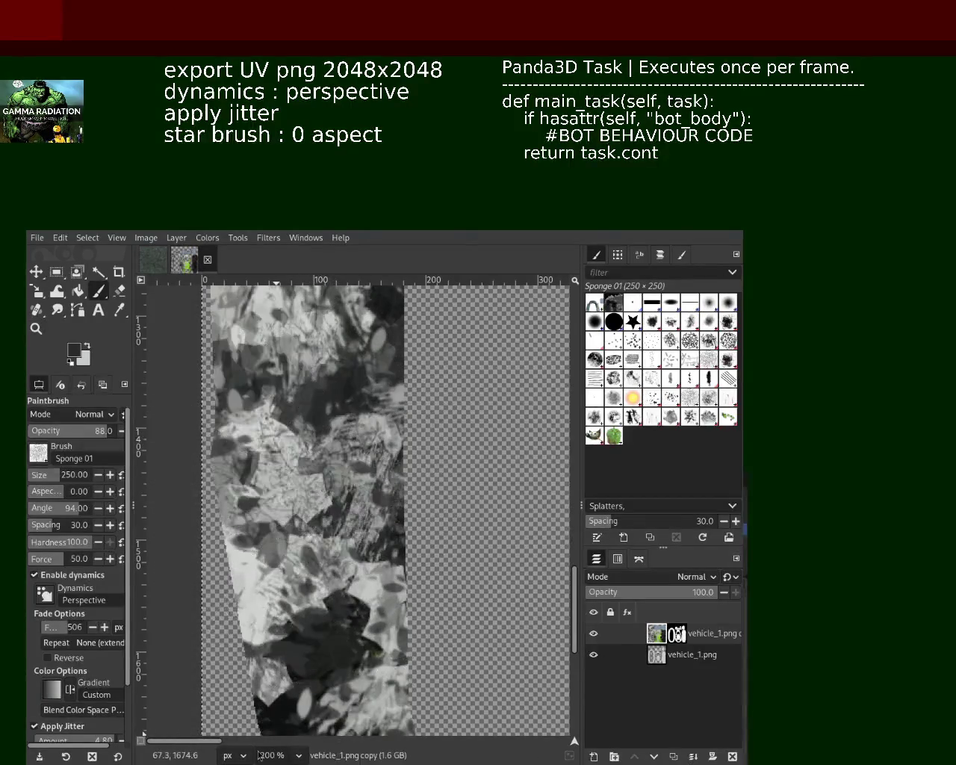
Zoom in closely on the left strip's pixels to inspect the texture
{"action": "left_click", "coordinate": [36, 329]}
{"action": "scroll", "coordinate": [380, 530], "scroll_direction": "up", "scroll_amount": 4}
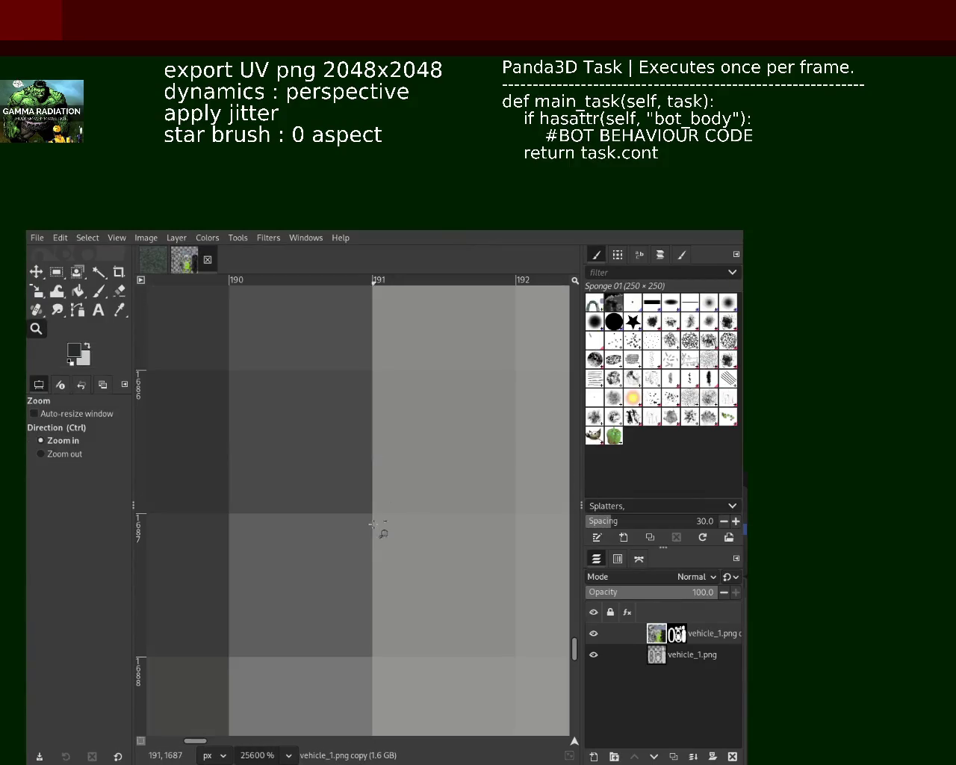
{"action": "scroll", "coordinate": [380, 541], "scroll_direction": "up", "scroll_amount": 2}
{"action": "scroll", "coordinate": [371, 538], "scroll_direction": "up", "scroll_amount": 2}
{"action": "scroll", "coordinate": [371, 539], "scroll_direction": "down", "scroll_amount": 6}
{"action": "scroll", "coordinate": [373, 549], "scroll_direction": "down", "scroll_amount": 2}
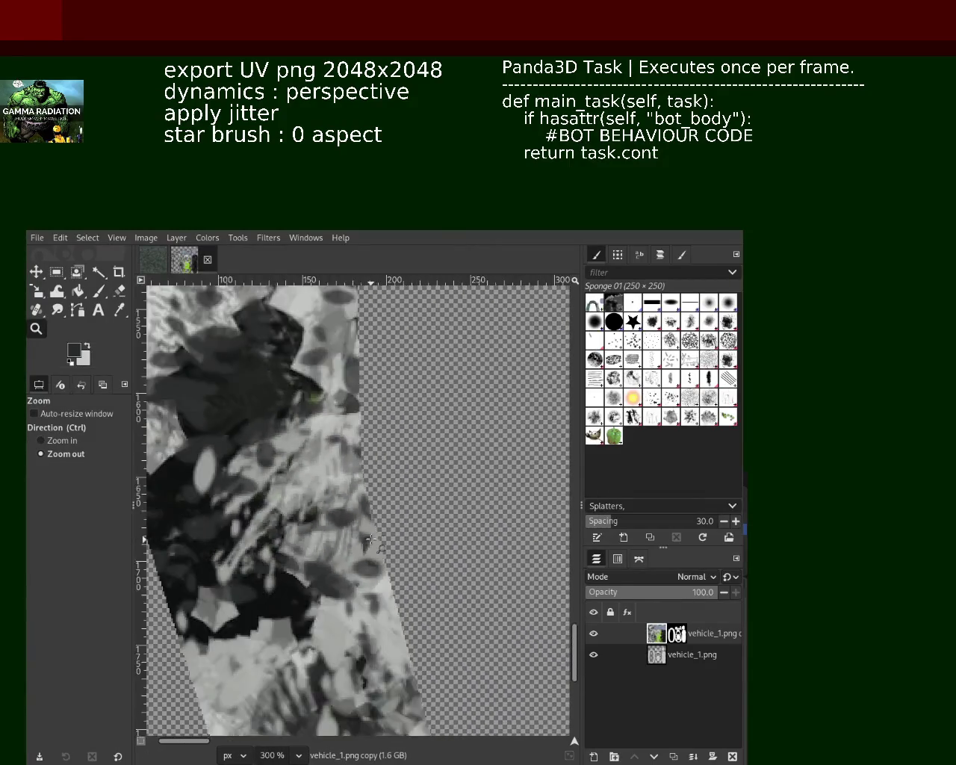
{"action": "scroll", "coordinate": [377, 564], "scroll_direction": "down", "scroll_amount": 2}
{"action": "scroll", "coordinate": [381, 579], "scroll_direction": "down", "scroll_amount": 2}
{"action": "scroll", "coordinate": [386, 599], "scroll_direction": "up", "scroll_amount": 2}
{"action": "scroll", "coordinate": [366, 634], "scroll_direction": "up", "scroll_amount": 1}
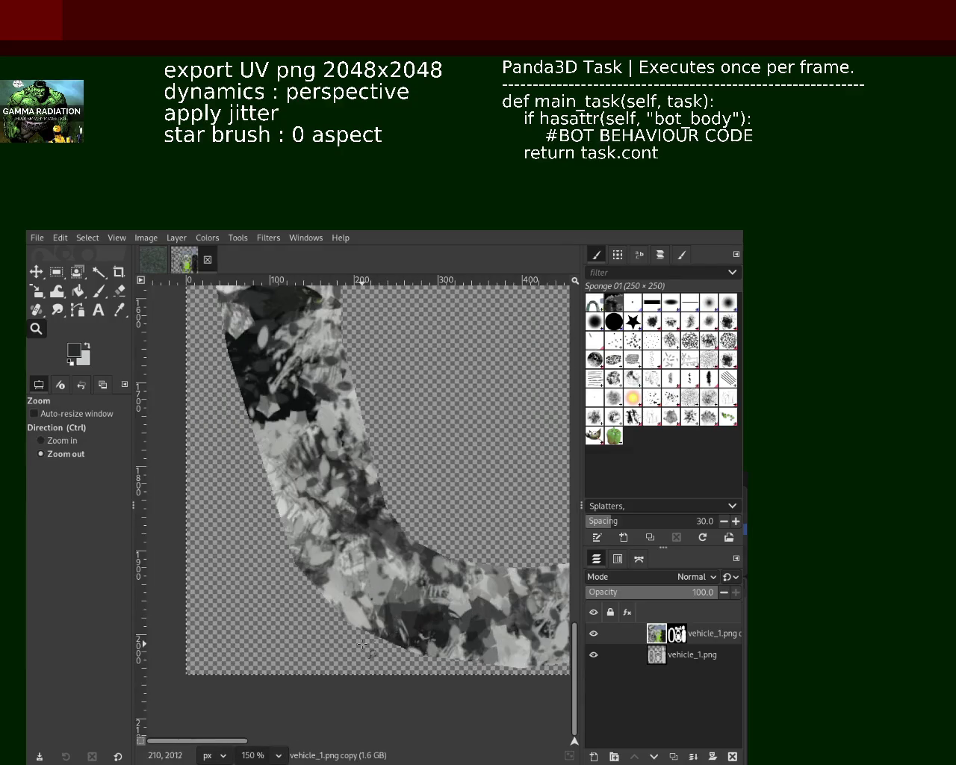
{"action": "scroll", "coordinate": [378, 505], "scroll_direction": "up", "scroll_amount": 1}
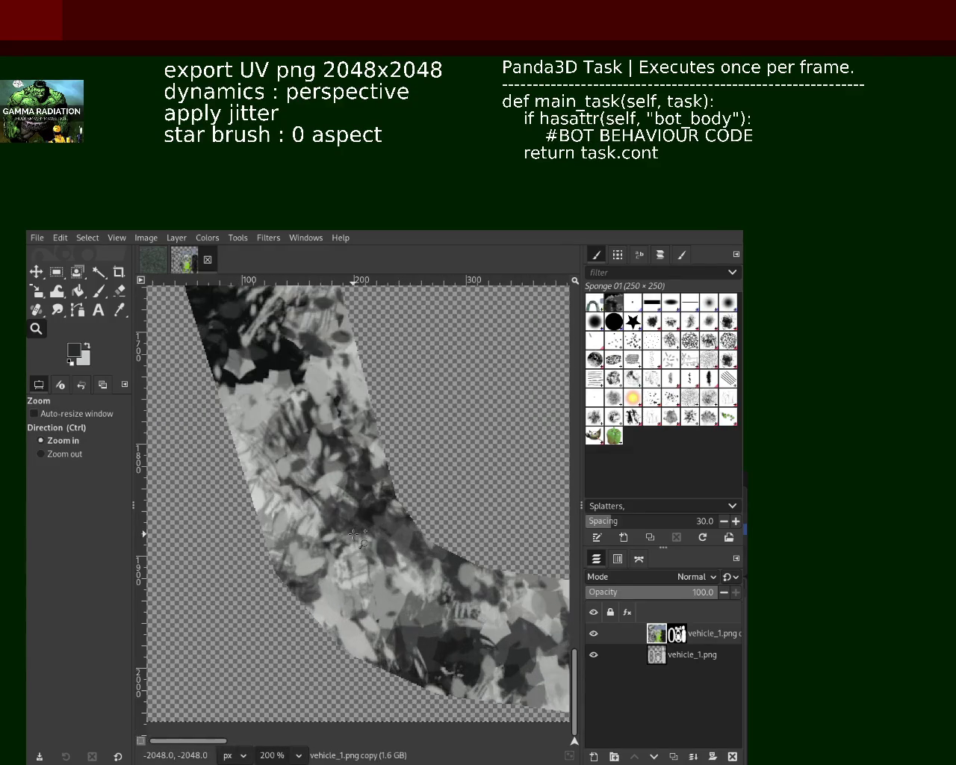
{"action": "scroll", "coordinate": [313, 477], "scroll_direction": "down", "scroll_amount": 3}
{"action": "scroll", "coordinate": [223, 441], "scroll_direction": "up", "scroll_amount": 1}
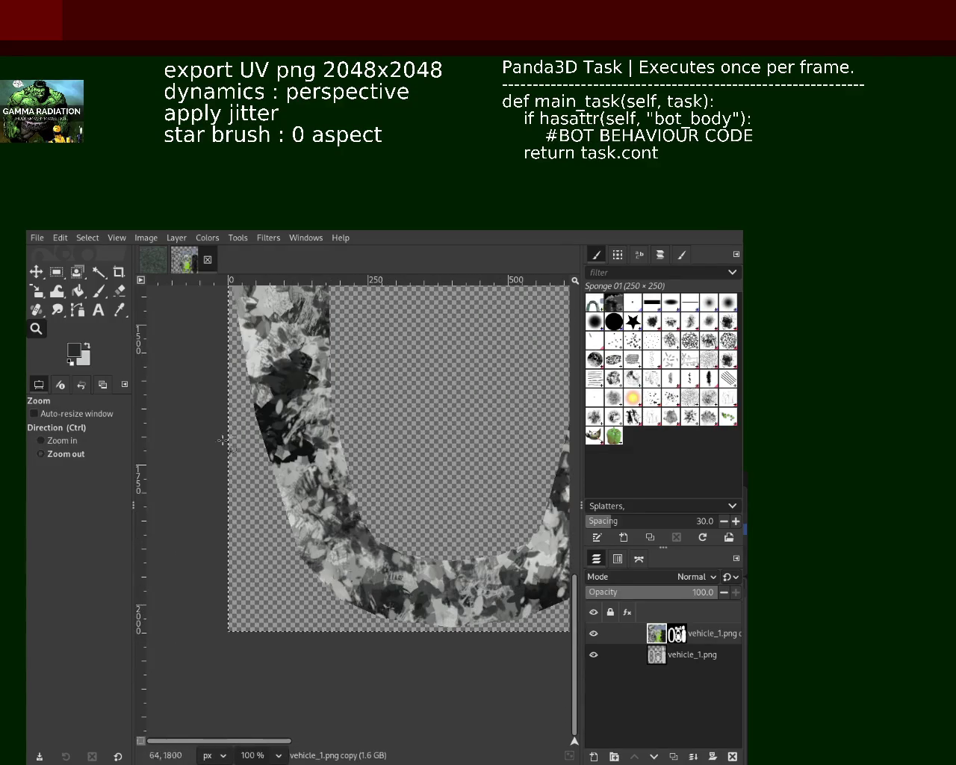
Paint sponge texture along the bottom of the U, then zoom out to survey it
{"action": "left_click", "coordinate": [98, 290]}
{"action": "left_click_drag", "start_coordinate": [347, 546], "coordinate": [538, 574]}
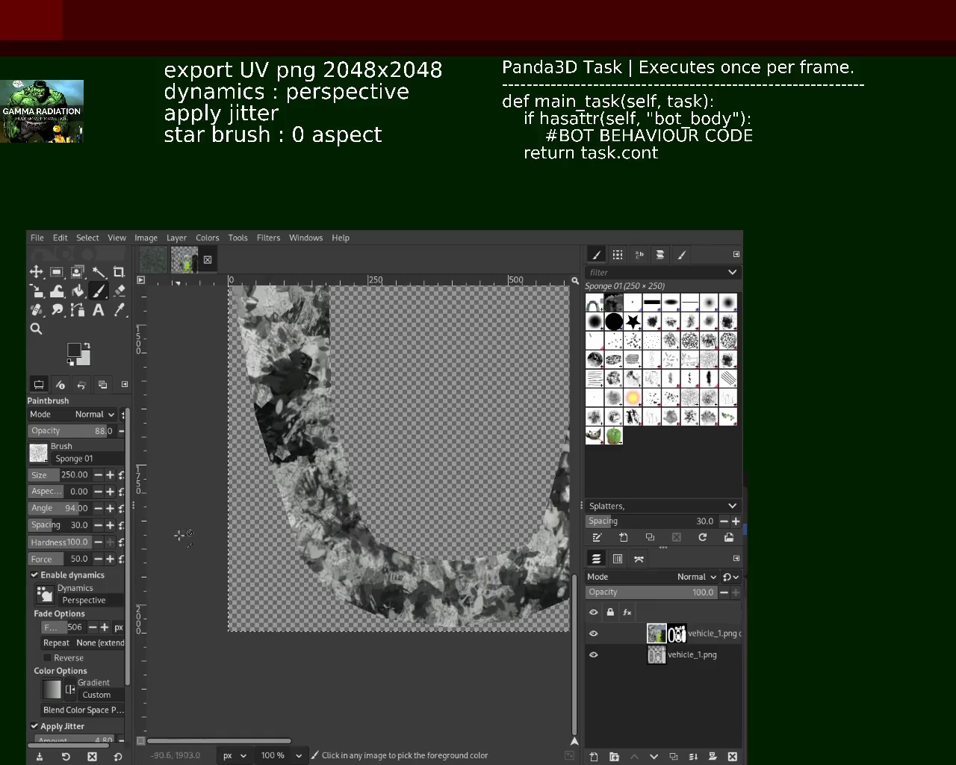
{"action": "left_click", "coordinate": [35, 329]}
{"action": "left_click", "coordinate": [380, 517], "text": "ctrl"}
{"action": "left_click", "coordinate": [381, 517], "text": "ctrl"}
{"action": "left_click", "coordinate": [239, 422]}
{"action": "left_click", "coordinate": [240, 422]}
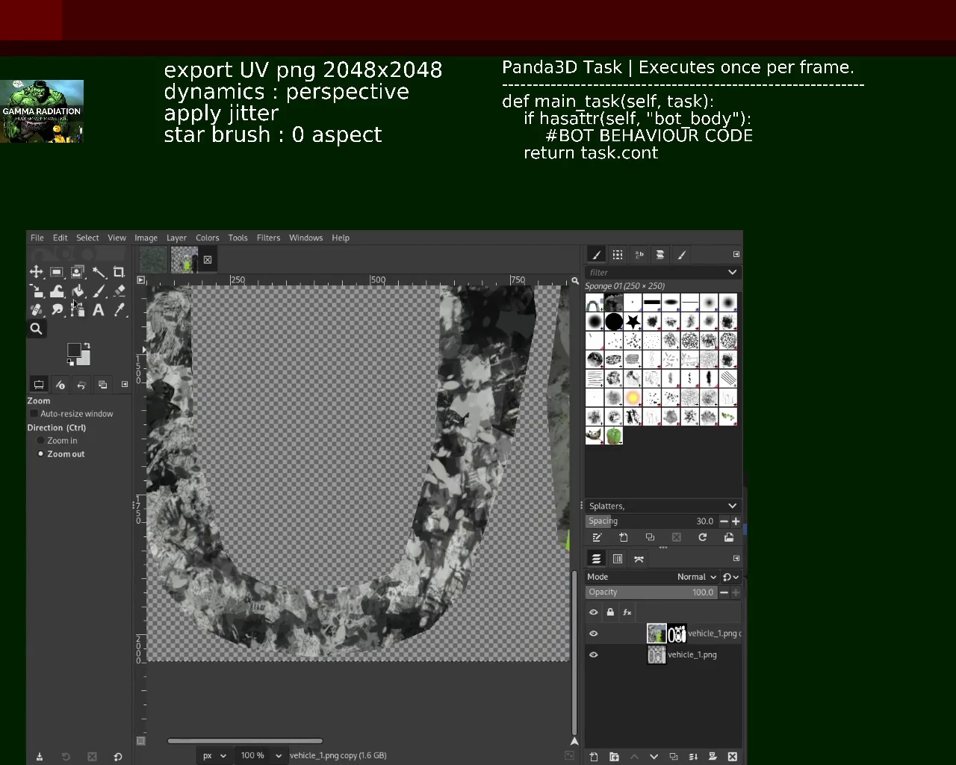
{"action": "left_click", "coordinate": [100, 293]}
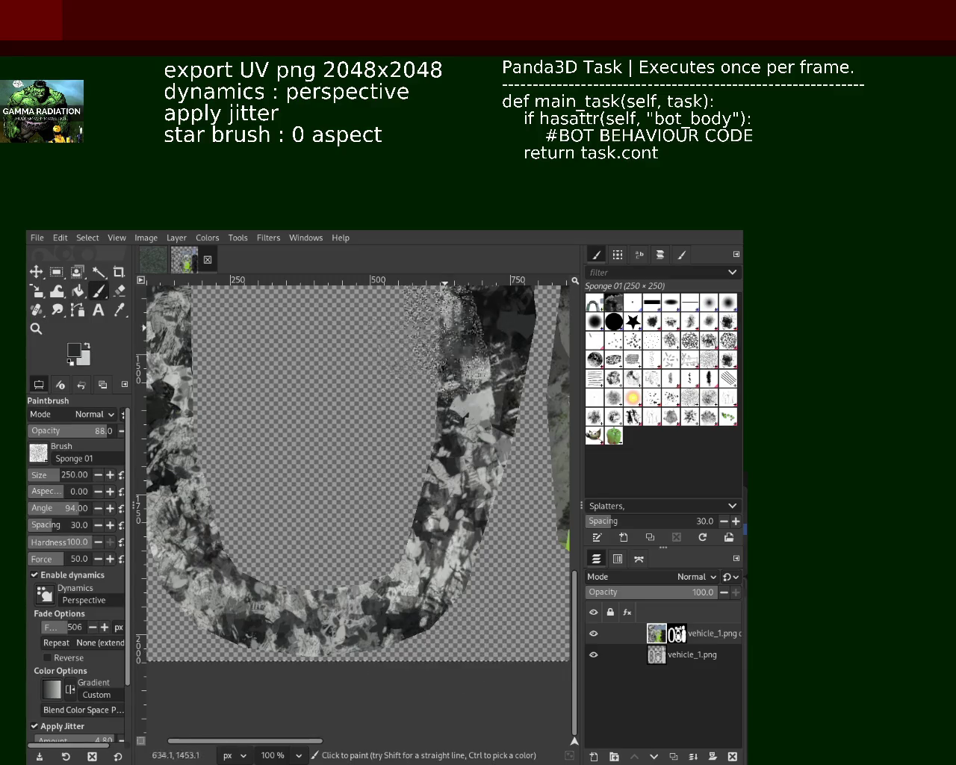
Zoom onto the left strip, sponge-paint it bottom to top, and reset the colour to black
{"action": "left_click", "coordinate": [35, 328]}
{"action": "left_click", "coordinate": [461, 526], "text": "ctrl"}
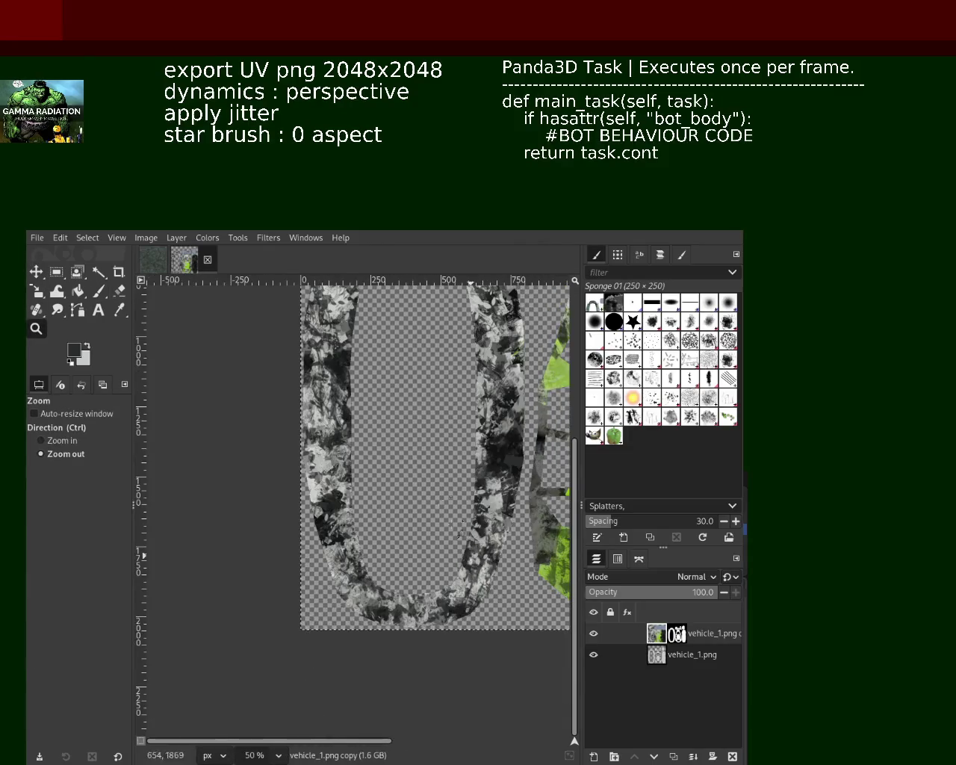
{"action": "left_click", "coordinate": [418, 489]}
{"action": "left_click", "coordinate": [421, 489], "text": "ctrl"}
{"action": "left_click", "coordinate": [425, 489]}
{"action": "left_click", "coordinate": [431, 489]}
{"action": "left_click", "coordinate": [433, 490]}
{"action": "left_click", "coordinate": [366, 489], "text": "ctrl"}
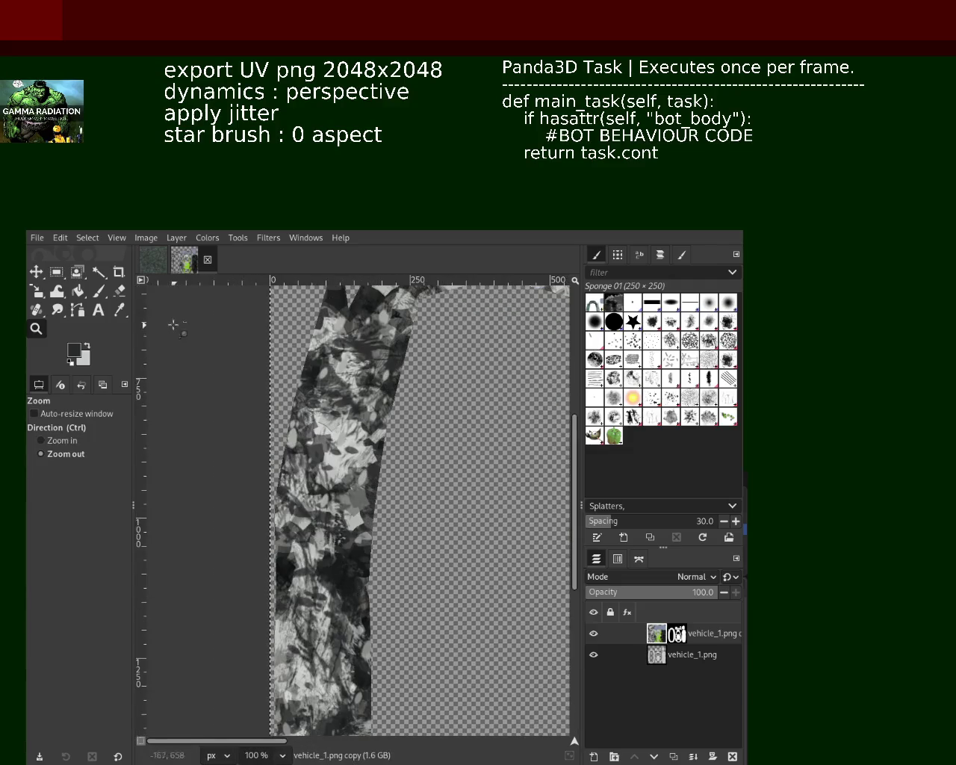
{"action": "left_click", "coordinate": [99, 291]}
{"action": "left_click", "coordinate": [338, 592]}
{"action": "left_click_drag", "start_coordinate": [339, 592], "coordinate": [363, 321]}
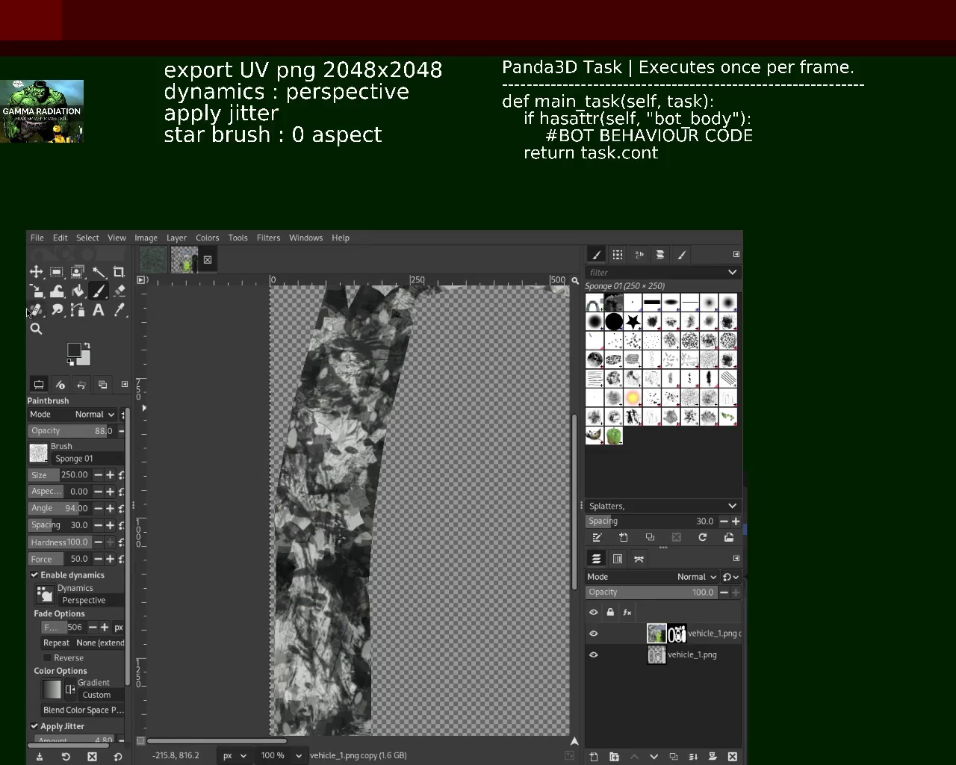
{"action": "key", "text": "d"}
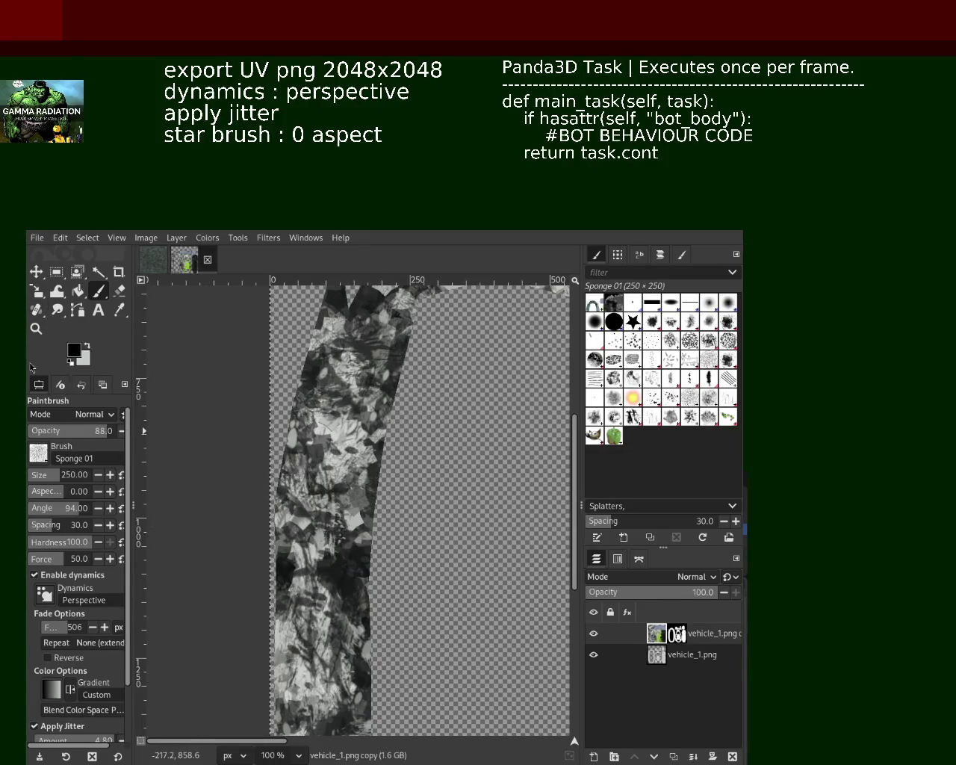
Zoom out to 50% with the Zoom tool in Zoom-out mode to show the whole U island
{"action": "left_click", "coordinate": [35, 329]}
{"action": "left_click", "coordinate": [366, 480]}
{"action": "left_click", "coordinate": [366, 480], "text": "ctrl"}
{"action": "left_click", "coordinate": [366, 480], "text": "ctrl"}
{"action": "left_click", "coordinate": [366, 480]}
{"action": "left_click", "coordinate": [366, 480]}
{"action": "left_click", "coordinate": [366, 480], "text": "ctrl"}
{"action": "left_click", "coordinate": [366, 480], "text": "ctrl"}
{"action": "left_click", "coordinate": [379, 593]}
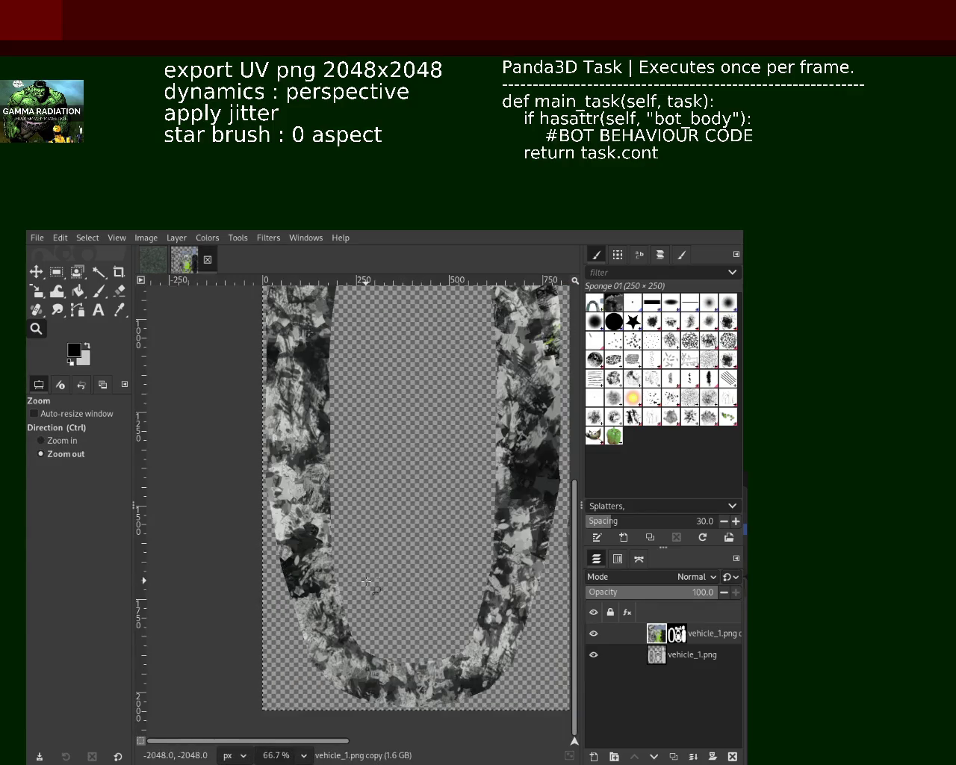
{"action": "key", "text": "ctrl"}
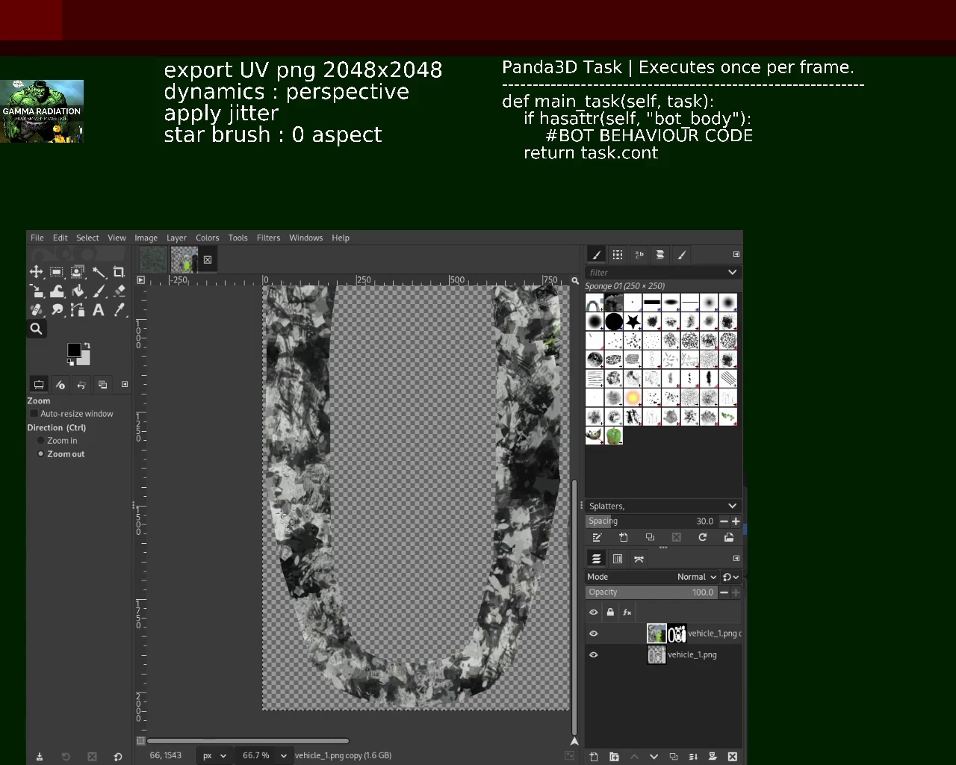
{"action": "left_click", "coordinate": [413, 478]}
{"action": "left_click", "coordinate": [413, 477], "text": "ctrl"}
{"action": "left_click", "coordinate": [448, 418], "text": "ctrl"}
{"action": "left_click", "coordinate": [464, 407]}
{"action": "left_click", "coordinate": [465, 407], "text": "ctrl"}
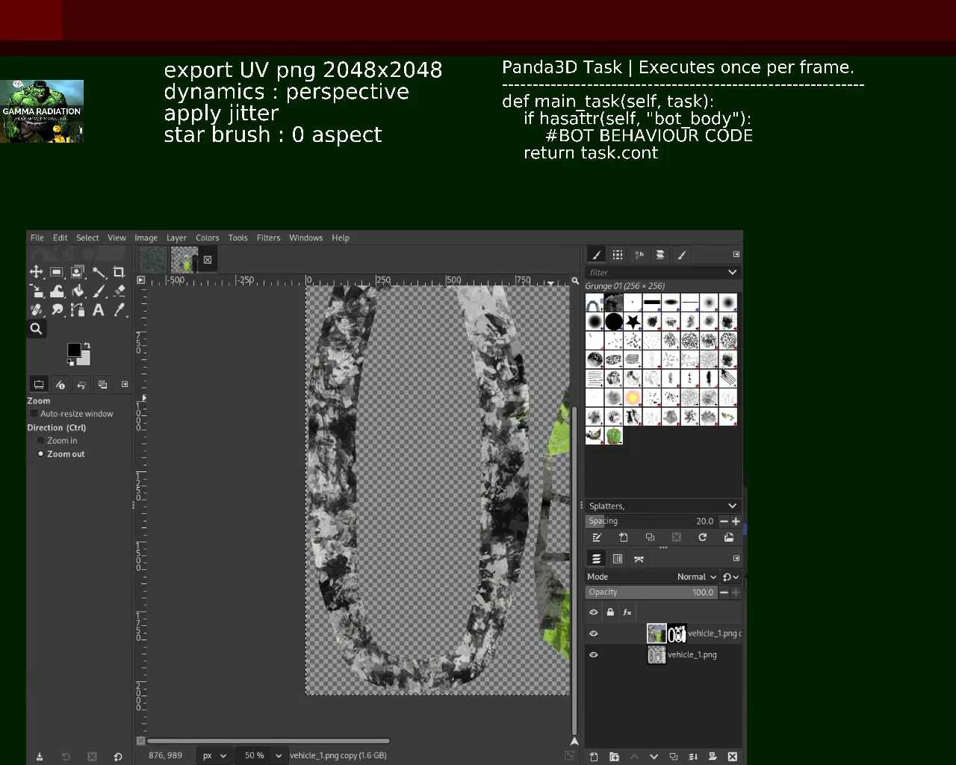
Undo a stray grunge stroke, then stamp grey and light grey Grunge 01 dabs on the U's arms
{"action": "left_click", "coordinate": [97, 291]}
{"action": "left_click_drag", "start_coordinate": [470, 336], "coordinate": [504, 348]}
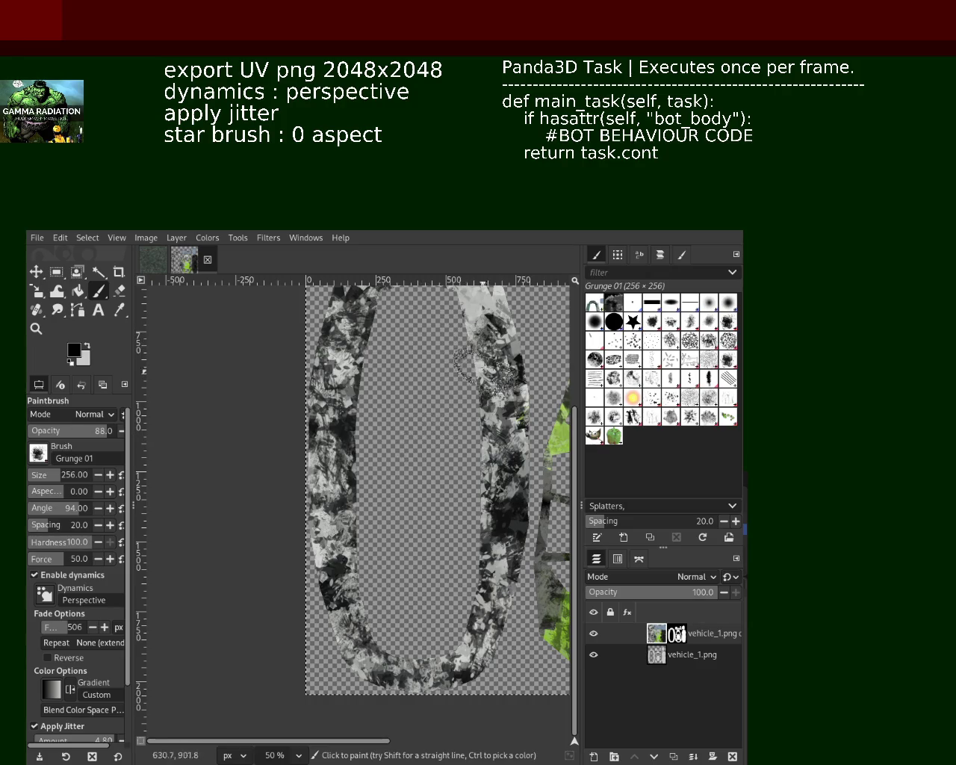
{"action": "key", "text": "ctrl+z"}
{"action": "left_click", "coordinate": [366, 448], "text": "ctrl"}
{"action": "left_click", "coordinate": [363, 441]}
{"action": "left_click", "coordinate": [472, 310], "text": "ctrl"}
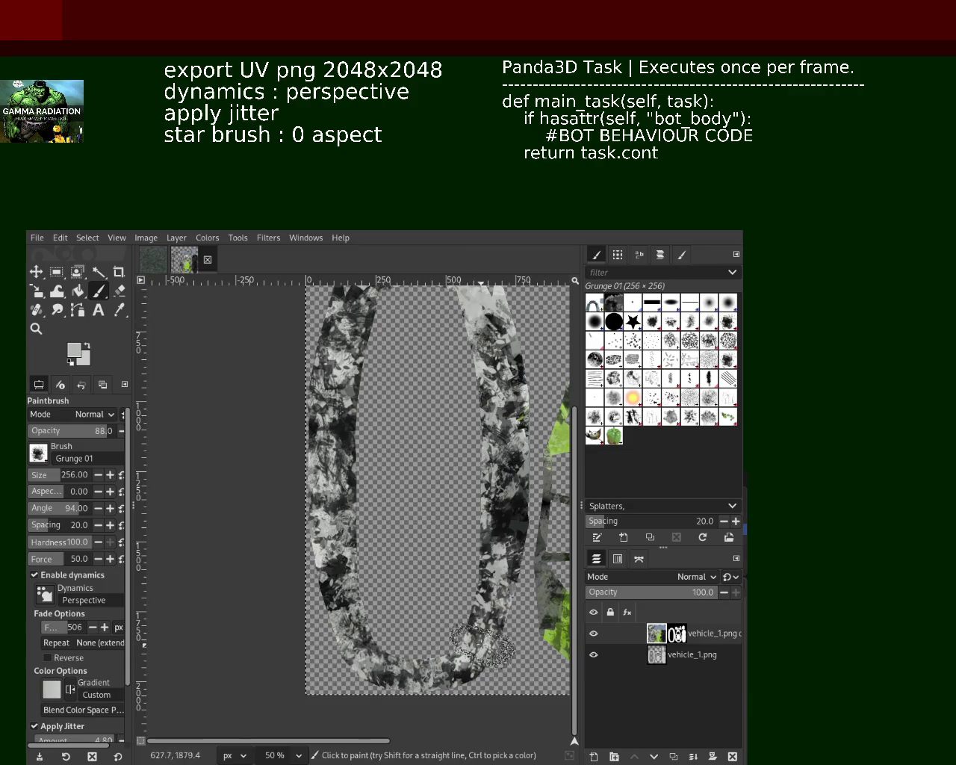
{"action": "left_click", "coordinate": [328, 552]}
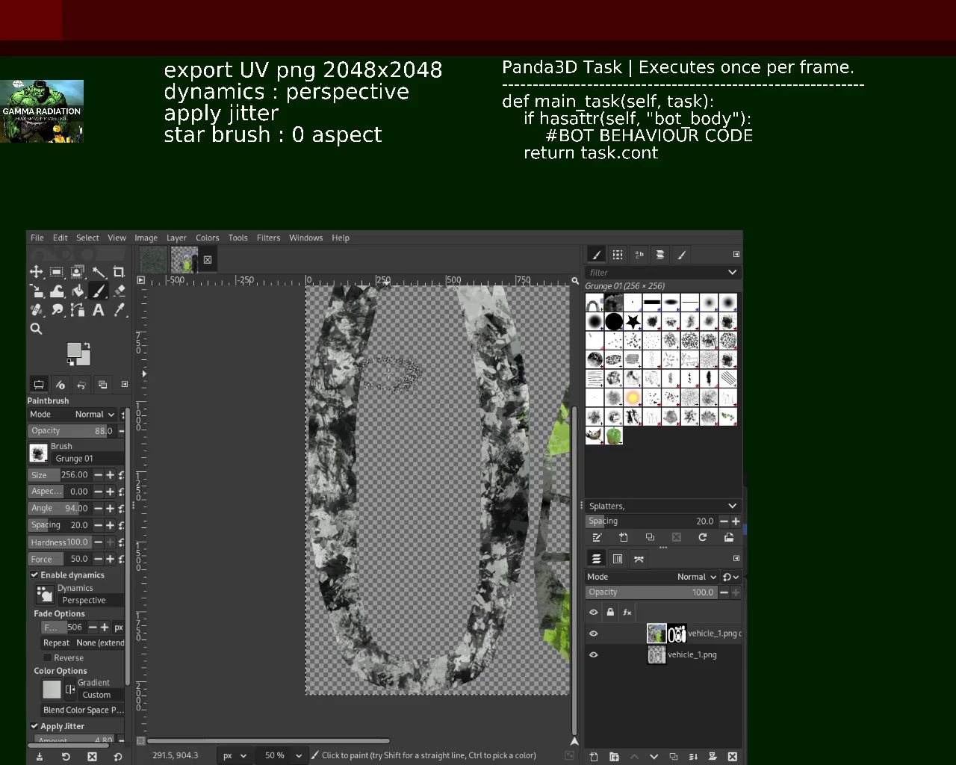
Try colour sampling, then zoom in and out to check the grunge dabs
{"action": "key", "text": "ctrl"}
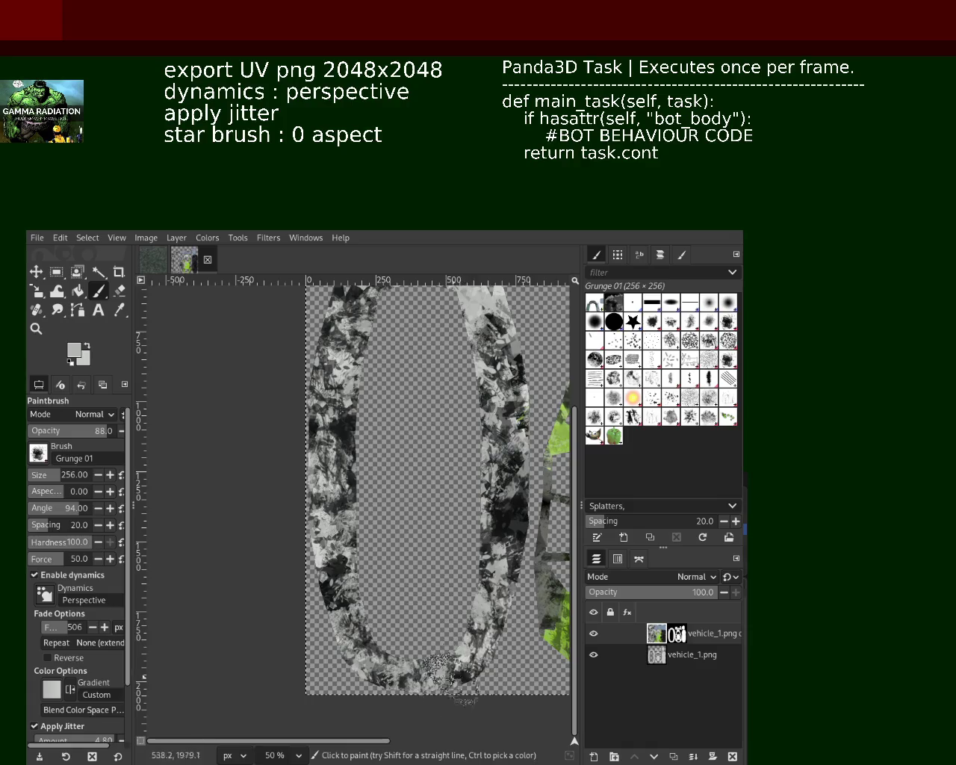
{"action": "key", "text": "ctrl"}
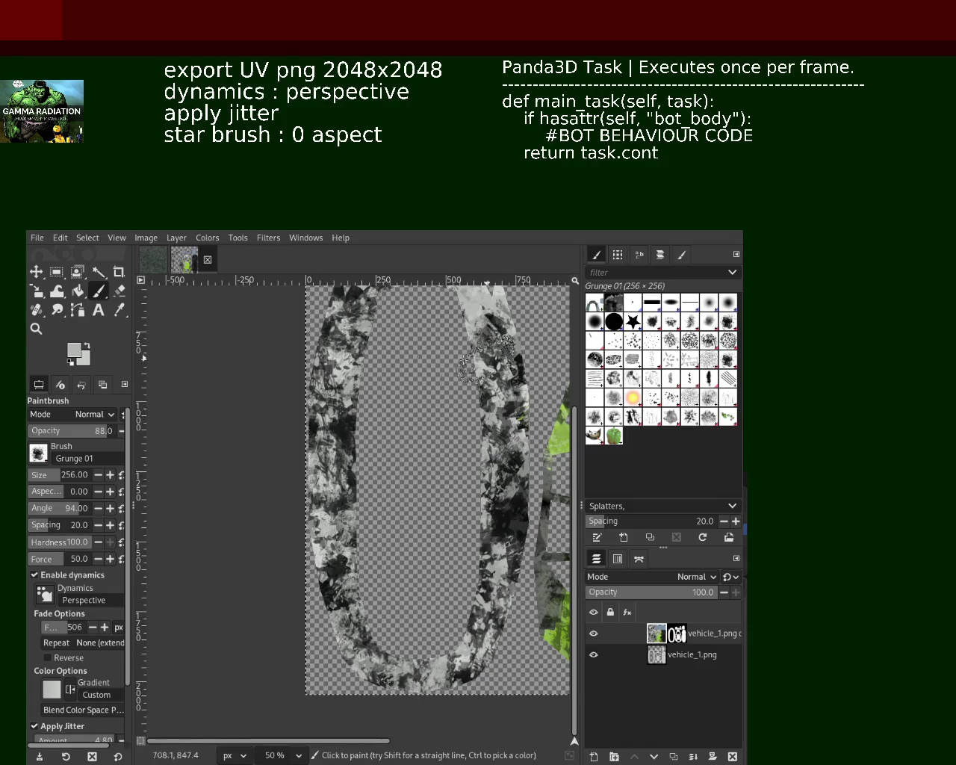
{"action": "key", "text": "z"}
{"action": "scroll", "coordinate": [336, 396], "scroll_direction": "up", "scroll_amount": 1}
{"action": "scroll", "coordinate": [405, 405], "scroll_direction": "down", "scroll_amount": 2}
{"action": "scroll", "coordinate": [411, 405], "scroll_direction": "up", "scroll_amount": 2}
{"action": "scroll", "coordinate": [413, 407], "scroll_direction": "up", "scroll_amount": 1}
{"action": "scroll", "coordinate": [411, 406], "scroll_direction": "down", "scroll_amount": 1}
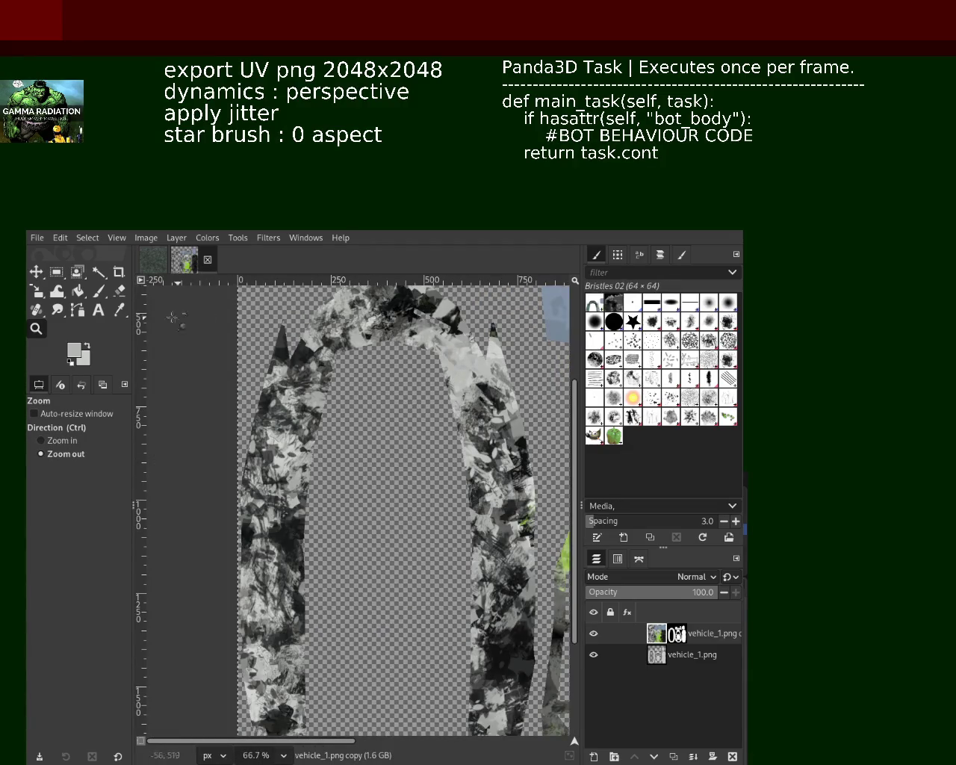
Paint black Bristles 02 streaks down the left arm, redoing one, and speckle the upper right arm
{"action": "left_click", "coordinate": [100, 292]}
{"action": "key", "text": "d"}
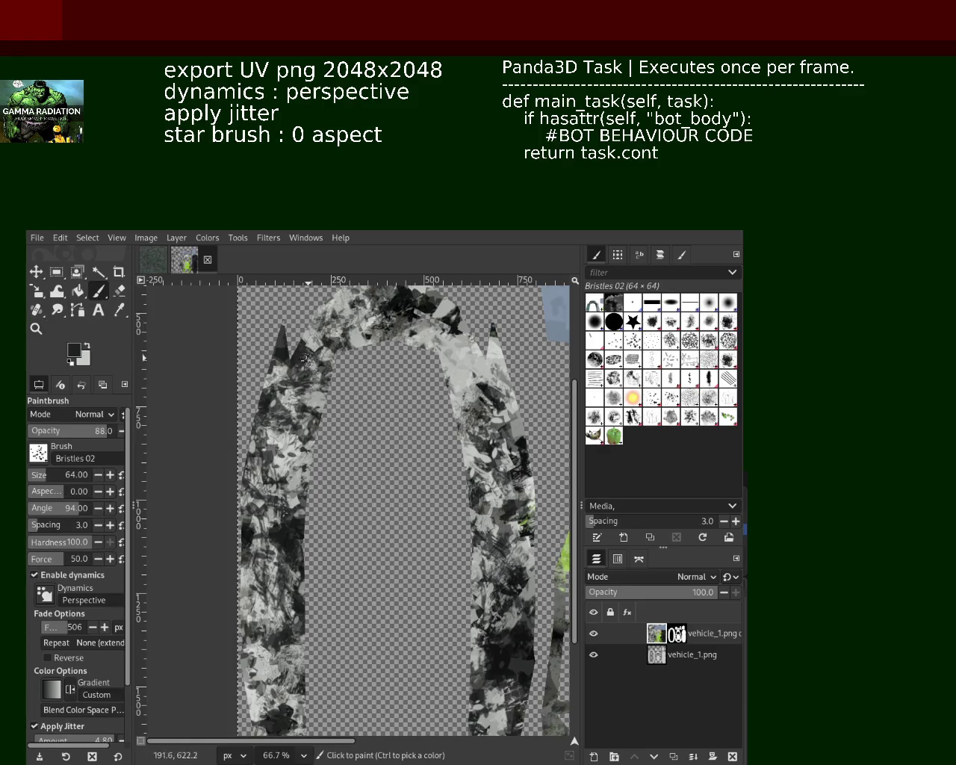
{"action": "left_click_drag", "start_coordinate": [314, 366], "coordinate": [270, 562]}
{"action": "key", "text": "ctrl+z"}
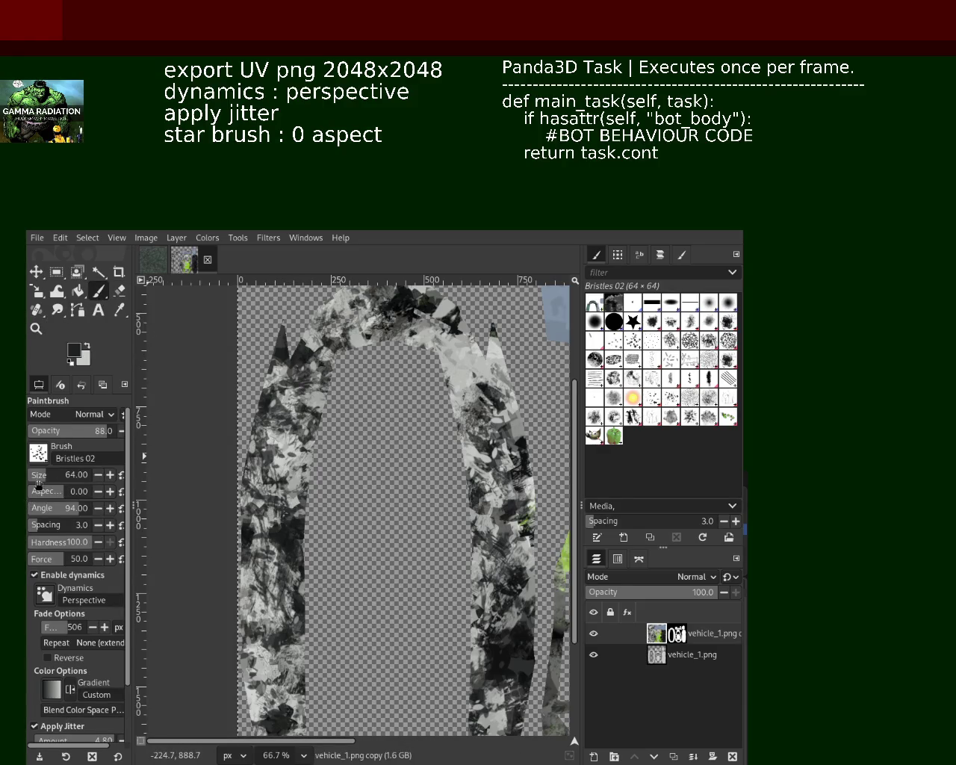
{"action": "left_click_drag", "start_coordinate": [270, 418], "coordinate": [278, 549]}
{"action": "left_click_drag", "start_coordinate": [297, 473], "coordinate": [269, 704]}
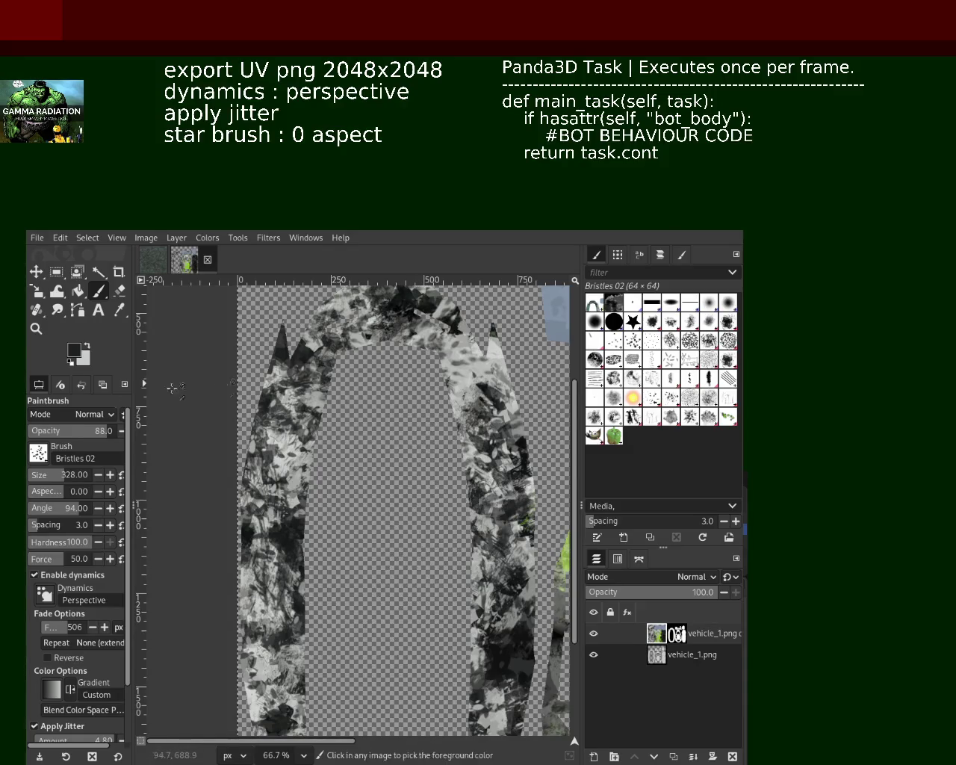
{"action": "left_click_drag", "start_coordinate": [407, 335], "coordinate": [446, 358]}
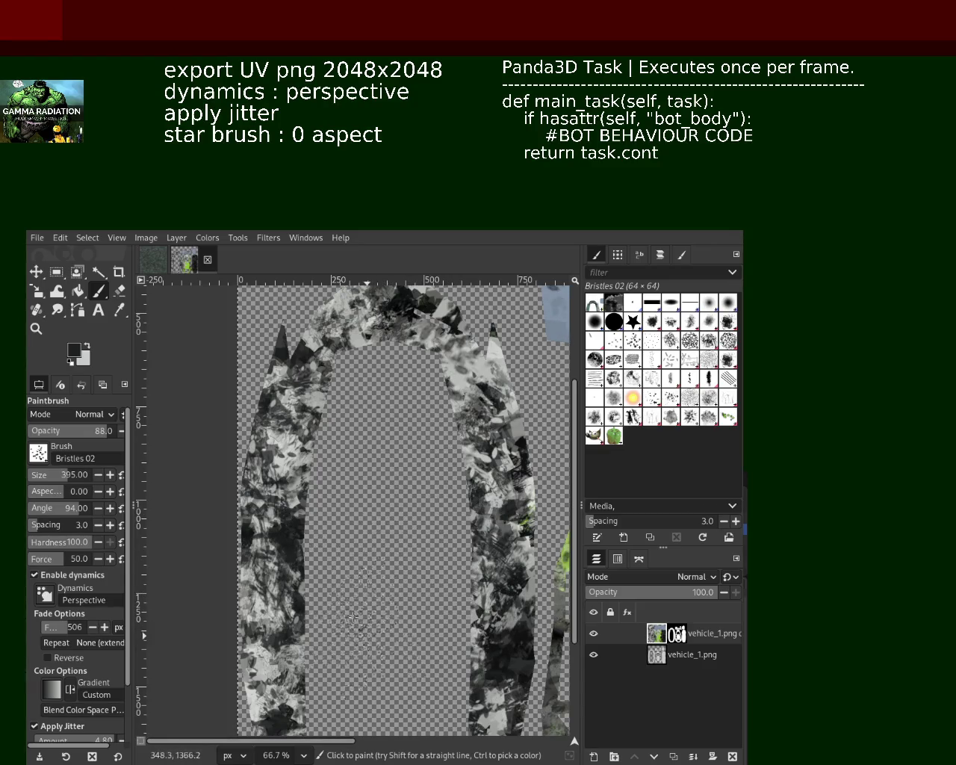
Zoom in to inspect, then add more light bristle streaks up the left arm
{"action": "left_click", "coordinate": [36, 329]}
{"action": "left_click", "coordinate": [381, 379]}
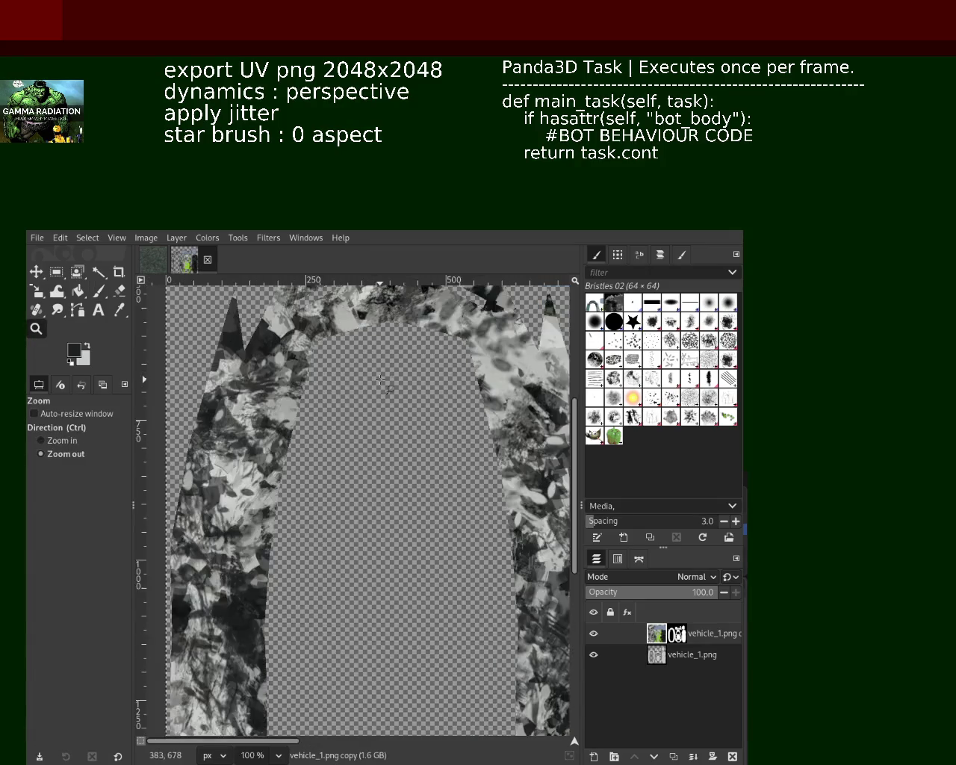
{"action": "left_click", "coordinate": [381, 379]}
{"action": "left_click", "coordinate": [289, 532], "text": "ctrl"}
{"action": "left_click", "coordinate": [98, 291]}
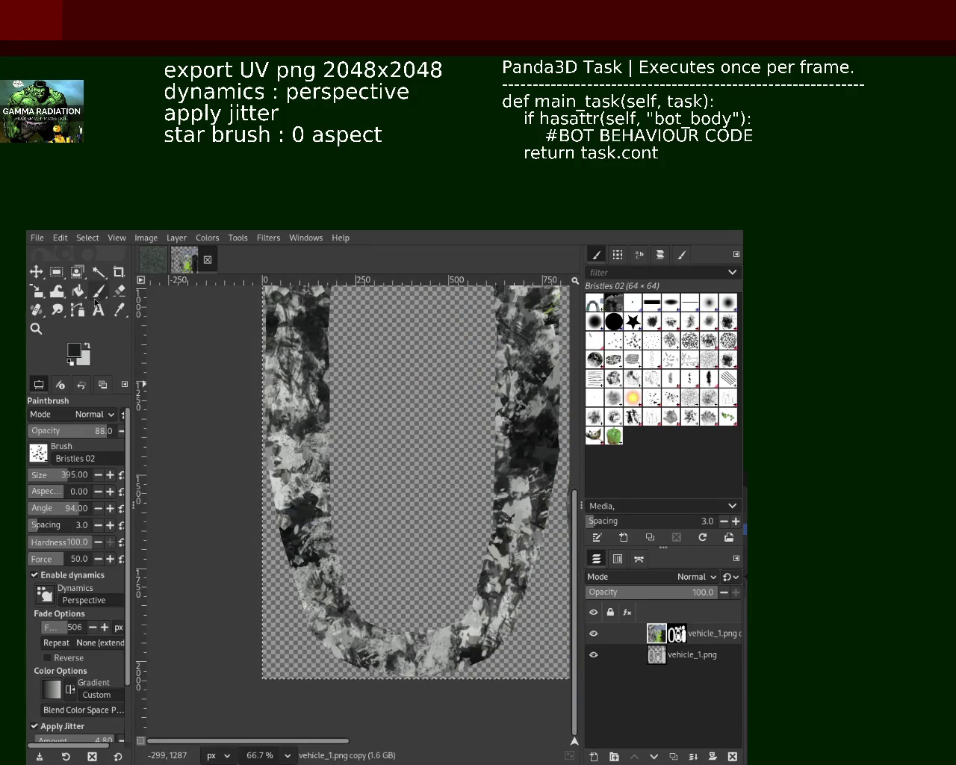
{"action": "left_click_drag", "start_coordinate": [322, 576], "coordinate": [316, 501]}
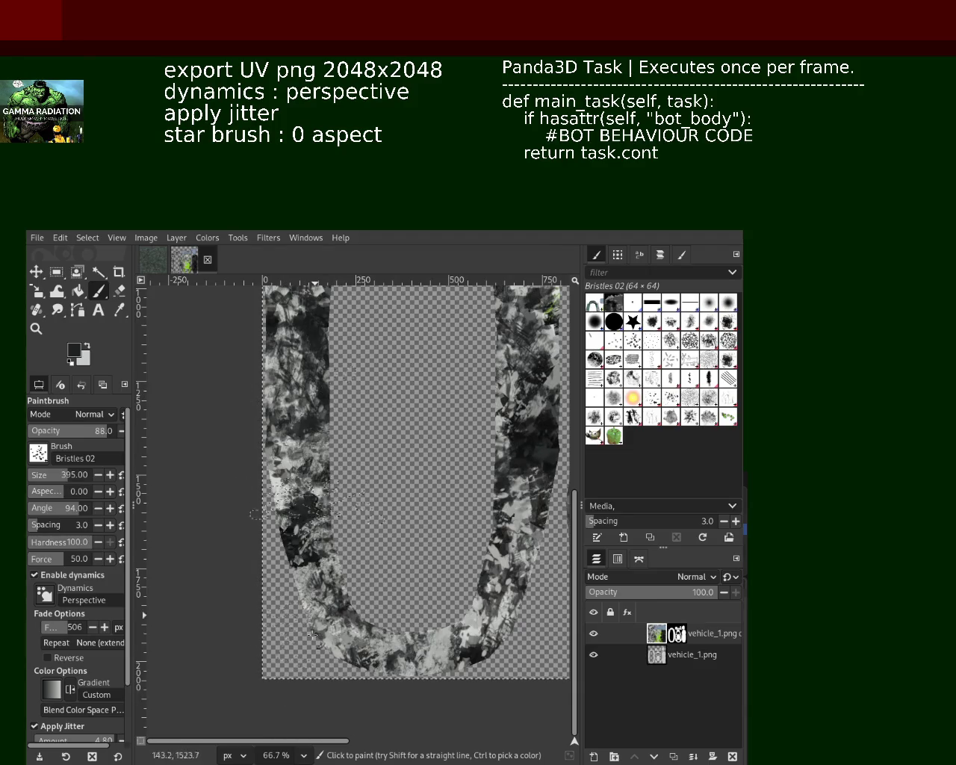
{"action": "left_click_drag", "start_coordinate": [327, 642], "coordinate": [310, 499]}
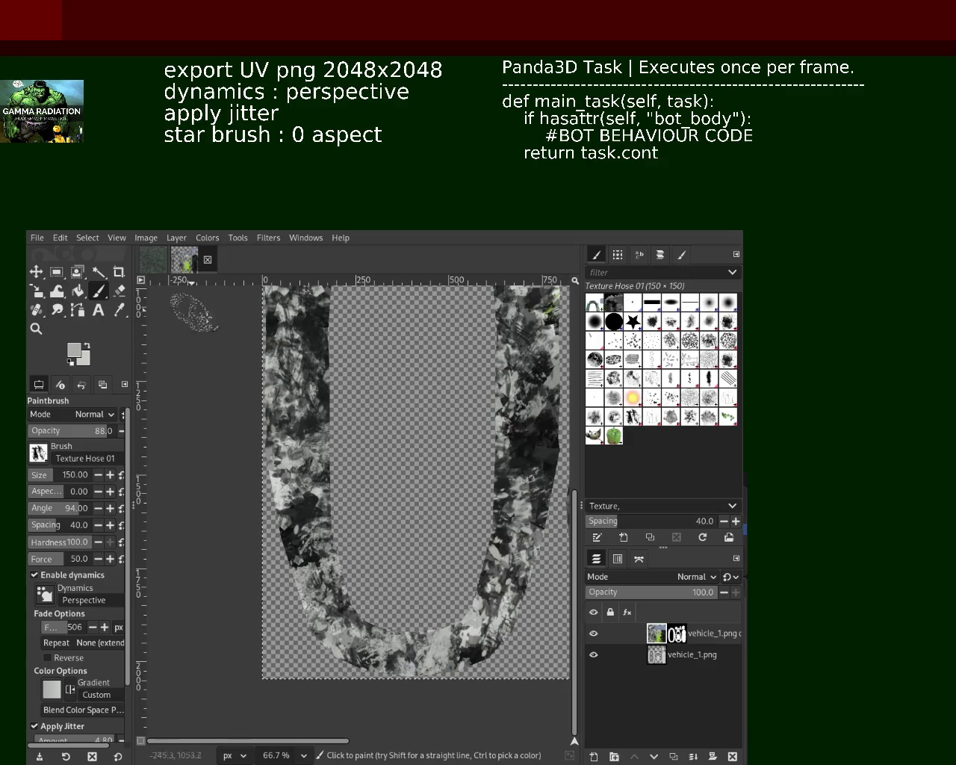
Spray dark Texture Hose 01 patterns over the left arm, the bottom and the right arm
{"action": "left_click", "coordinate": [322, 398], "text": "ctrl"}
{"action": "left_click_drag", "start_coordinate": [323, 398], "coordinate": [299, 493]}
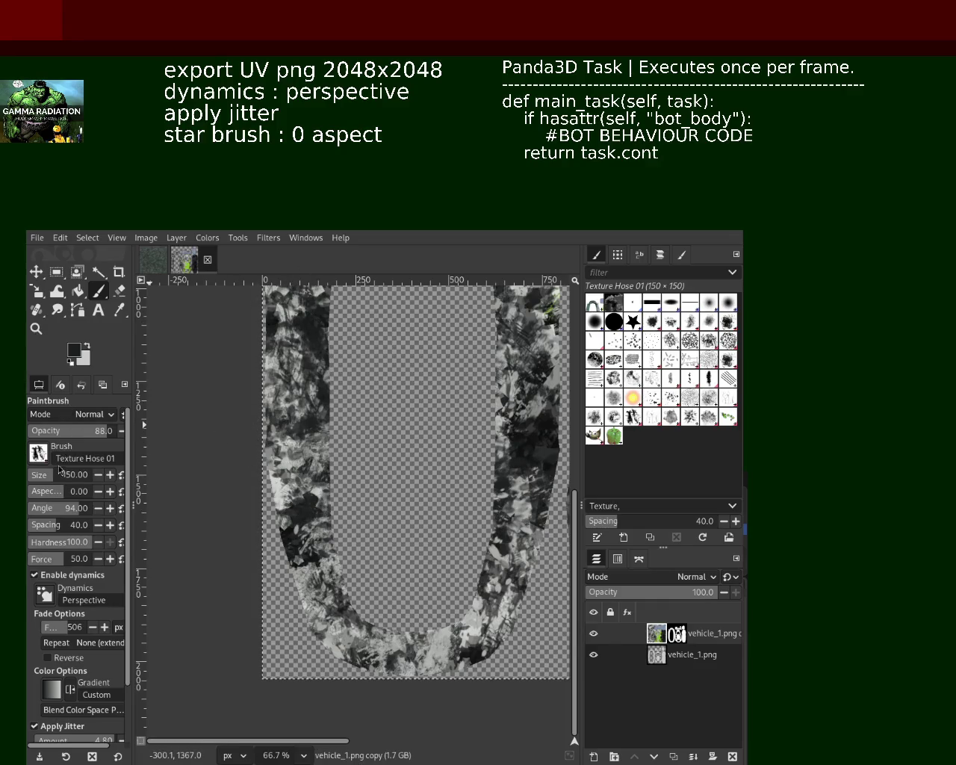
{"action": "mouse_move", "coordinate": [291, 314]}
{"action": "left_mouse_down"}
{"action": "mouse_move", "coordinate": [303, 478]}
{"action": "mouse_move", "coordinate": [330, 491]}
{"action": "mouse_move", "coordinate": [319, 404]}
{"action": "mouse_move", "coordinate": [351, 474]}
{"action": "mouse_move", "coordinate": [297, 439]}
{"action": "mouse_move", "coordinate": [377, 638]}
{"action": "left_mouse_up"}
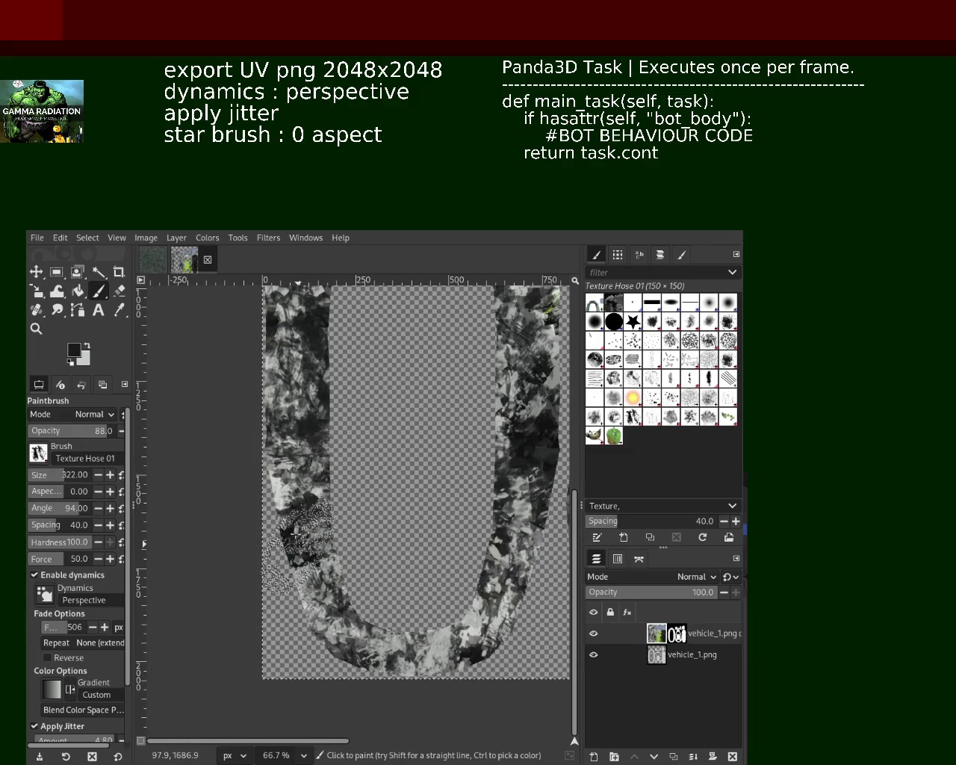
{"action": "mouse_move", "coordinate": [441, 642]}
{"action": "left_mouse_down"}
{"action": "mouse_move", "coordinate": [455, 628]}
{"action": "mouse_move", "coordinate": [330, 577]}
{"action": "left_mouse_up"}
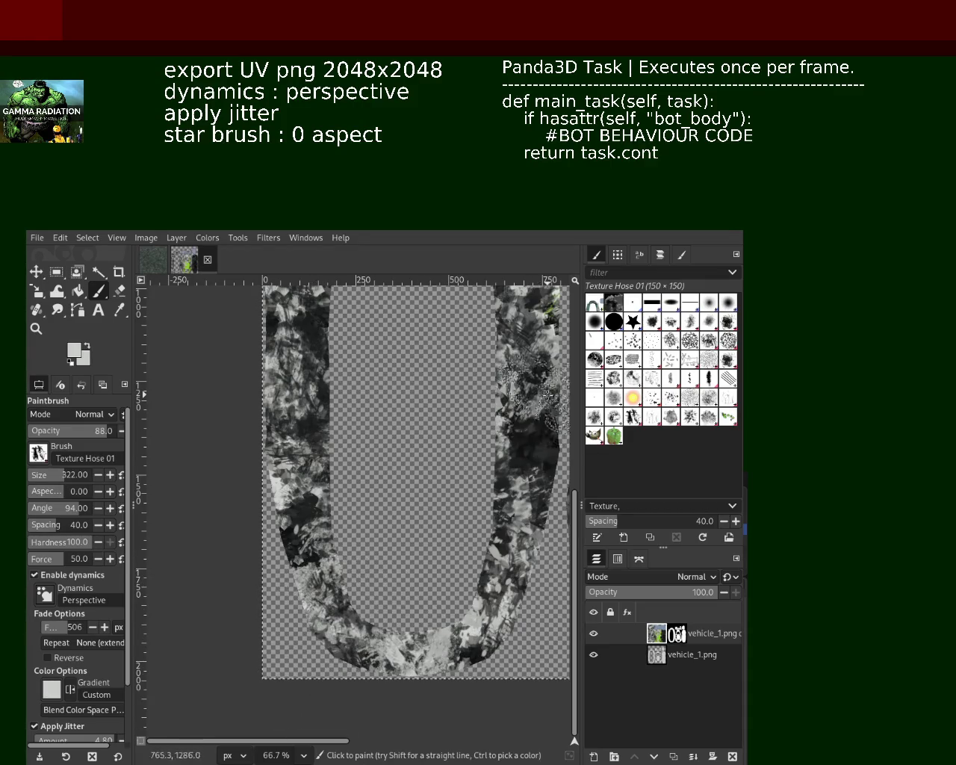
{"action": "mouse_move", "coordinate": [330, 576]}
{"action": "left_mouse_down"}
{"action": "mouse_move", "coordinate": [449, 523]}
{"action": "mouse_move", "coordinate": [471, 486]}
{"action": "left_mouse_up"}
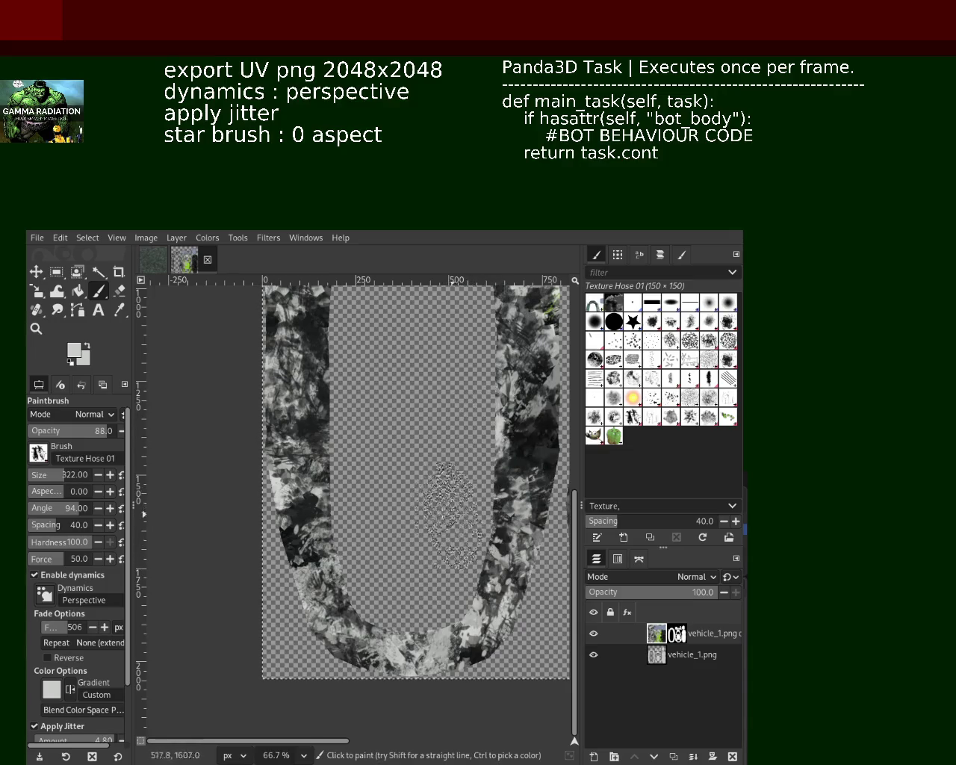
Adjust the zoom, stamp more hose dabs across the left arm, and return the view to 66.7%
{"action": "left_click", "coordinate": [35, 327]}
{"action": "key", "text": "plus"}
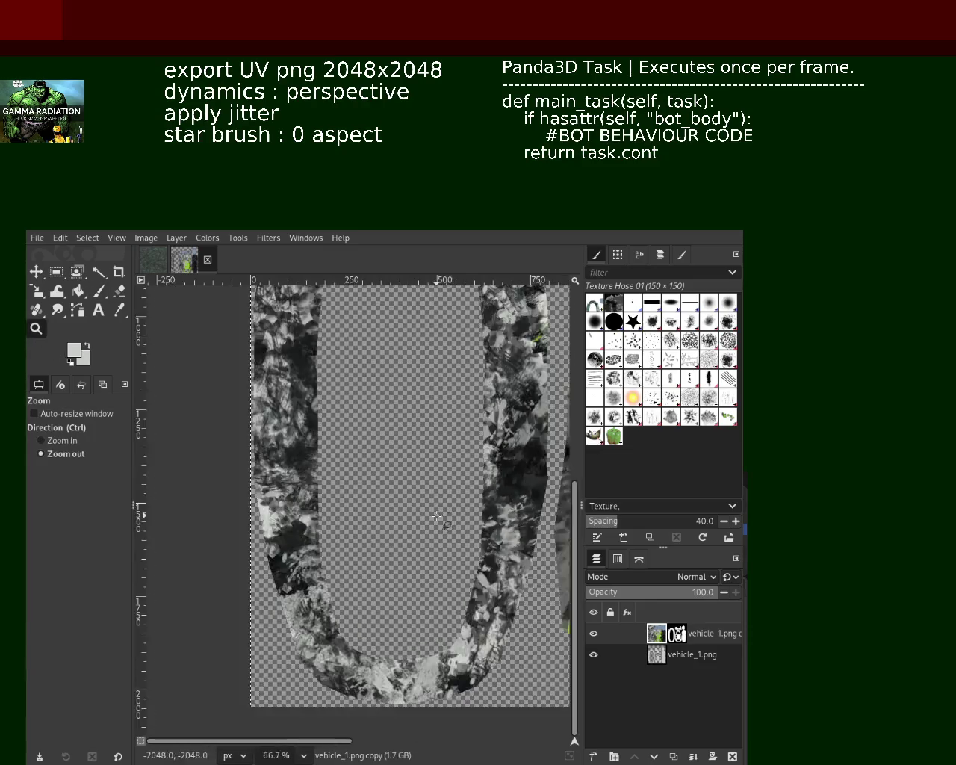
{"action": "key", "text": "minus"}
{"action": "key", "text": "minus"}
{"action": "key", "text": "minus"}
{"action": "key", "text": "plus"}
{"action": "left_click", "coordinate": [98, 290]}
{"action": "mouse_move", "coordinate": [329, 358]}
{"action": "left_mouse_down"}
{"action": "mouse_move", "coordinate": [347, 431]}
{"action": "mouse_move", "coordinate": [335, 552]}
{"action": "mouse_move", "coordinate": [461, 463]}
{"action": "left_mouse_up"}
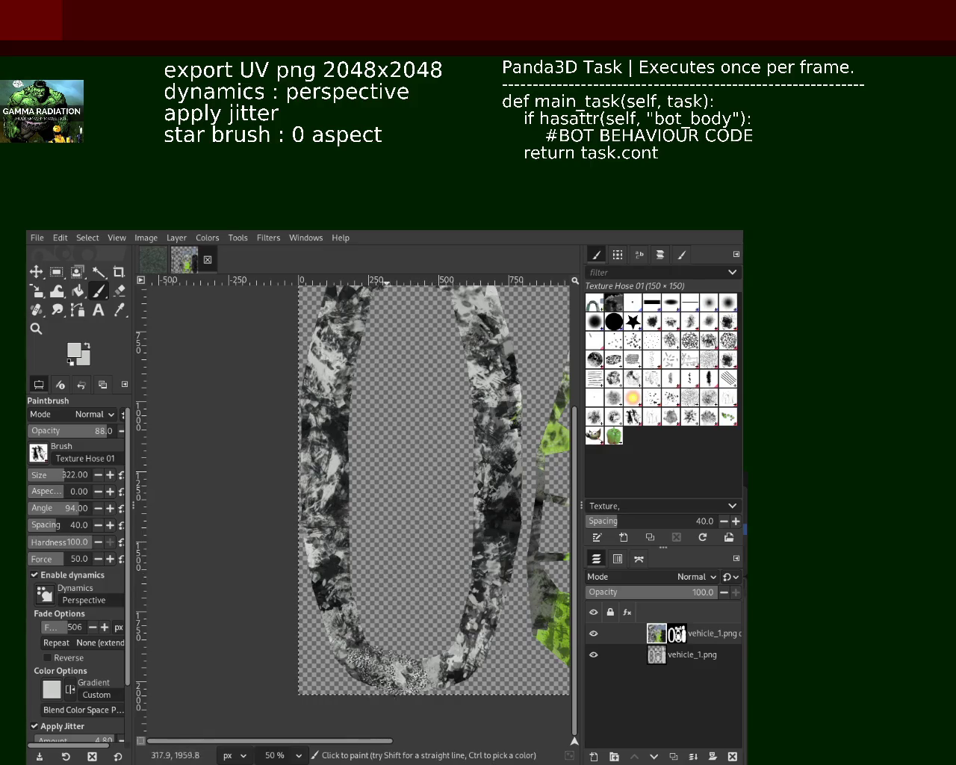
{"action": "left_click", "coordinate": [36, 328]}
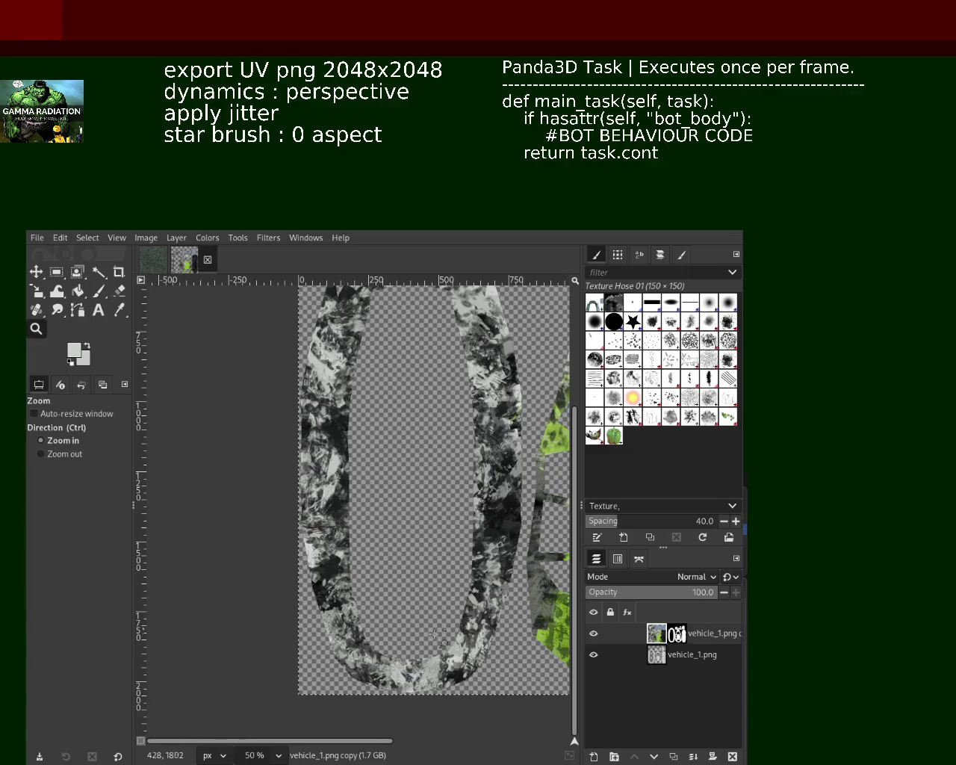
{"action": "left_click", "coordinate": [386, 603]}
{"action": "left_click", "coordinate": [386, 603], "text": "ctrl"}
{"action": "left_click", "coordinate": [386, 603]}
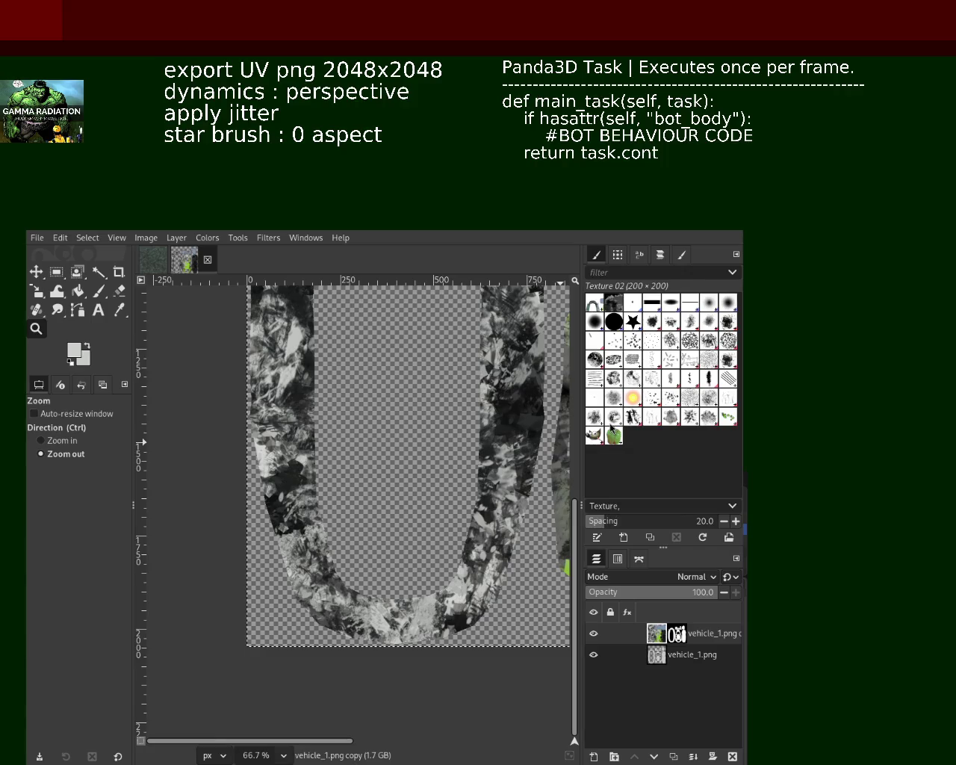
Zoom out to survey the UV sheet, then settle at 66.7% on the U's arch
{"action": "left_click", "coordinate": [355, 667], "text": "ctrl"}
{"action": "left_click", "coordinate": [324, 612]}
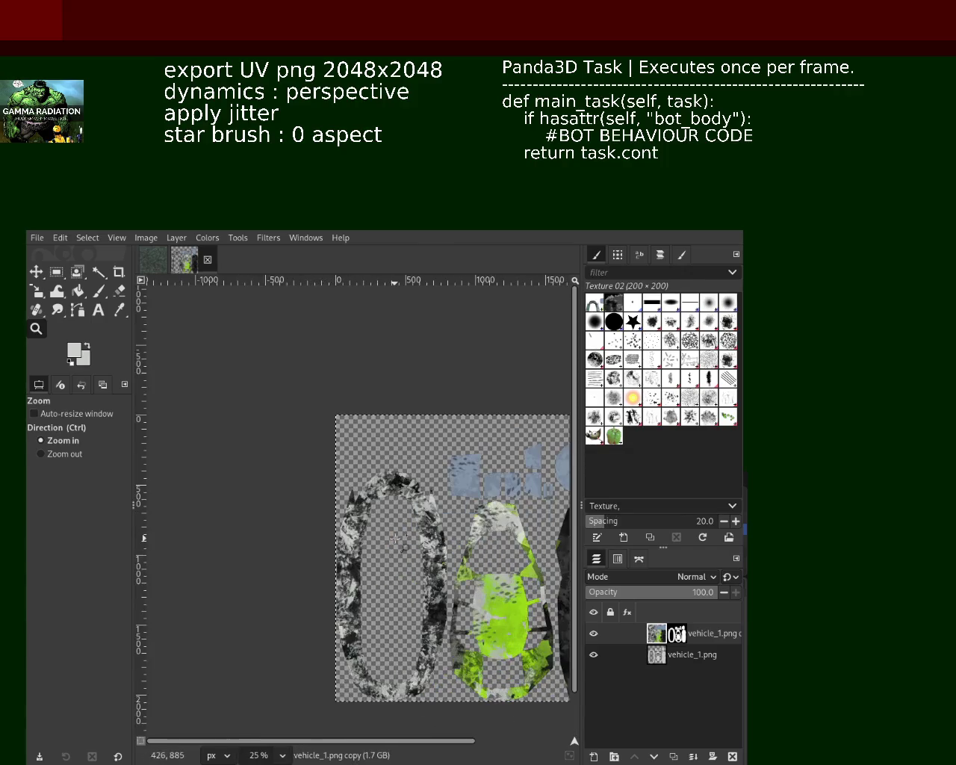
{"action": "left_click", "coordinate": [366, 561]}
{"action": "left_click", "coordinate": [366, 561]}
{"action": "left_click", "coordinate": [357, 478], "text": "ctrl"}
{"action": "left_click", "coordinate": [356, 478]}
{"action": "left_click", "coordinate": [356, 478], "text": "ctrl"}
{"action": "left_click", "coordinate": [356, 477]}
Stamp dark and light grey Texture 02 dabs over the arch's top and right, plus a black dab lower left
{"action": "left_click", "coordinate": [97, 291]}
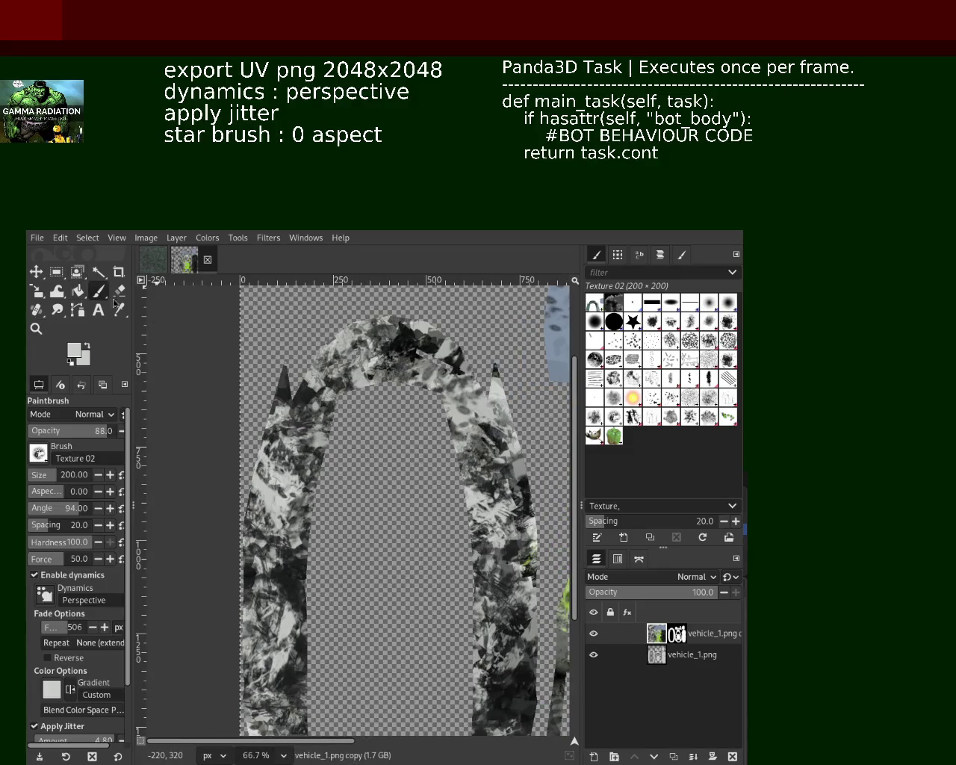
{"action": "left_click", "coordinate": [525, 493], "text": "ctrl"}
{"action": "left_click_drag", "start_coordinate": [525, 493], "coordinate": [466, 548]}
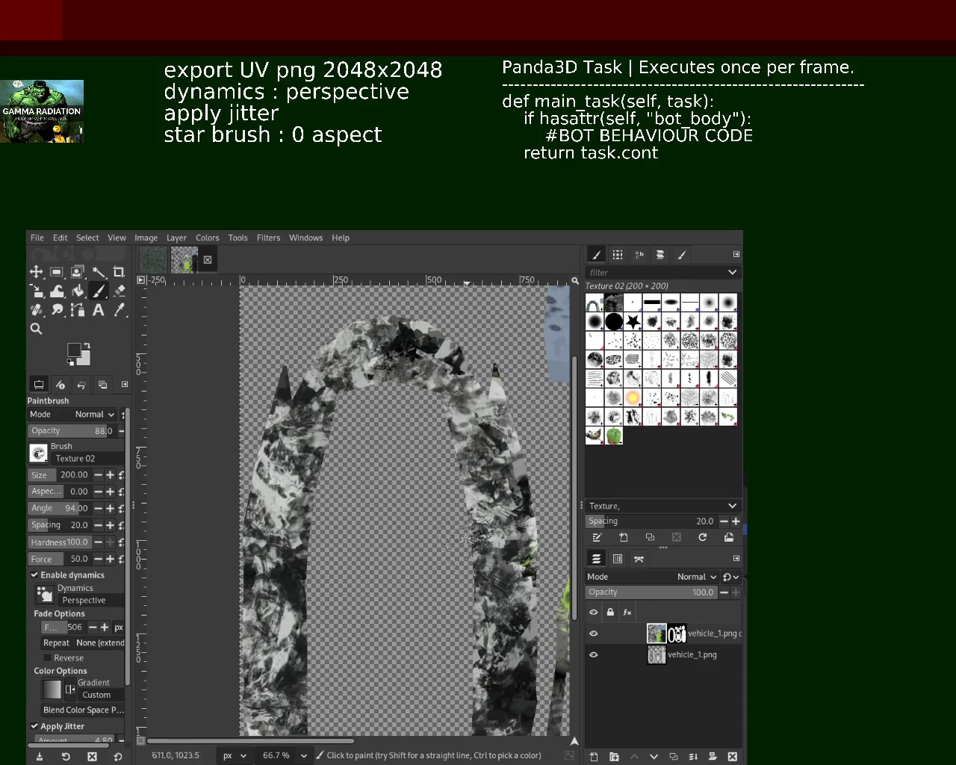
{"action": "mouse_move", "coordinate": [312, 330]}
{"action": "left_mouse_down"}
{"action": "mouse_move", "coordinate": [345, 346]}
{"action": "mouse_move", "coordinate": [407, 347]}
{"action": "left_mouse_up"}
{"action": "left_click", "coordinate": [360, 400], "text": "ctrl"}
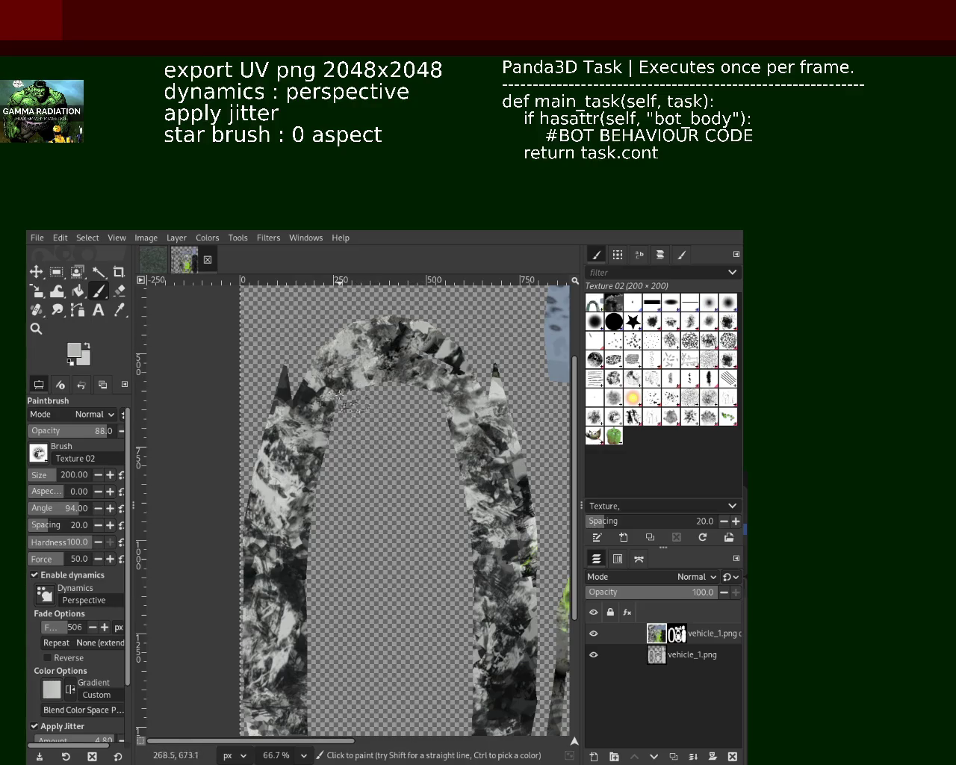
{"action": "left_click_drag", "start_coordinate": [345, 404], "coordinate": [361, 335]}
{"action": "left_click_drag", "start_coordinate": [402, 575], "coordinate": [463, 676]}
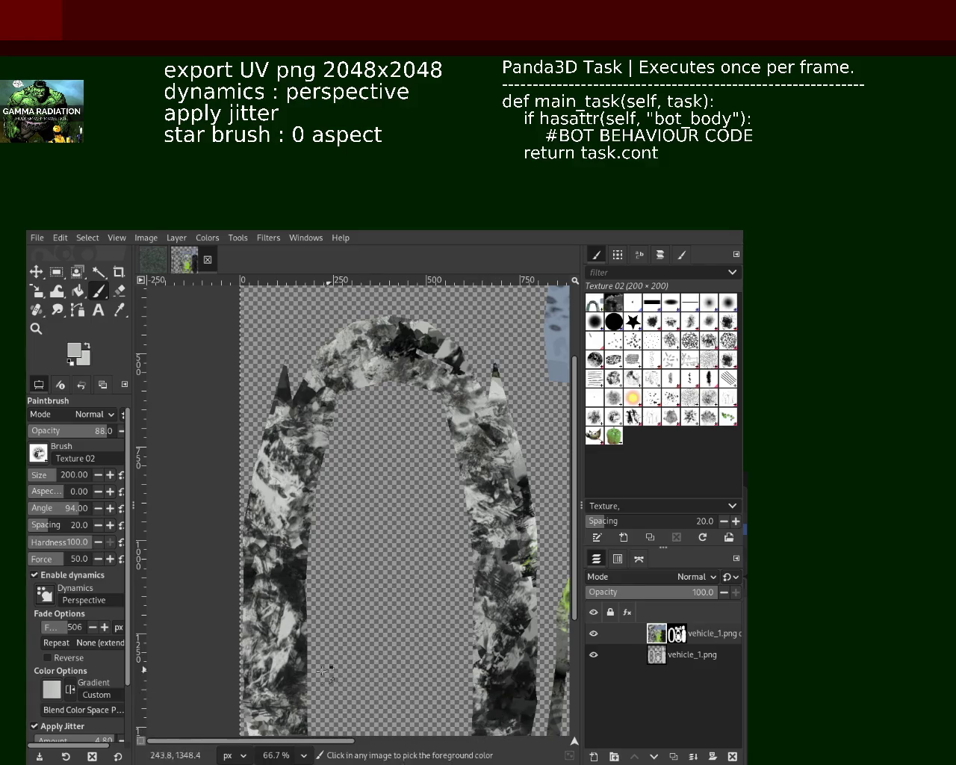
{"action": "key", "text": "d"}
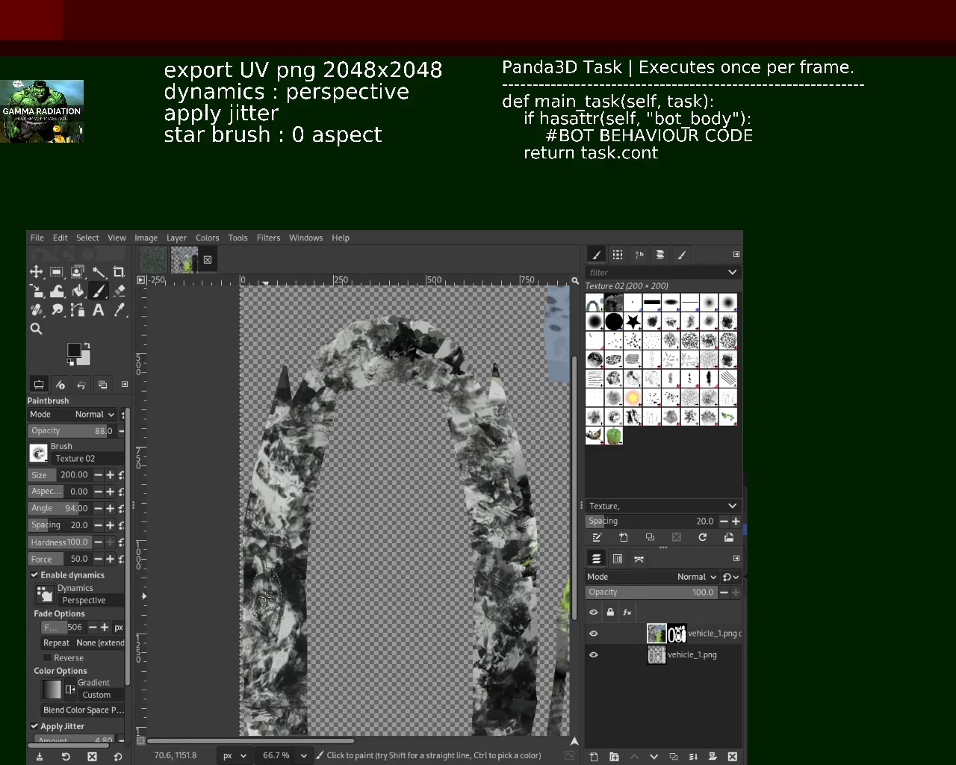
{"action": "left_click", "coordinate": [278, 715]}
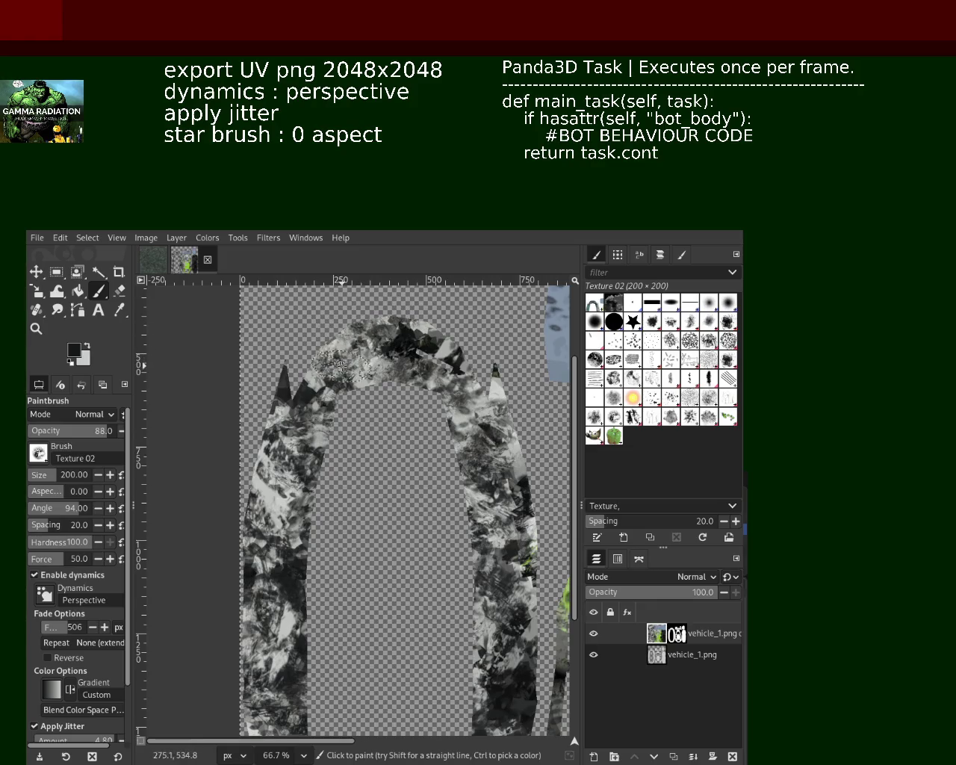
Zoom onto the U island and paint dark texture over its left strip
{"action": "key", "text": "z"}
{"action": "left_click", "coordinate": [376, 545], "text": "ctrl"}
{"action": "left_click", "coordinate": [376, 545]}
{"action": "left_click", "coordinate": [375, 545]}
{"action": "left_click", "coordinate": [316, 490], "text": "ctrl"}
{"action": "left_click", "coordinate": [99, 292]}
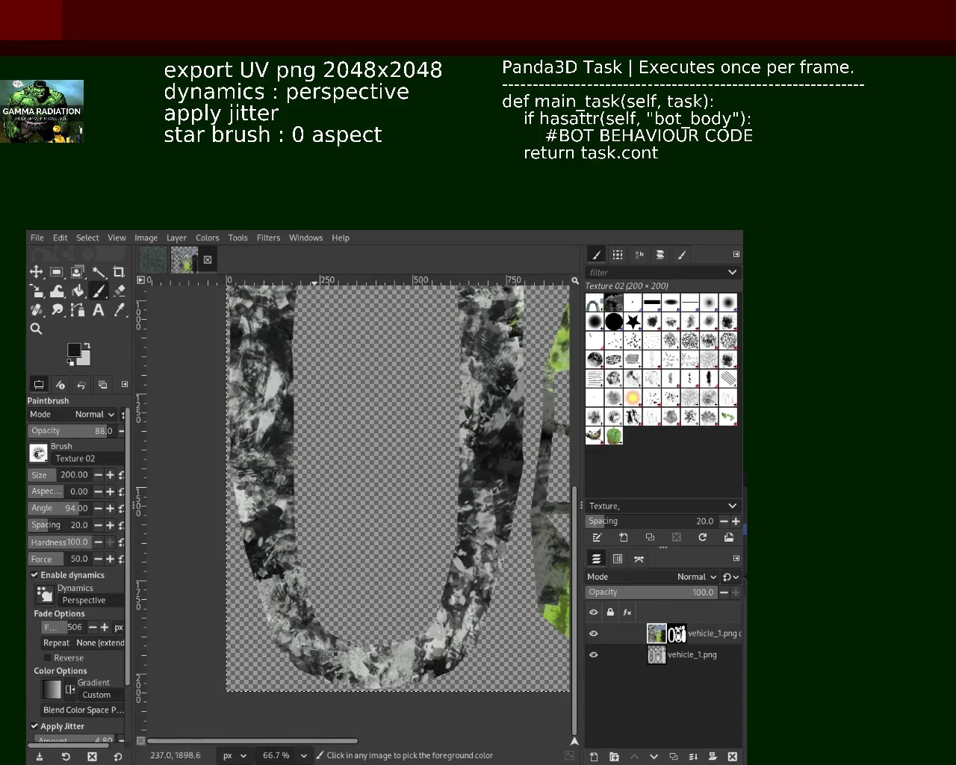
{"action": "left_click_drag", "start_coordinate": [324, 520], "coordinate": [299, 384]}
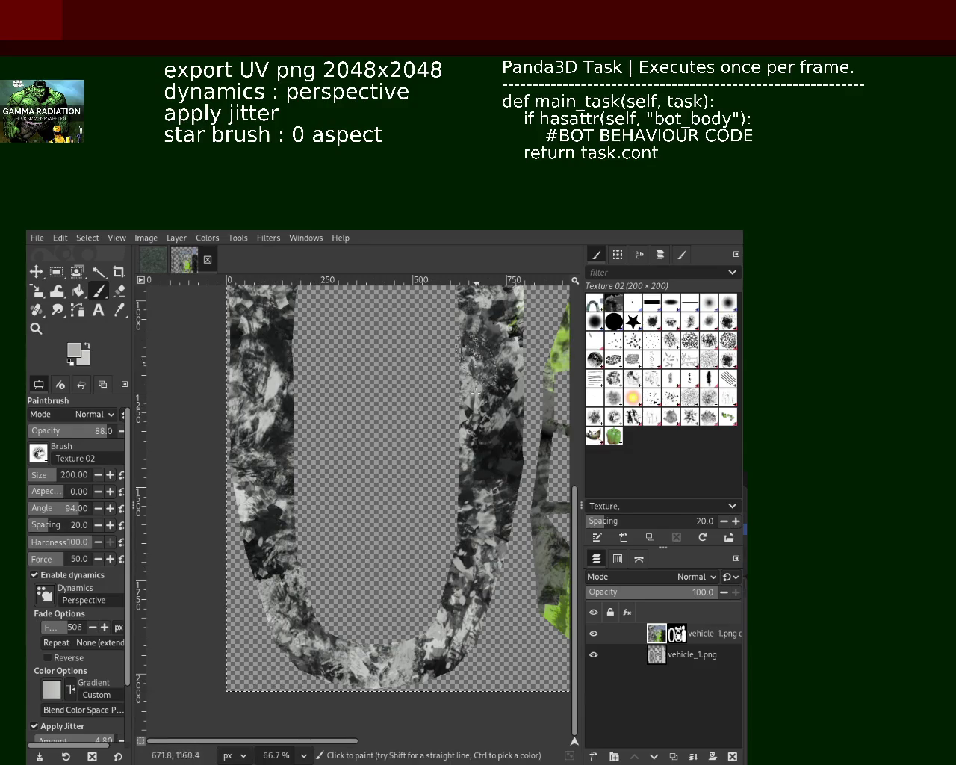
Stamp a speckled Texture Hose 02 dab on the U, then undo it
{"action": "left_click", "coordinate": [654, 418]}
{"action": "left_click_drag", "start_coordinate": [454, 629], "coordinate": [443, 651]}
{"action": "key", "text": "ctrl+z"}
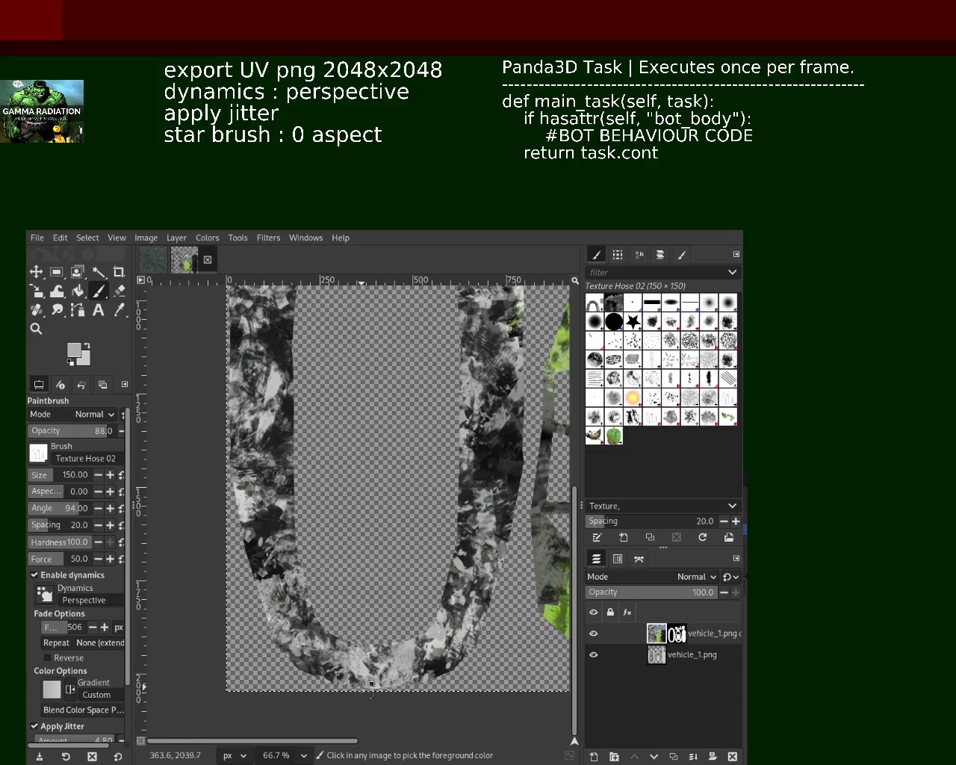
Paint black and light-grey Texture Hose 02 speckles on the U's right arm, then sample dark grey
{"action": "left_click", "coordinate": [491, 471], "text": "ctrl"}
{"action": "left_click", "coordinate": [448, 642]}
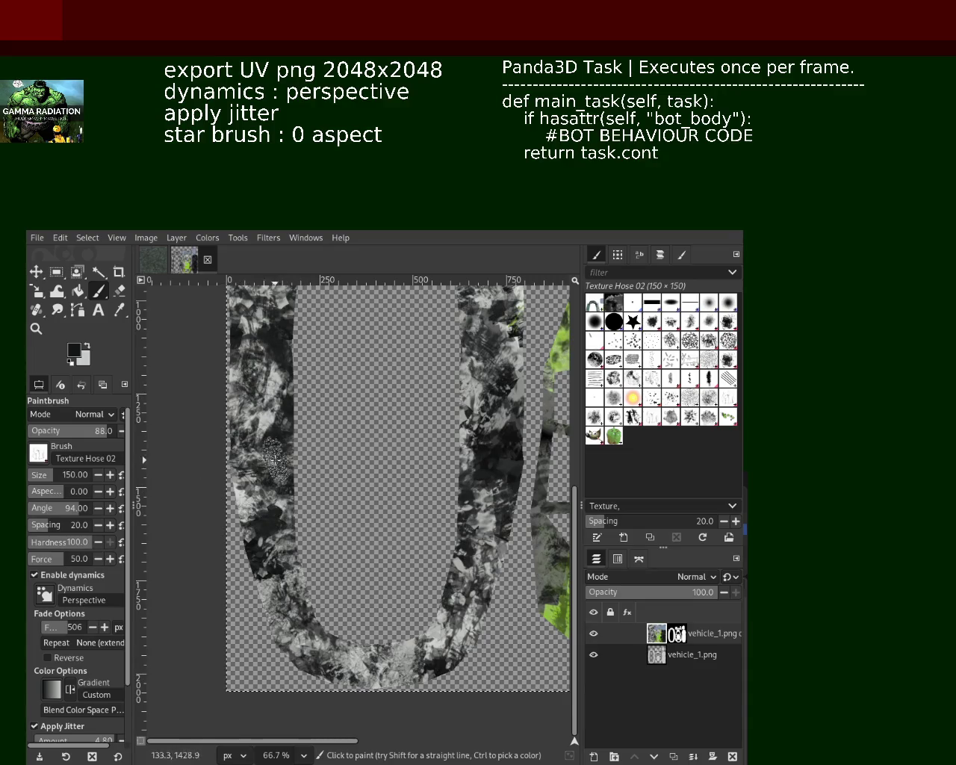
{"action": "left_click", "coordinate": [522, 356], "text": "ctrl"}
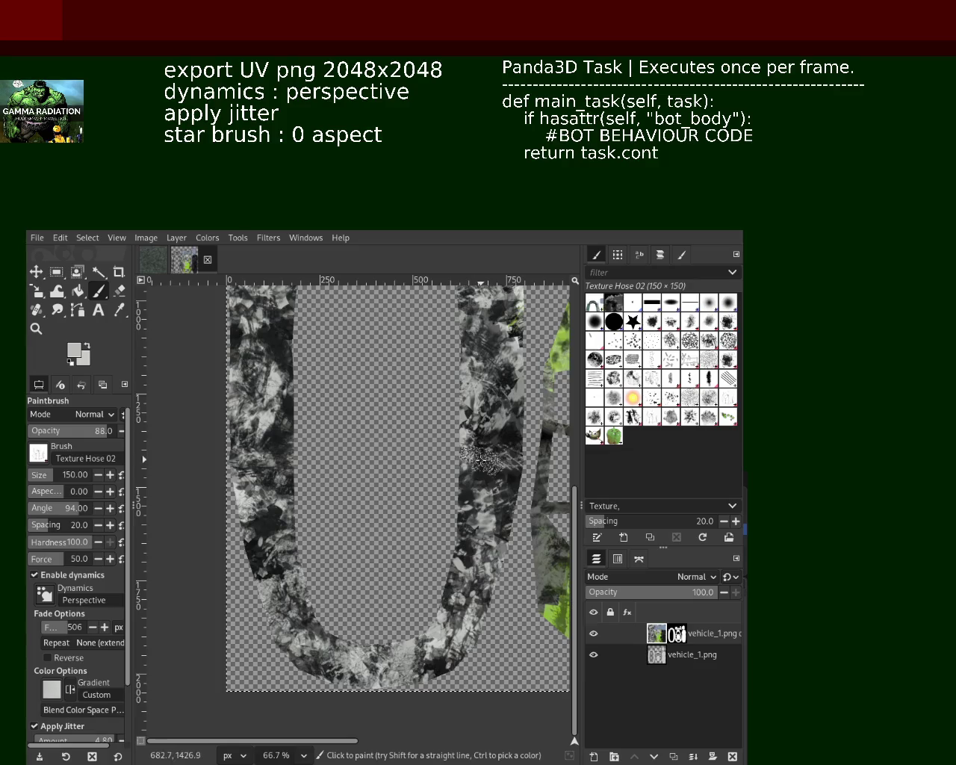
{"action": "left_click_drag", "start_coordinate": [478, 329], "coordinate": [451, 426]}
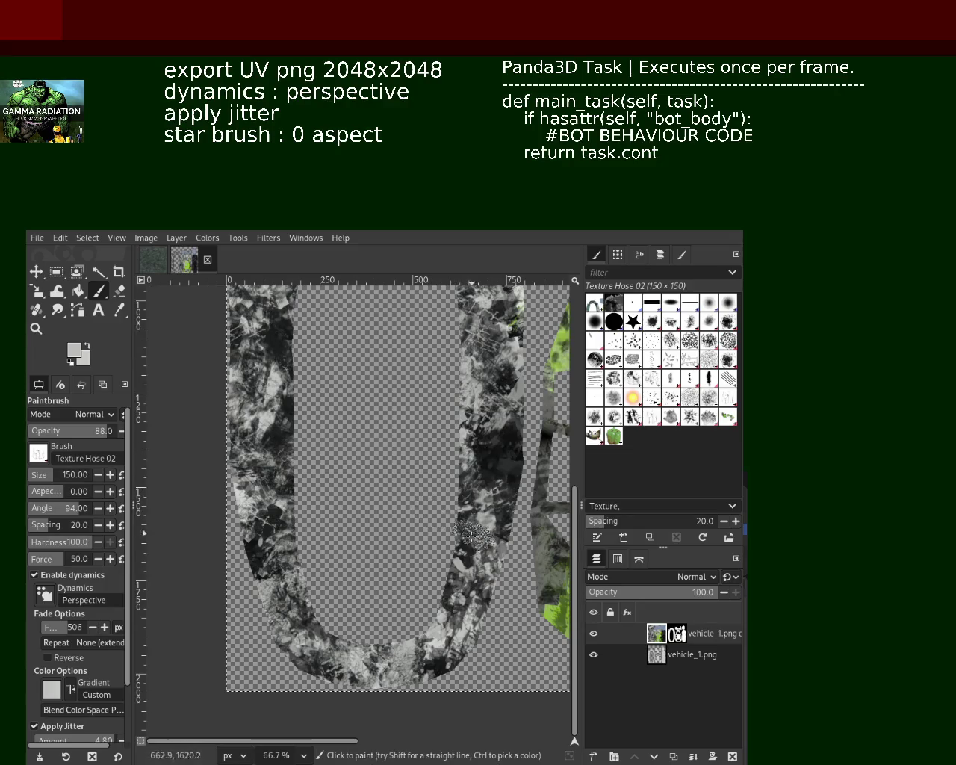
{"action": "key", "text": "ctrl"}
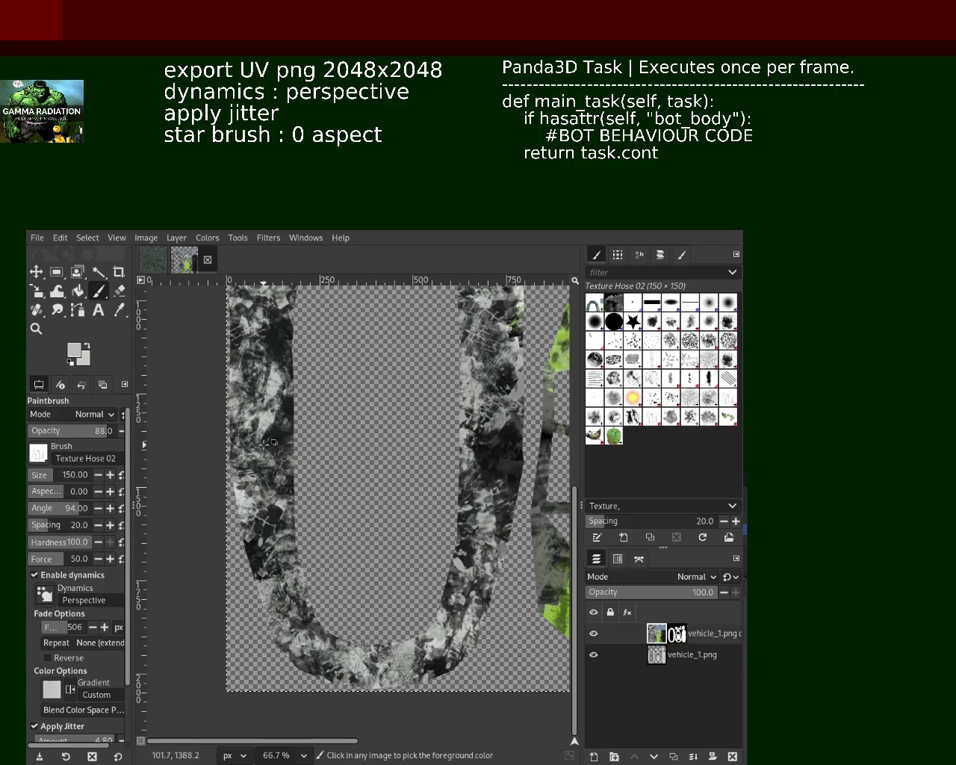
{"action": "left_click", "coordinate": [268, 443], "text": "ctrl"}
{"action": "key", "text": "ctrl"}
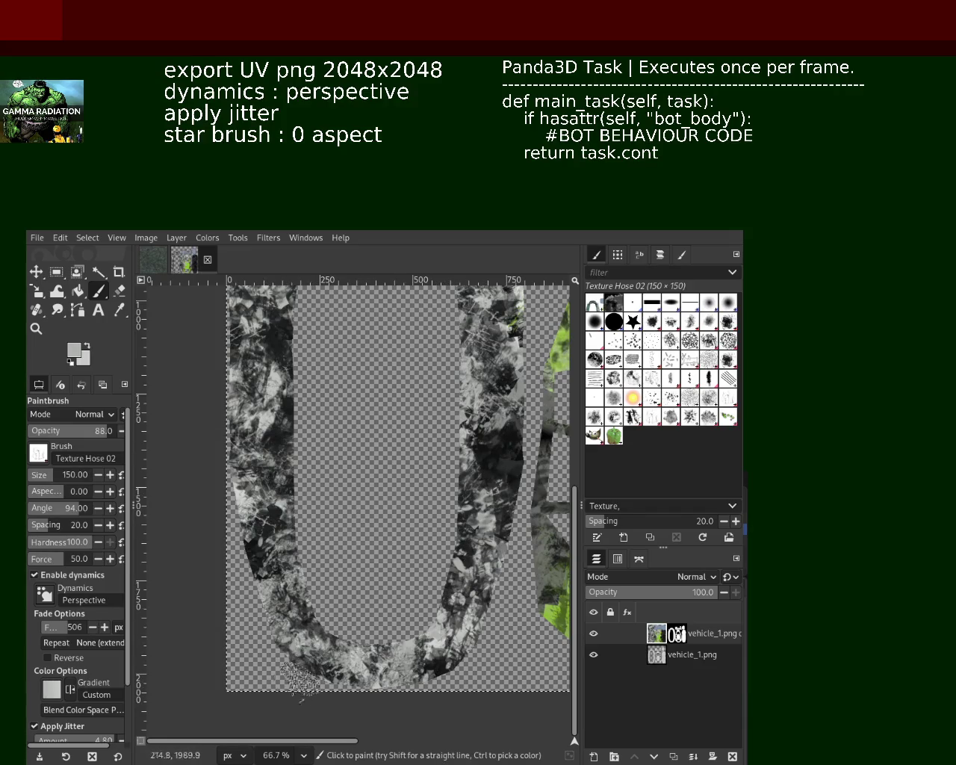
Lay a speckled stroke and dab over the arch, then hatch across it with Hatch Pen 01
{"action": "left_click", "coordinate": [35, 328]}
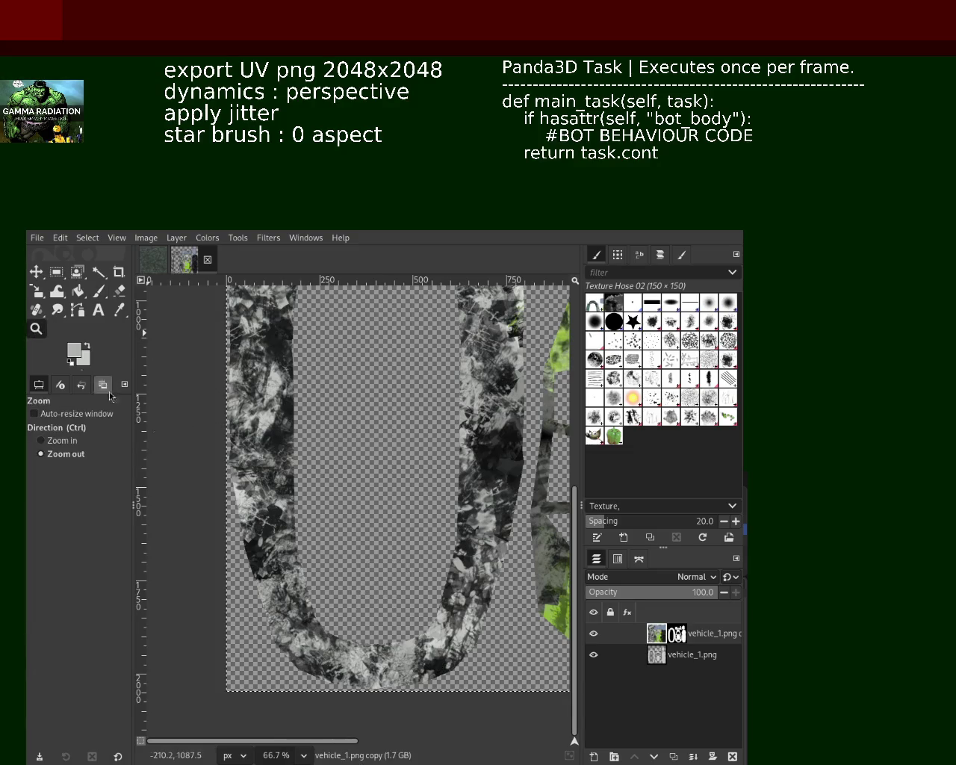
{"action": "left_click", "coordinate": [344, 544]}
{"action": "left_click", "coordinate": [343, 543], "text": "ctrl"}
{"action": "left_click", "coordinate": [344, 543], "text": "ctrl"}
{"action": "left_click", "coordinate": [343, 542]}
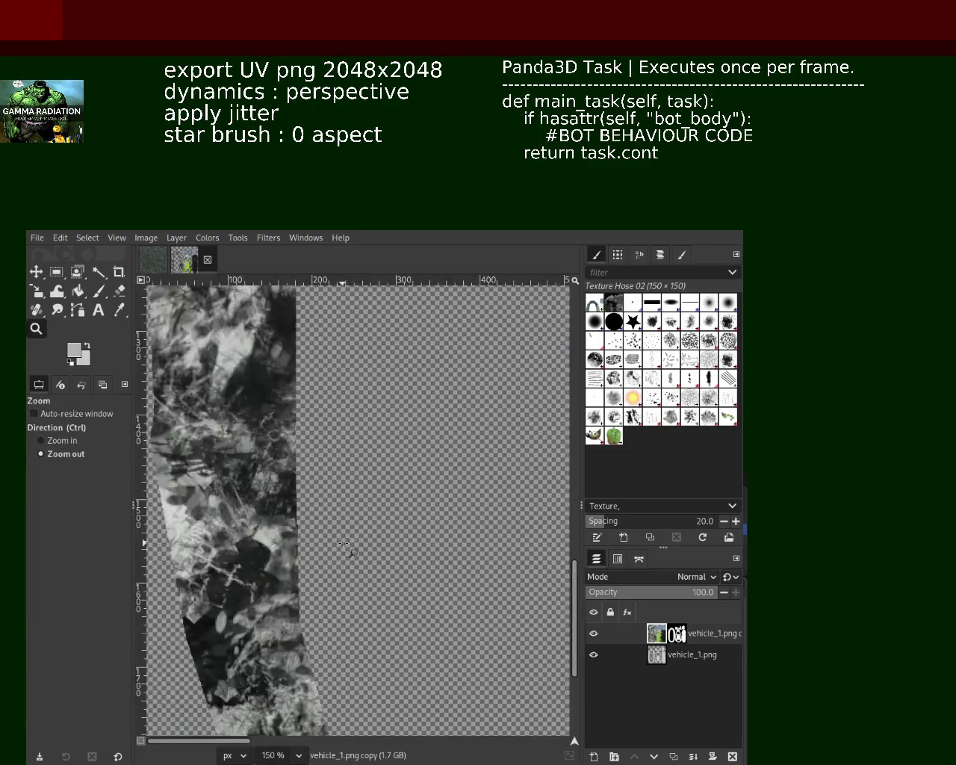
{"action": "left_click", "coordinate": [345, 538]}
{"action": "left_click", "coordinate": [346, 458], "text": "ctrl"}
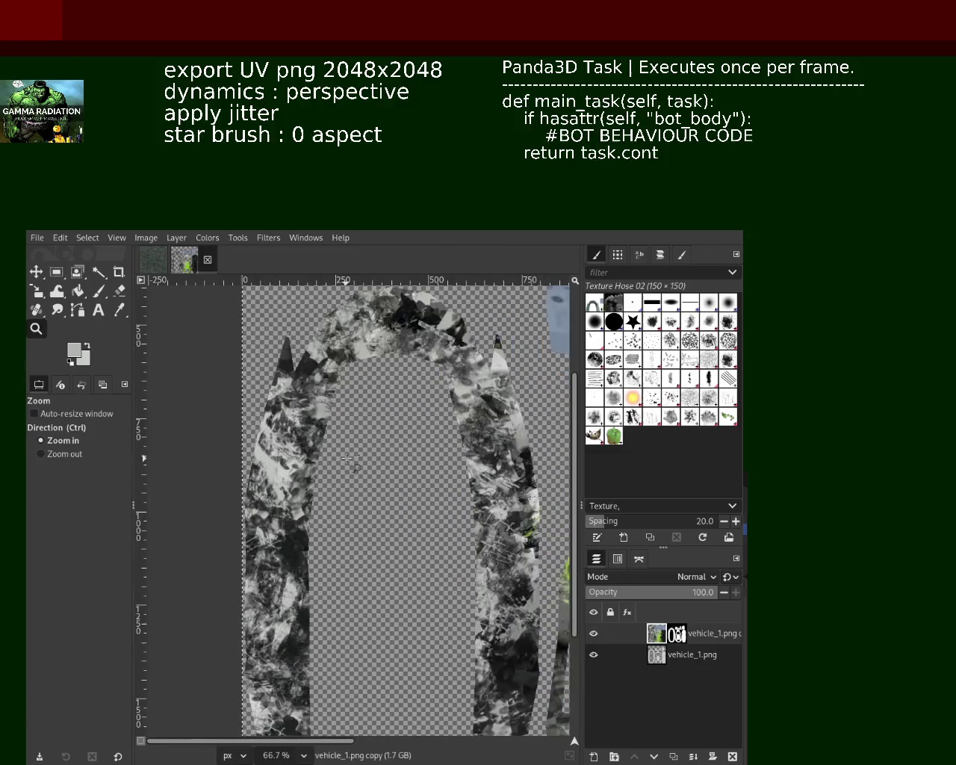
{"action": "left_click", "coordinate": [98, 291]}
{"action": "left_click_drag", "start_coordinate": [301, 425], "coordinate": [301, 514]}
{"action": "left_click", "coordinate": [366, 401]}
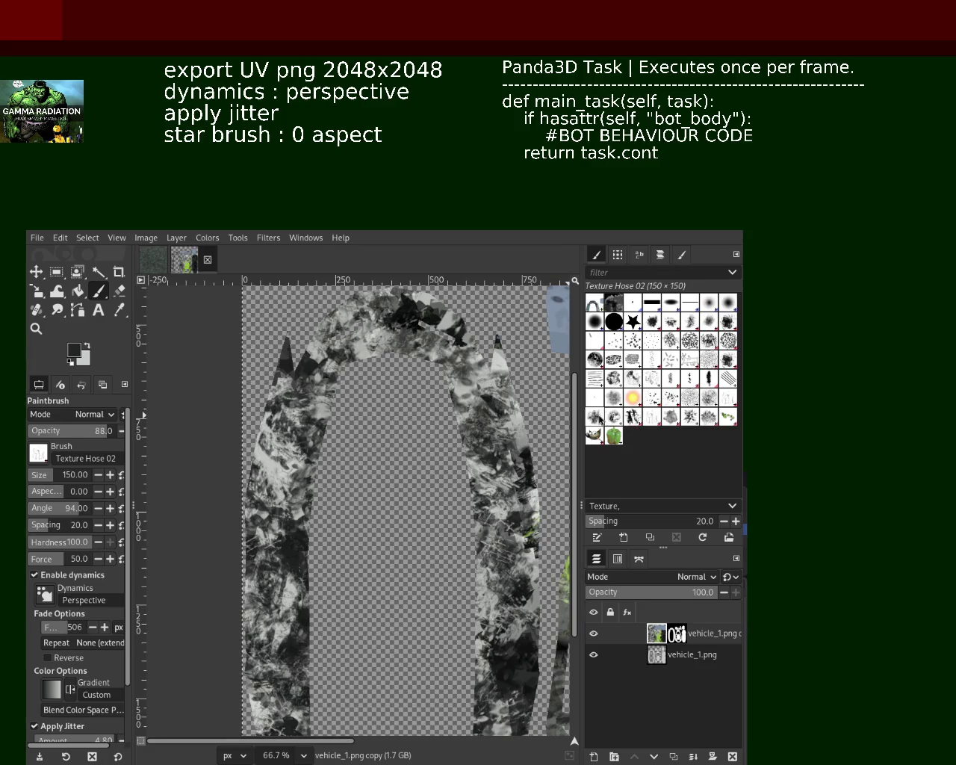
{"action": "left_click", "coordinate": [594, 378]}
{"action": "left_click_drag", "start_coordinate": [470, 347], "coordinate": [354, 507]}
Replace the hatch stroke with faint 38%-opacity Hatch Pen 01 strokes on the arch's right arm
{"action": "key", "text": "ctrl+z"}
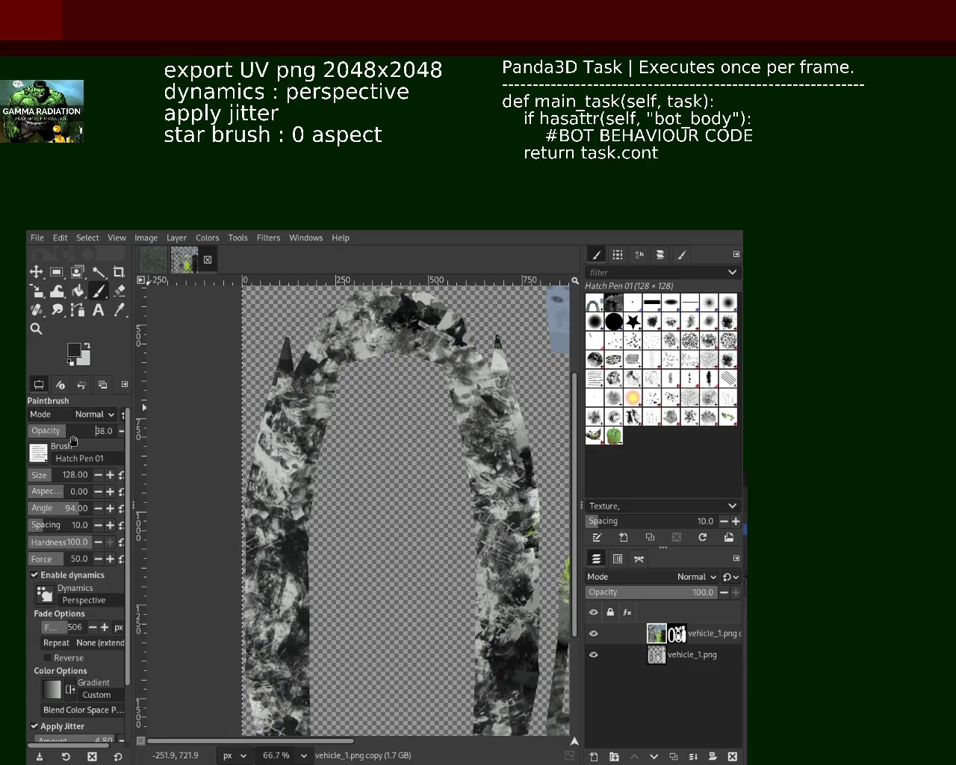
{"action": "left_click", "coordinate": [388, 379]}
{"action": "key", "text": "ctrl+z"}
{"action": "left_click", "coordinate": [300, 426]}
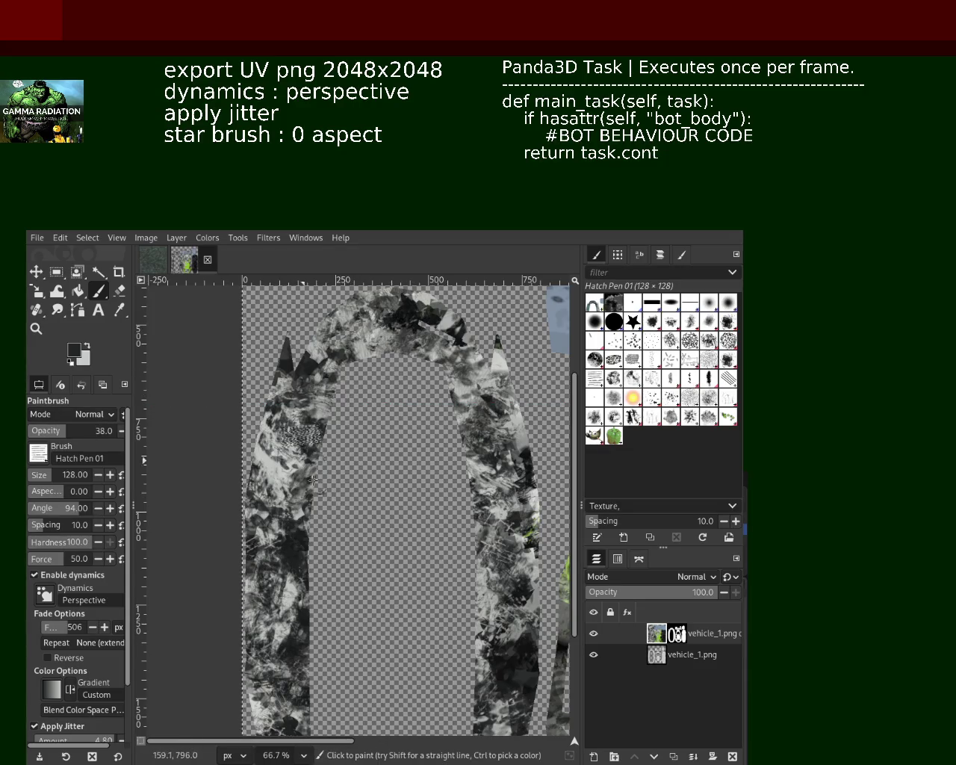
{"action": "key", "text": "ctrl+z"}
{"action": "left_click", "coordinate": [307, 373]}
{"action": "key", "text": "ctrl+z"}
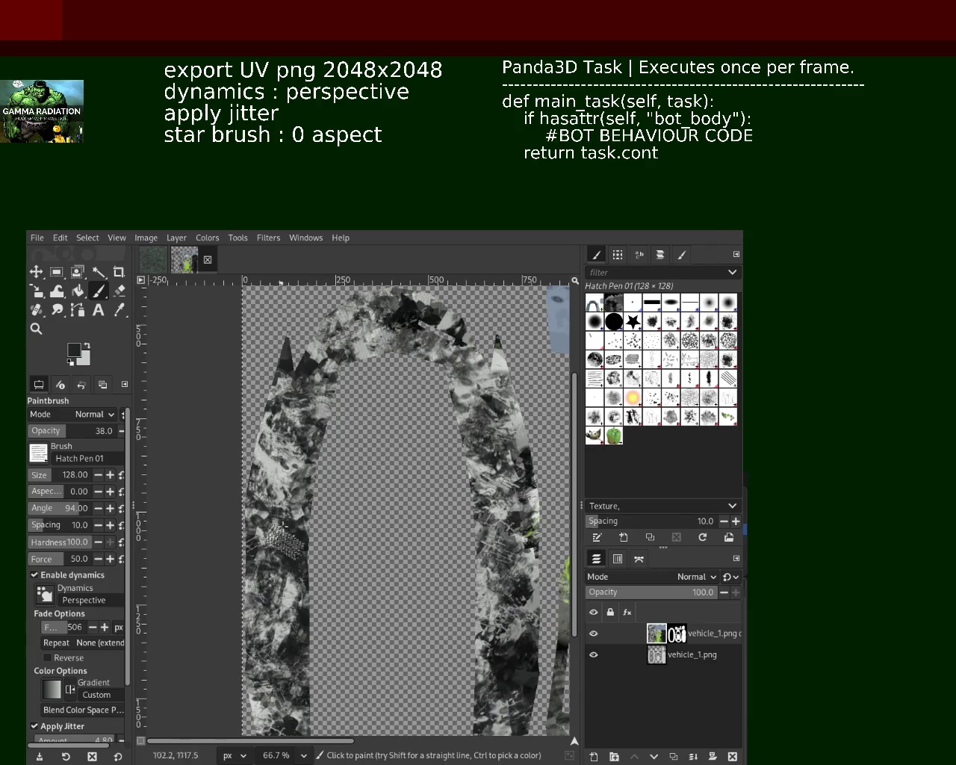
{"action": "left_click_drag", "start_coordinate": [493, 560], "coordinate": [464, 435]}
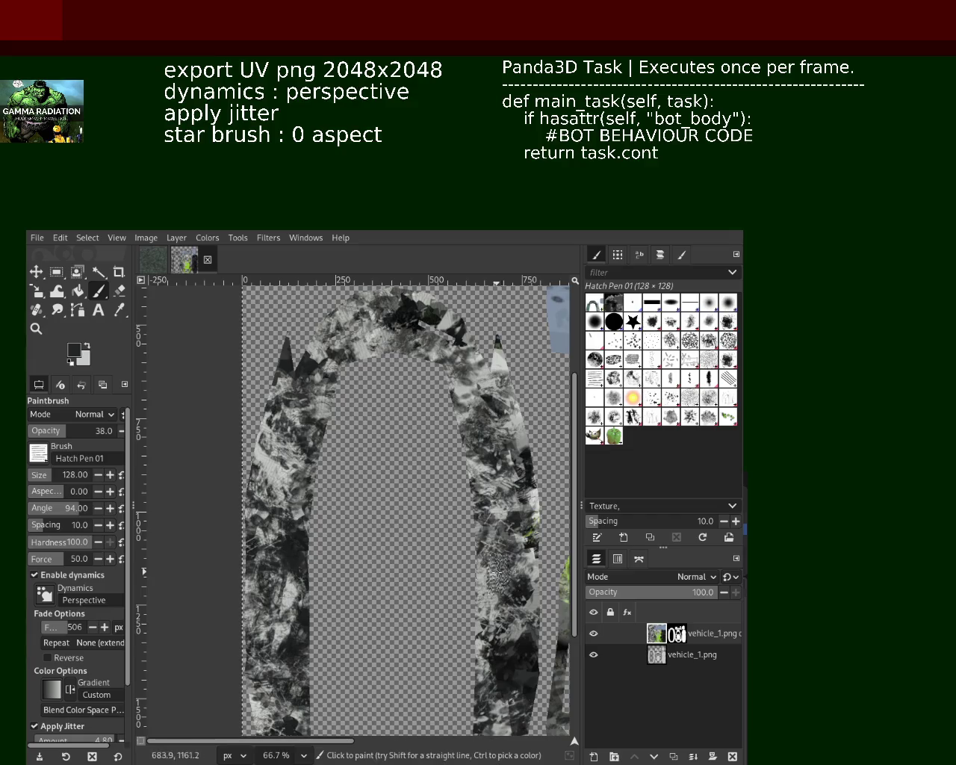
Try Hatch Pen 01 marks at the U's bottom and on both arms, undoing each one
{"action": "left_click", "coordinate": [36, 329]}
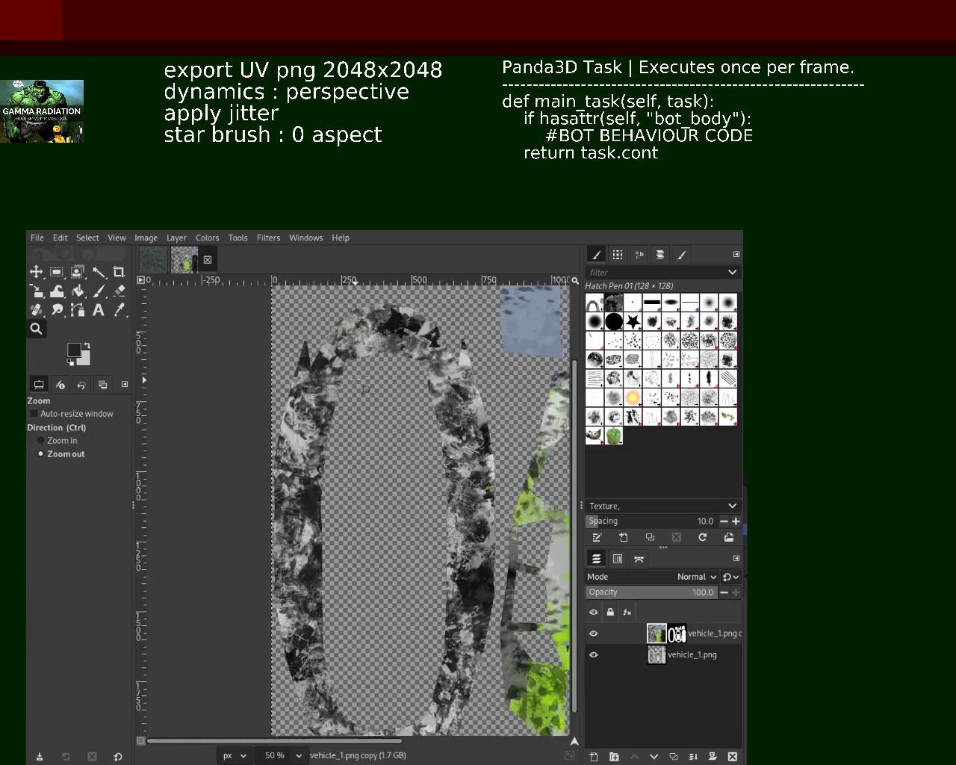
{"action": "key", "text": "minus"}
{"action": "key", "text": "1"}
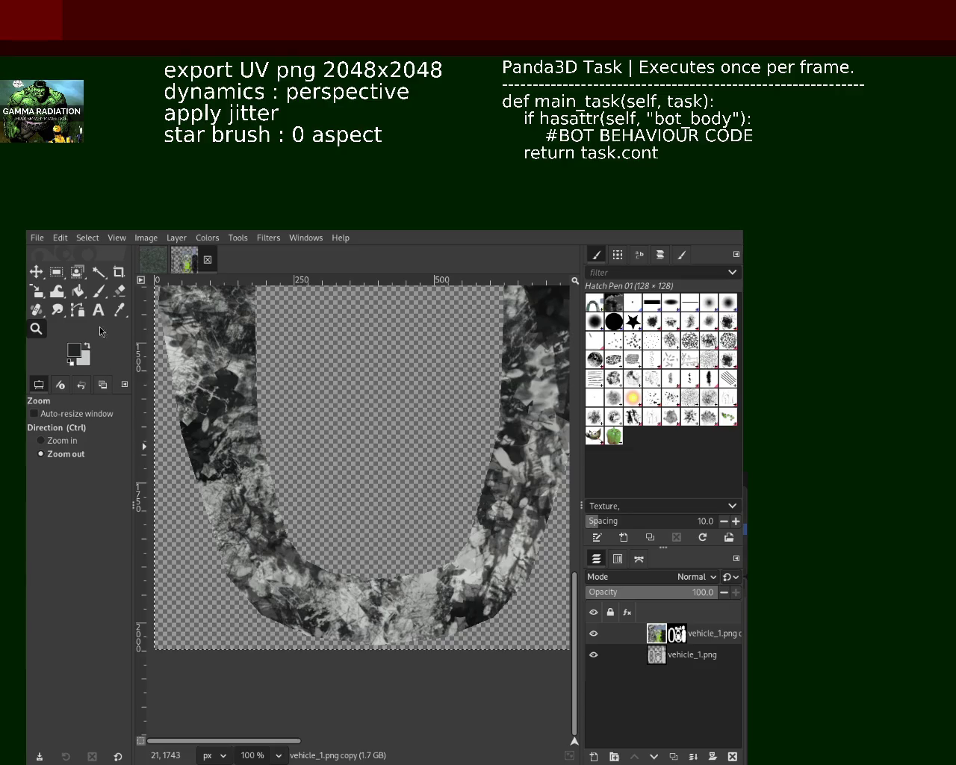
{"action": "left_click", "coordinate": [98, 290]}
{"action": "left_click_drag", "start_coordinate": [374, 568], "coordinate": [298, 650]}
{"action": "key", "text": "ctrl+z"}
{"action": "key", "text": "ctrl+z"}
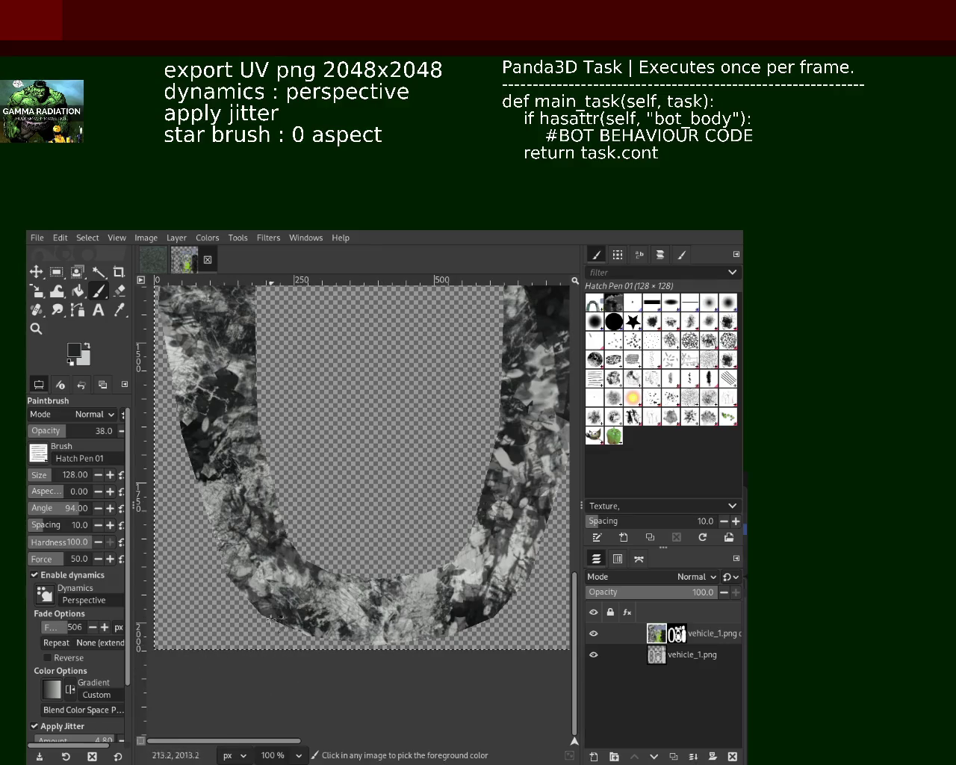
{"action": "left_click", "coordinate": [255, 513]}
{"action": "key", "text": "ctrl+z"}
{"action": "left_click", "coordinate": [469, 560]}
{"action": "key", "text": "ctrl+z"}
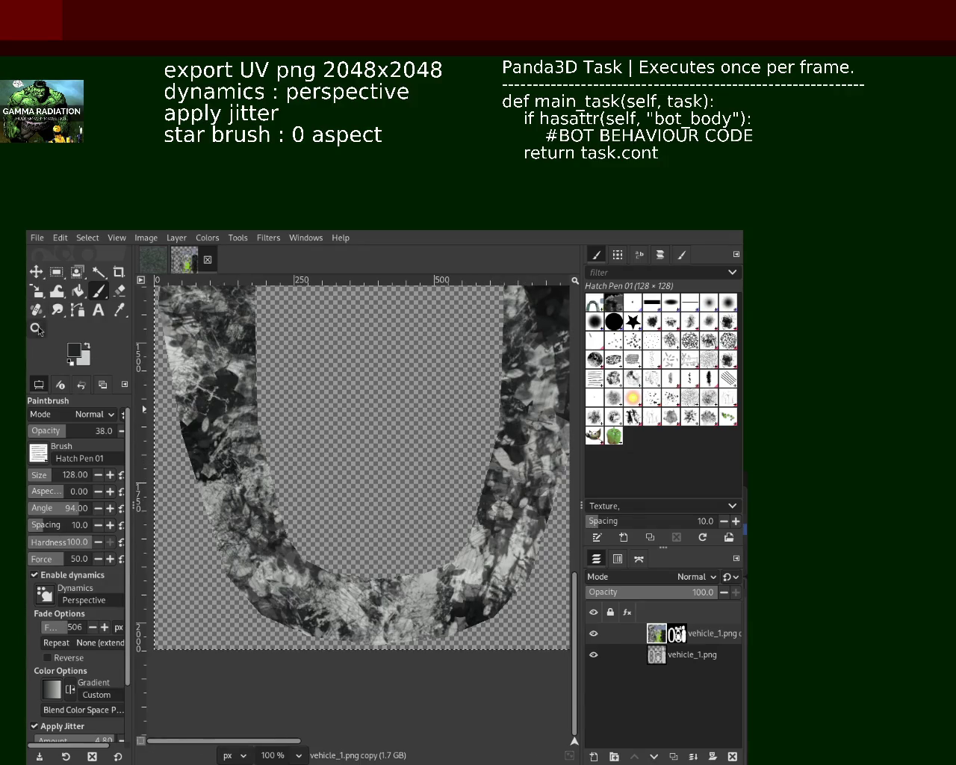
Zoom in and out to check the hatching, then return to the Paintbrush
{"action": "left_click", "coordinate": [36, 328]}
{"action": "scroll", "coordinate": [391, 432], "scroll_direction": "down", "scroll_amount": 3}
{"action": "scroll", "coordinate": [391, 432], "scroll_direction": "up", "scroll_amount": 3}
{"action": "scroll", "coordinate": [391, 431], "scroll_direction": "down", "scroll_amount": 2}
{"action": "scroll", "coordinate": [399, 413], "scroll_direction": "up", "scroll_amount": 1}
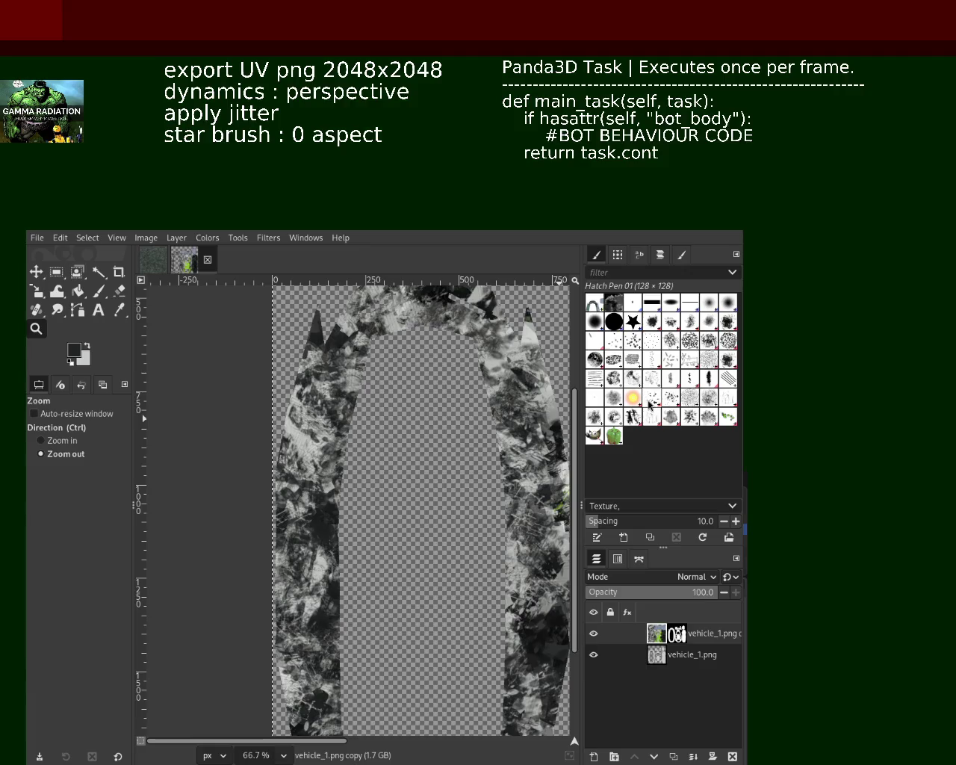
{"action": "key", "text": "p"}
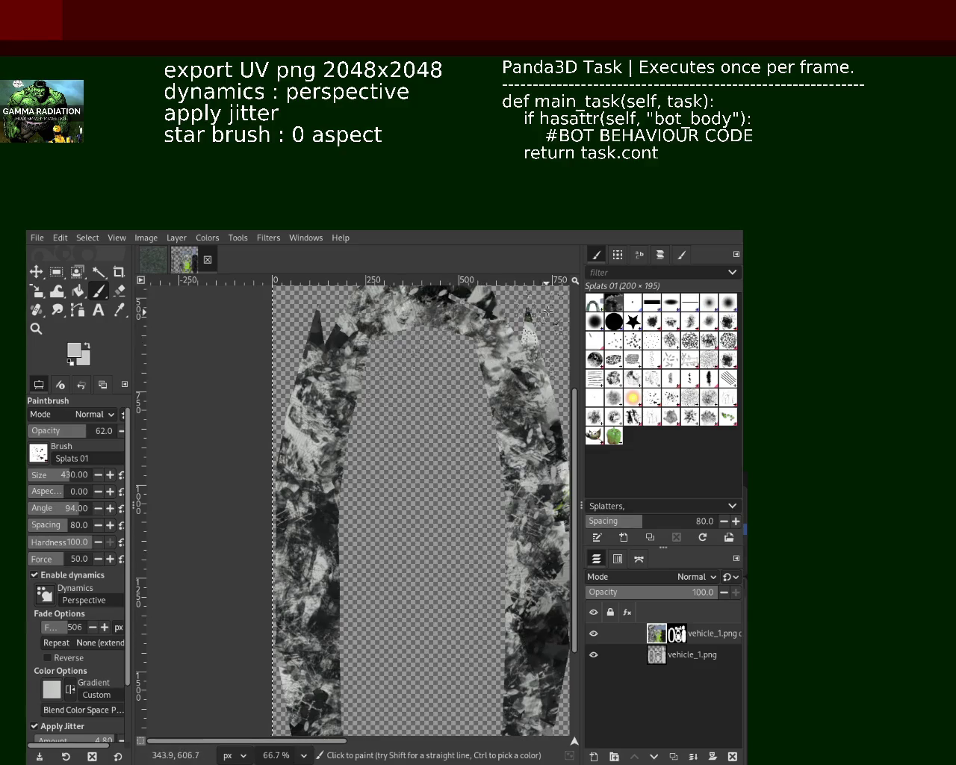
Spatter light-grey Splats 01 near the arch's bottom left and on the U's lower right
{"action": "left_click_drag", "start_coordinate": [319, 632], "coordinate": [339, 731]}
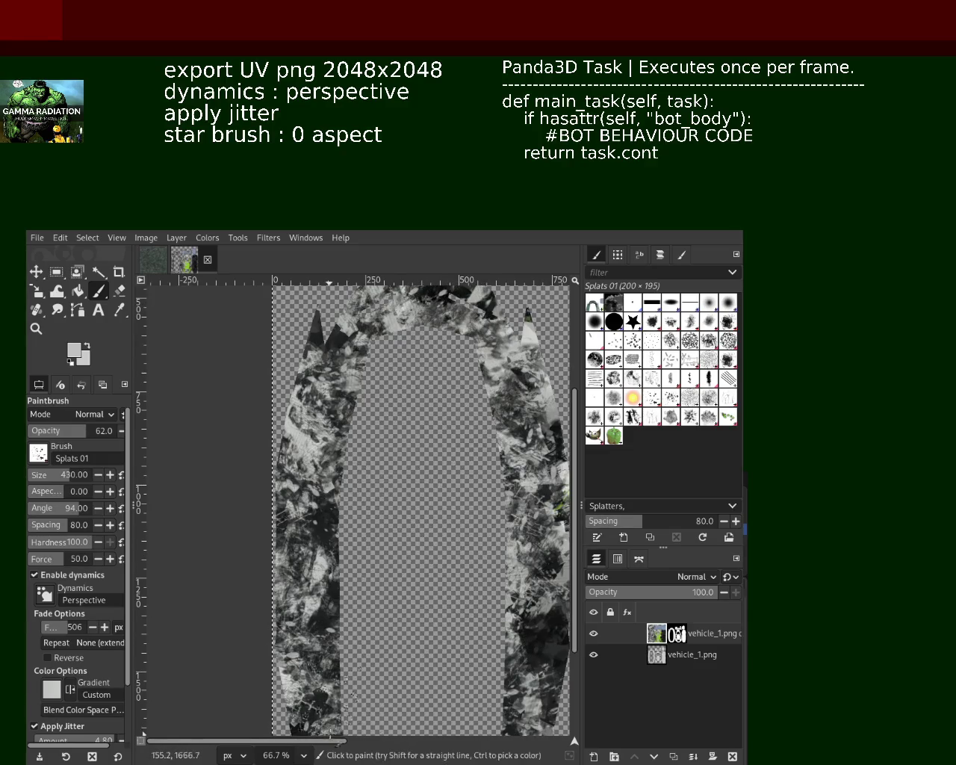
{"action": "left_click", "coordinate": [42, 335]}
{"action": "scroll", "coordinate": [344, 586], "scroll_direction": "down", "scroll_amount": 2}
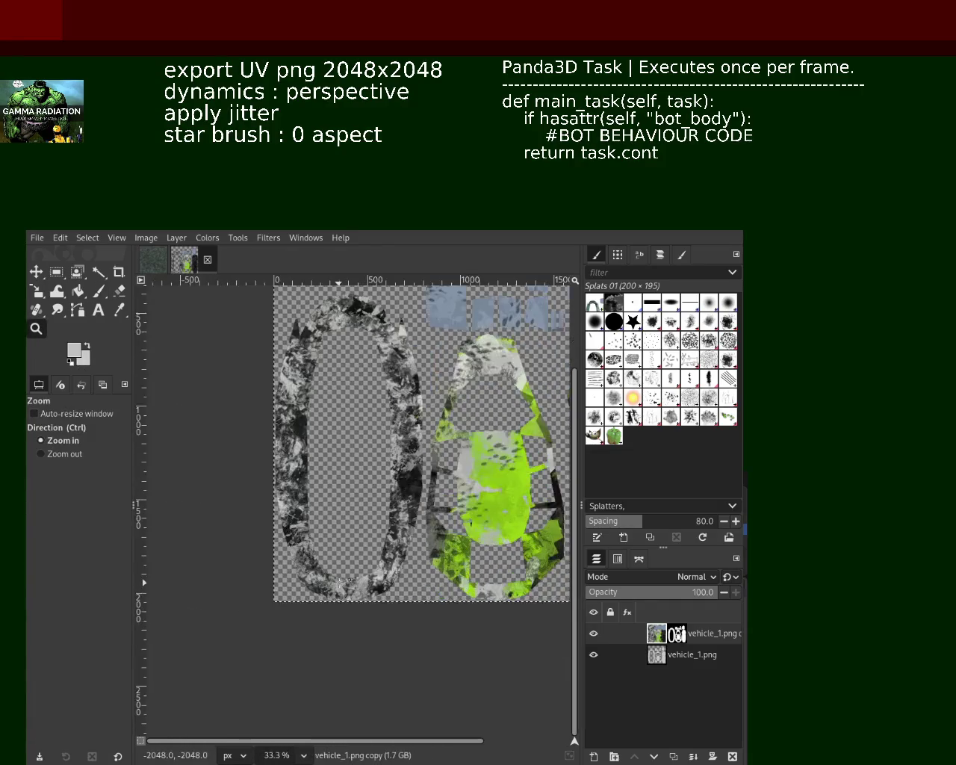
{"action": "scroll", "coordinate": [339, 583], "scroll_direction": "up", "scroll_amount": 2}
{"action": "left_click", "coordinate": [98, 291]}
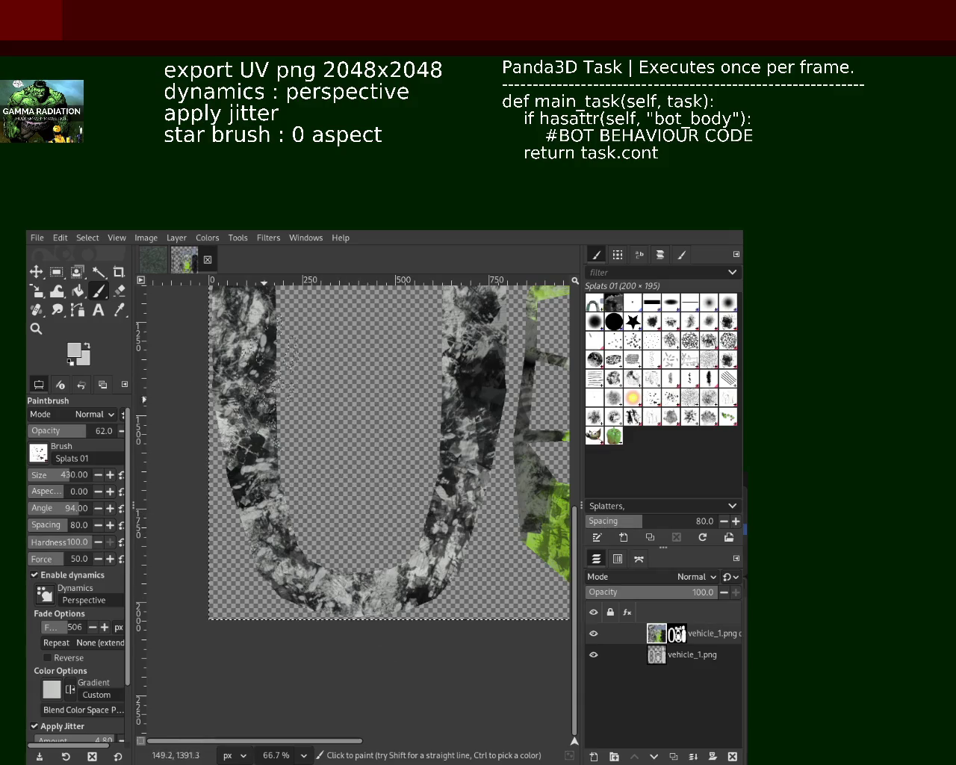
{"action": "left_click_drag", "start_coordinate": [477, 531], "coordinate": [495, 564]}
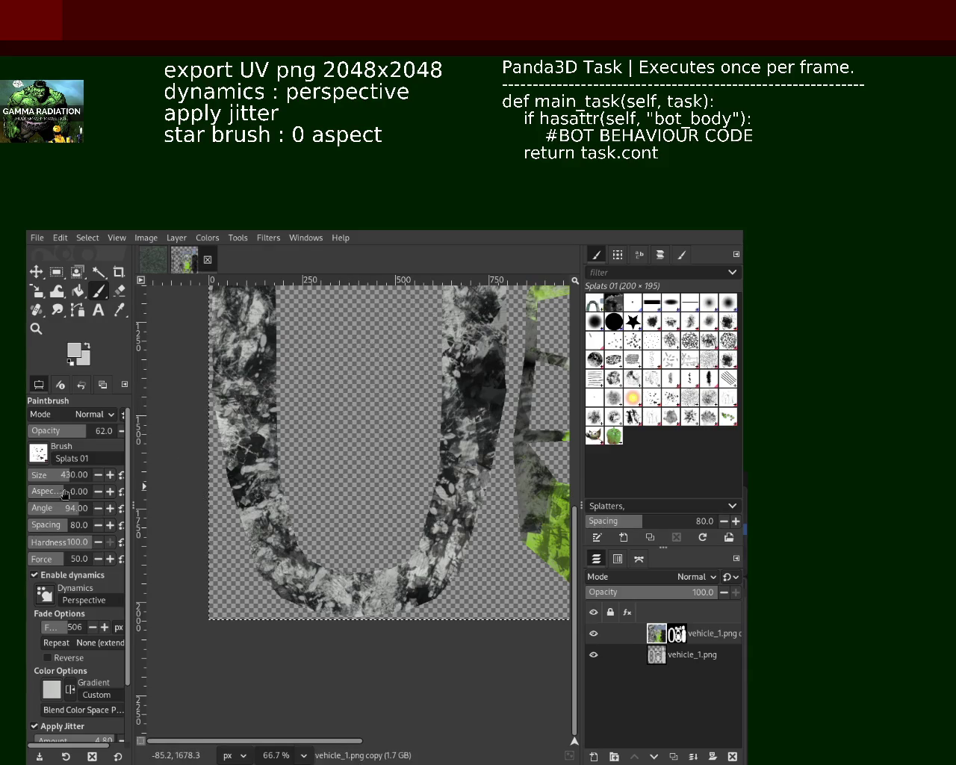
{"action": "left_click", "coordinate": [36, 309]}
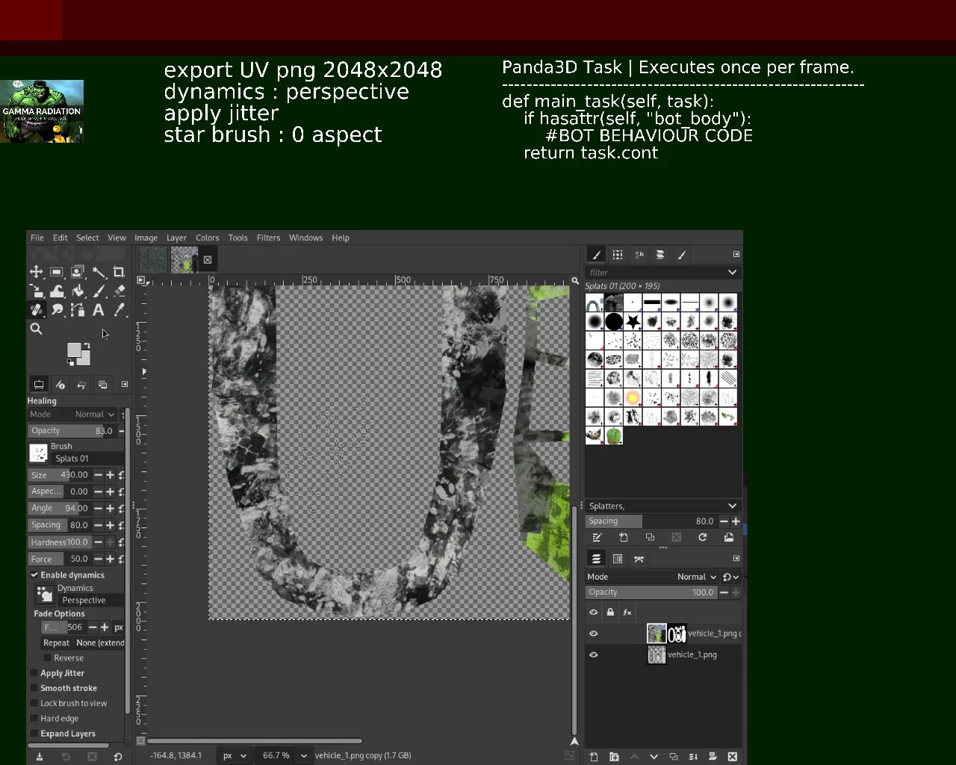
Save the texture image, then zoom in and out around the U island
{"action": "key", "text": "ctrl+s"}
{"action": "key", "text": "z"}
{"action": "left_click", "coordinate": [326, 447]}
{"action": "left_click", "coordinate": [335, 568]}
{"action": "left_click", "coordinate": [336, 589], "text": "ctrl"}
{"action": "left_click", "coordinate": [336, 590], "text": "ctrl"}
{"action": "left_click", "coordinate": [329, 523]}
{"action": "left_click", "coordinate": [312, 405], "text": "ctrl"}
{"action": "left_click", "coordinate": [343, 492]}
Save the image again and zoom to 100% on the grey arch island
{"action": "left_click", "coordinate": [342, 490], "text": "ctrl"}
{"action": "left_click", "coordinate": [340, 477], "text": "ctrl"}
{"action": "left_click", "coordinate": [336, 463]}
{"action": "left_click", "coordinate": [331, 449], "text": "ctrl"}
{"action": "left_click", "coordinate": [333, 450]}
{"action": "left_click", "coordinate": [333, 451]}
{"action": "left_click", "coordinate": [343, 425], "text": "ctrl"}
{"action": "left_click", "coordinate": [358, 389]}
{"action": "left_click", "coordinate": [370, 362], "text": "ctrl"}
{"action": "left_click", "coordinate": [367, 360]}
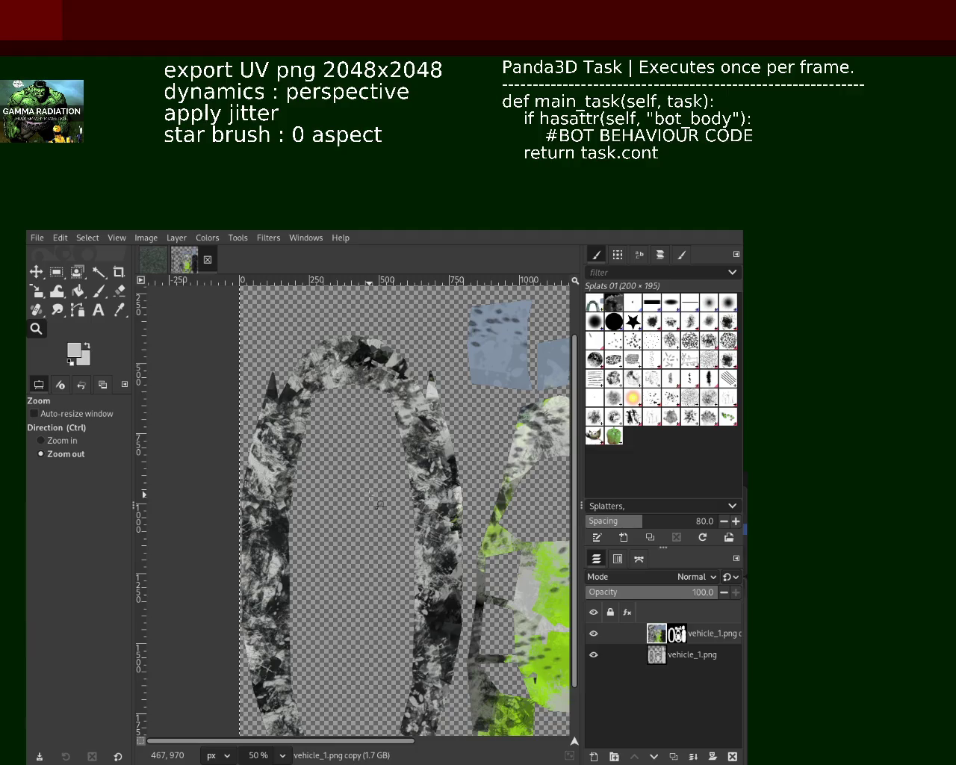
{"action": "key", "text": "ctrl+s"}
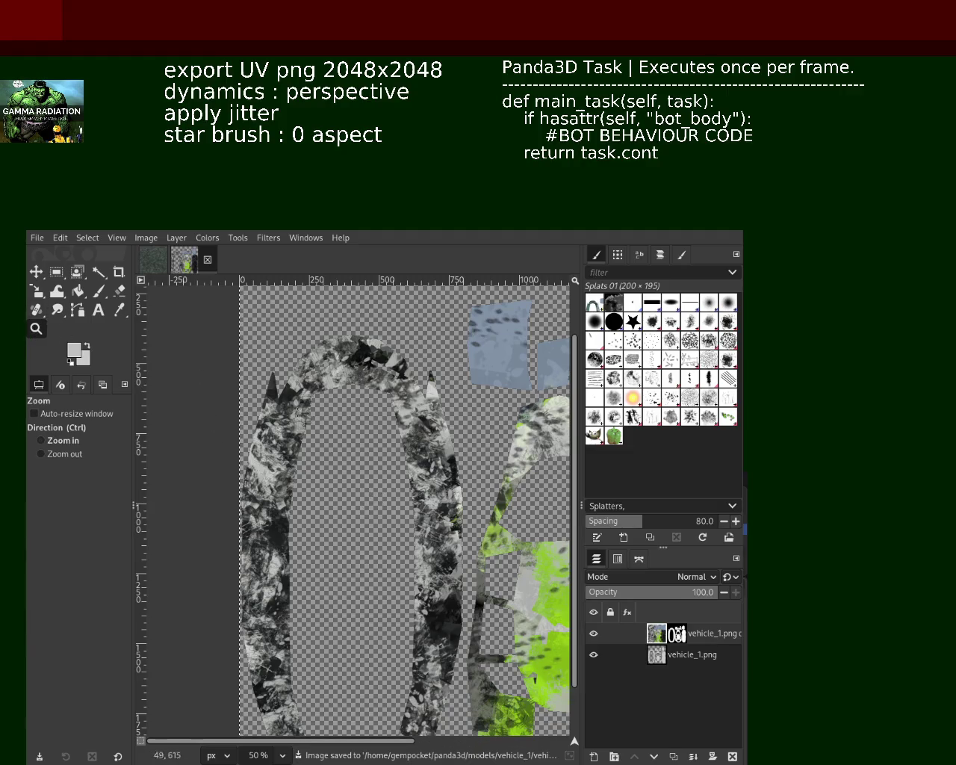
{"action": "left_click", "coordinate": [319, 421], "text": "ctrl"}
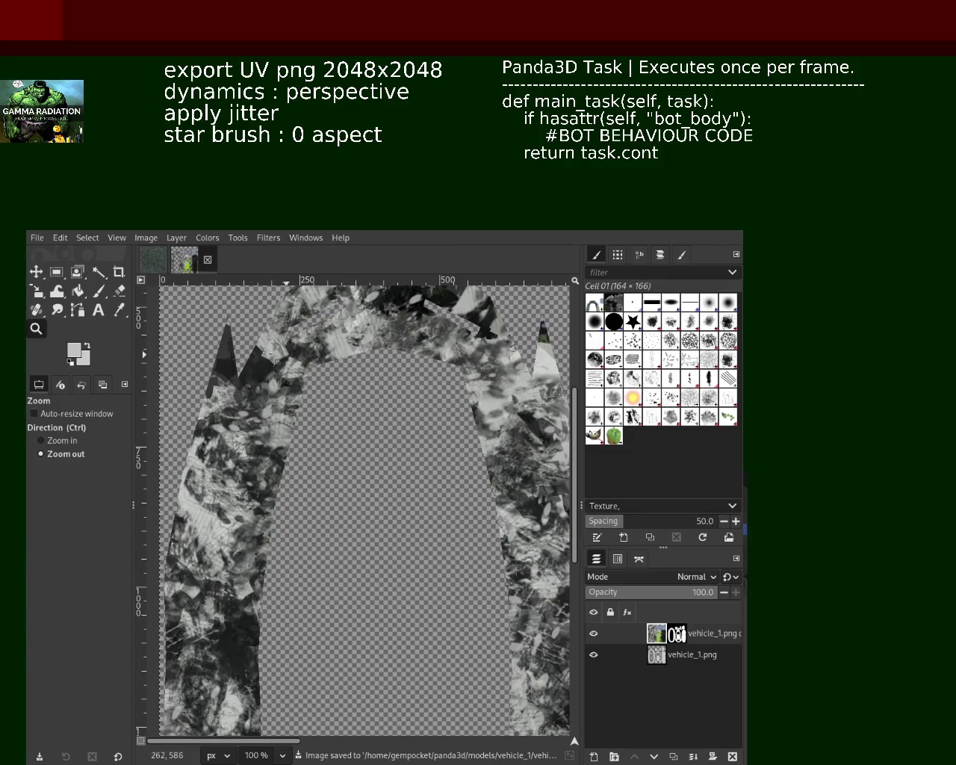
Stamp black Cell 01 dabs over the left arch, undoing the last two dark strokes
{"action": "left_click", "coordinate": [98, 290]}
{"action": "left_click_drag", "start_coordinate": [340, 325], "coordinate": [333, 369]}
{"action": "left_click", "coordinate": [398, 308], "text": "ctrl"}
{"action": "left_click_drag", "start_coordinate": [216, 612], "coordinate": [209, 698]}
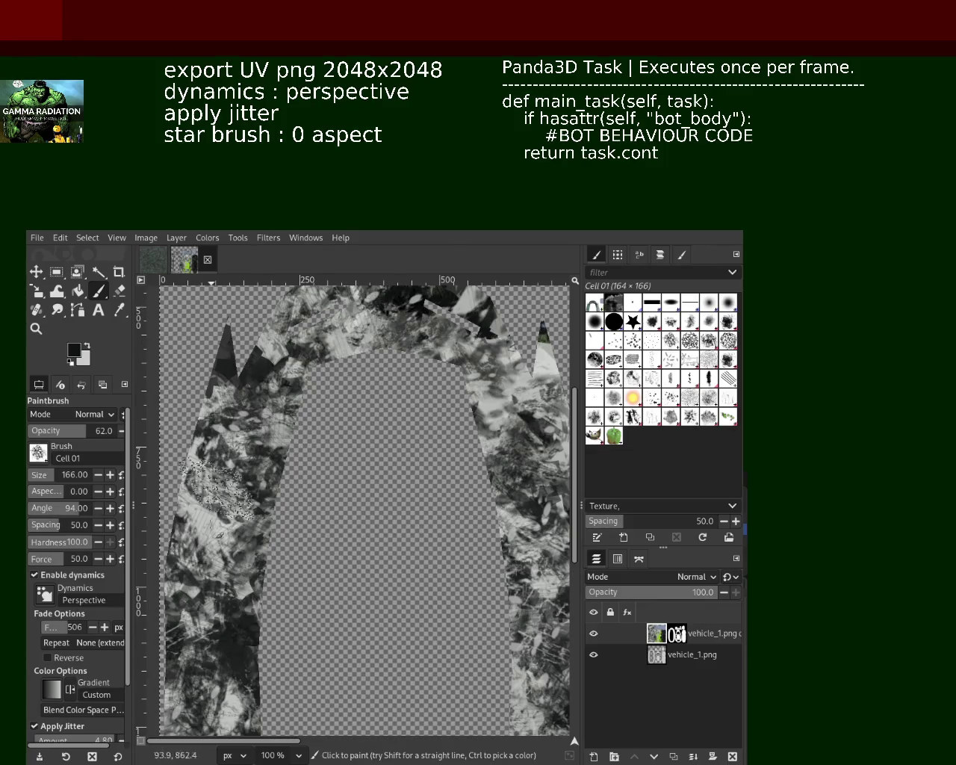
{"action": "mouse_move", "coordinate": [215, 489]}
{"action": "left_mouse_down"}
{"action": "mouse_move", "coordinate": [224, 672]}
{"action": "mouse_move", "coordinate": [201, 634]}
{"action": "mouse_move", "coordinate": [279, 309]}
{"action": "mouse_move", "coordinate": [347, 322]}
{"action": "left_mouse_up"}
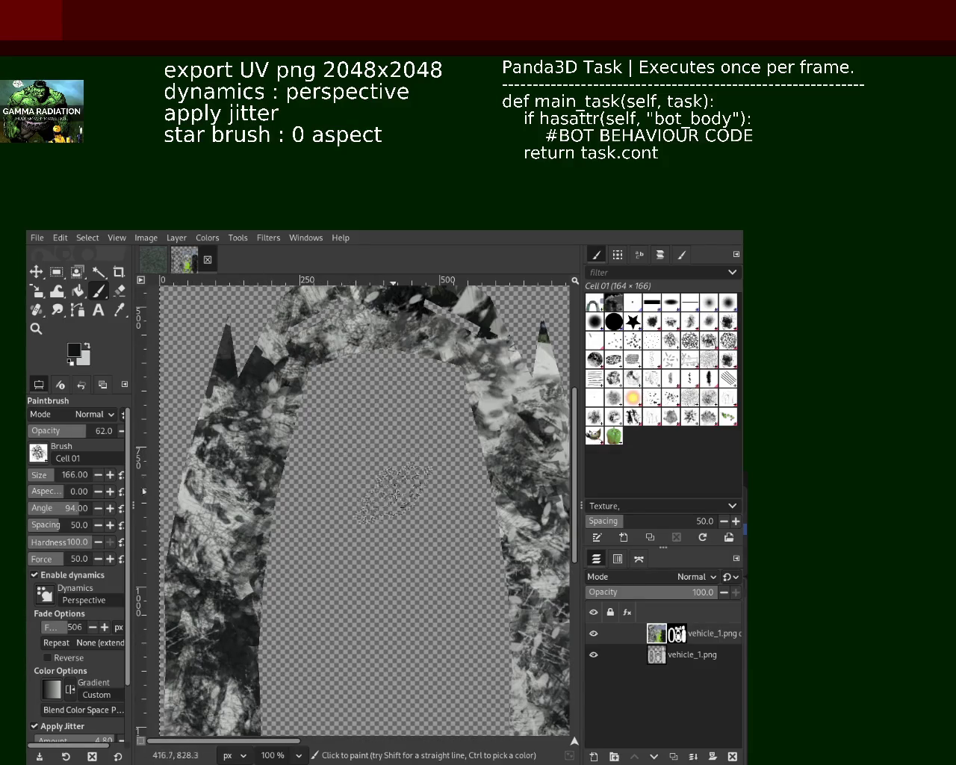
{"action": "key", "text": "ctrl+z"}
{"action": "key", "text": "ctrl+z"}
{"action": "key", "text": "ctrl+z"}
{"action": "key", "text": "ctrl+z"}
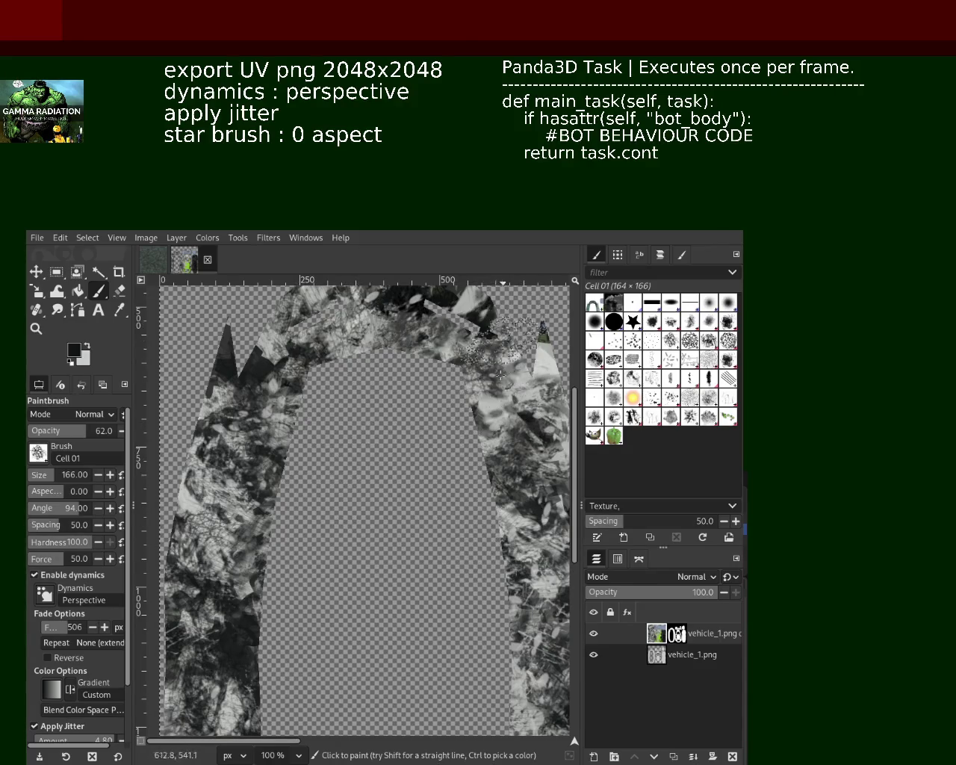
{"action": "key", "text": "ctrl+z"}
{"action": "key", "text": "ctrl+z"}
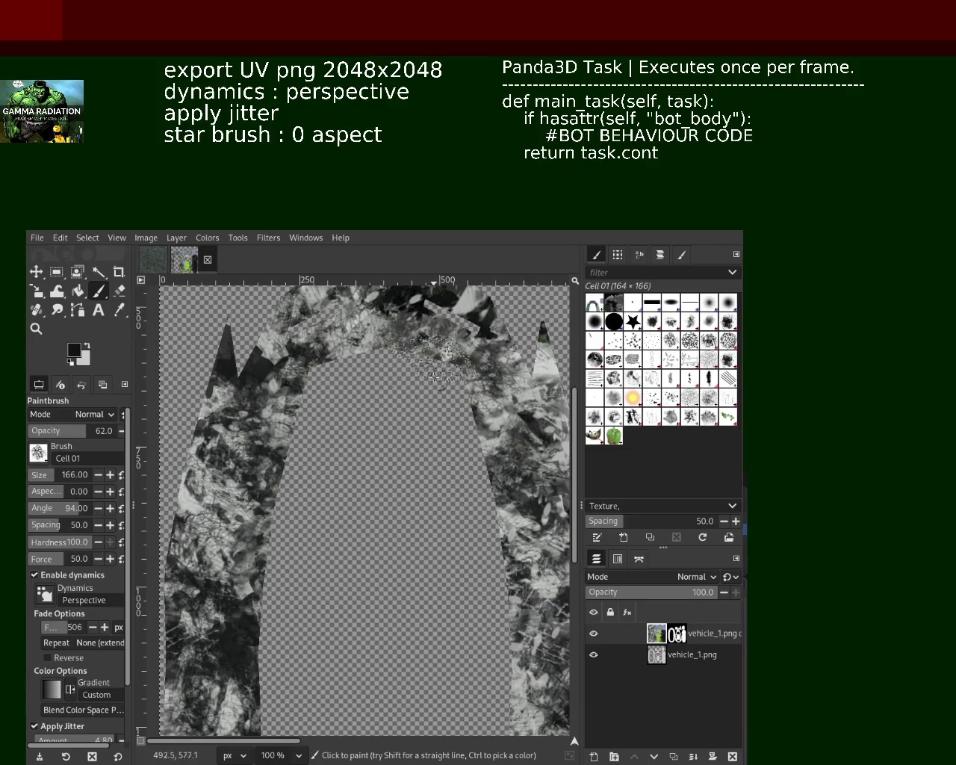
Bring the right-hand strip into view and stamp Cell 01 speckles onto it
{"action": "left_click", "coordinate": [36, 328]}
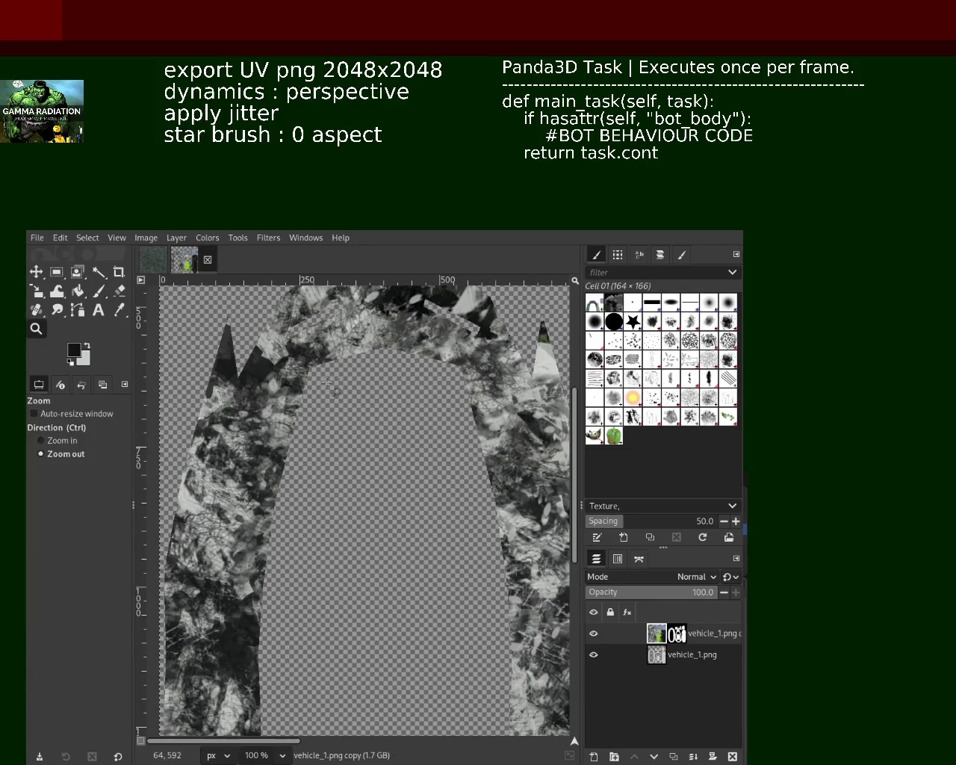
{"action": "left_click", "coordinate": [332, 385], "text": "ctrl"}
{"action": "left_click", "coordinate": [342, 484]}
{"action": "left_click", "coordinate": [344, 477], "text": "ctrl"}
{"action": "left_click", "coordinate": [348, 467]}
{"action": "left_click", "coordinate": [354, 452]}
{"action": "left_click", "coordinate": [354, 452]}
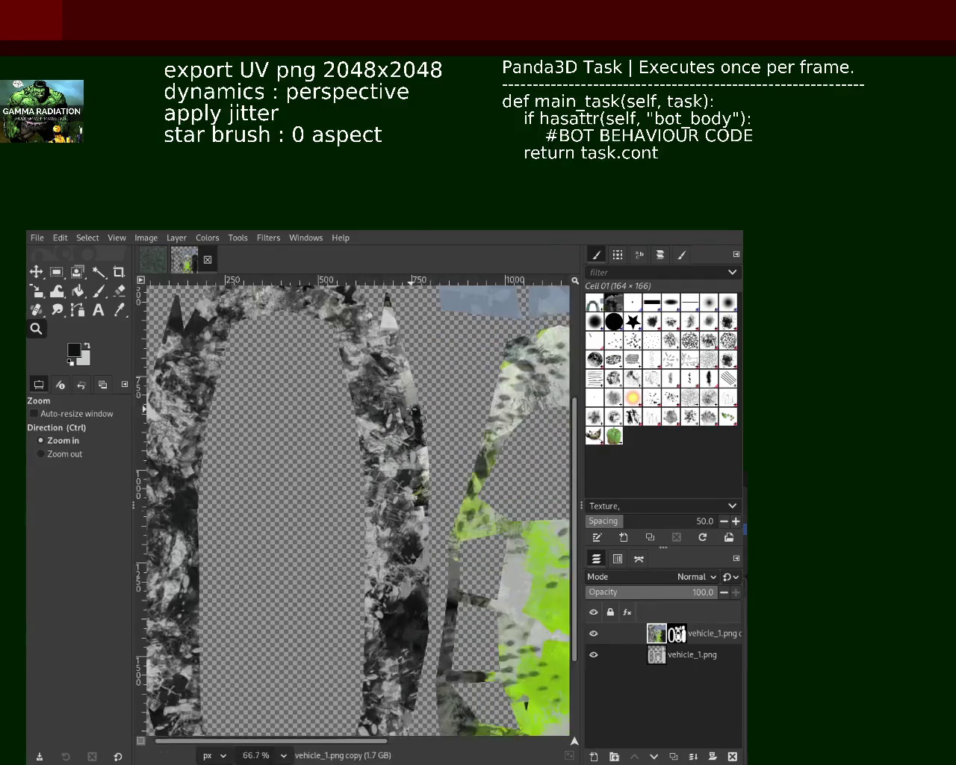
{"action": "left_click", "coordinate": [473, 369], "text": "ctrl"}
{"action": "left_click", "coordinate": [98, 291]}
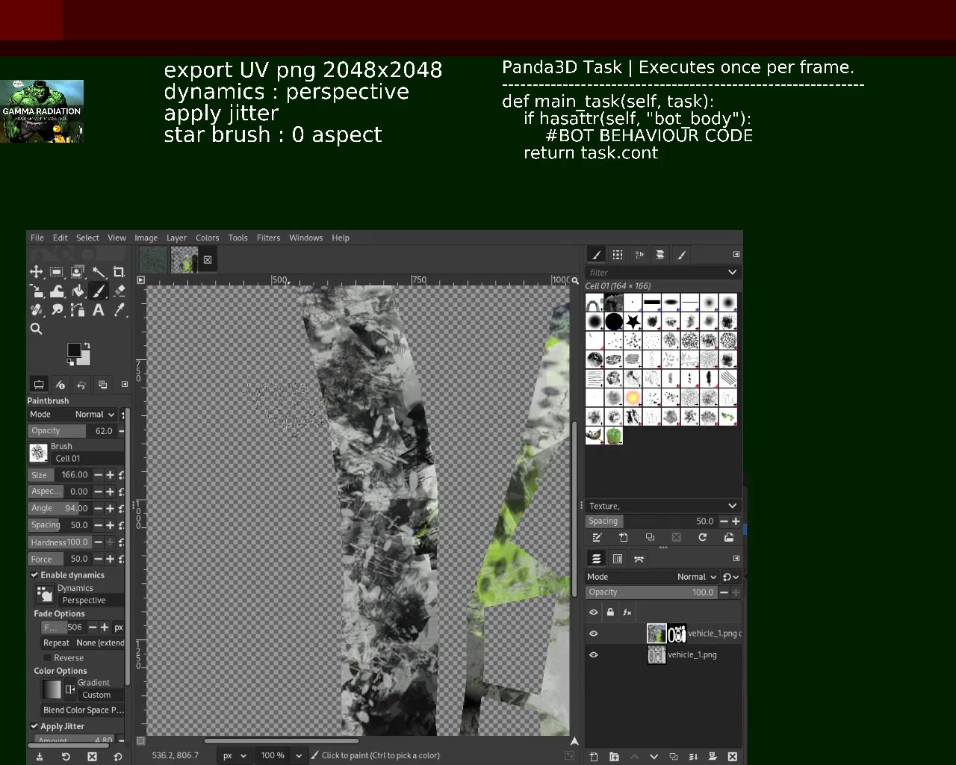
{"action": "left_click_drag", "start_coordinate": [332, 404], "coordinate": [353, 440]}
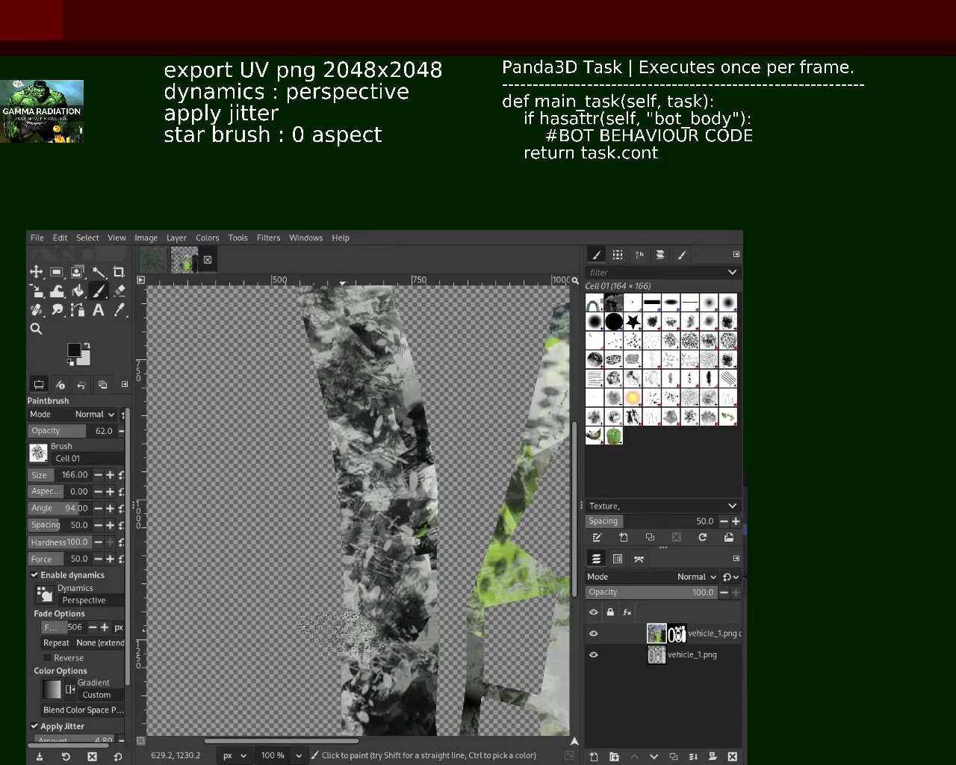
{"action": "left_click", "coordinate": [669, 401]}
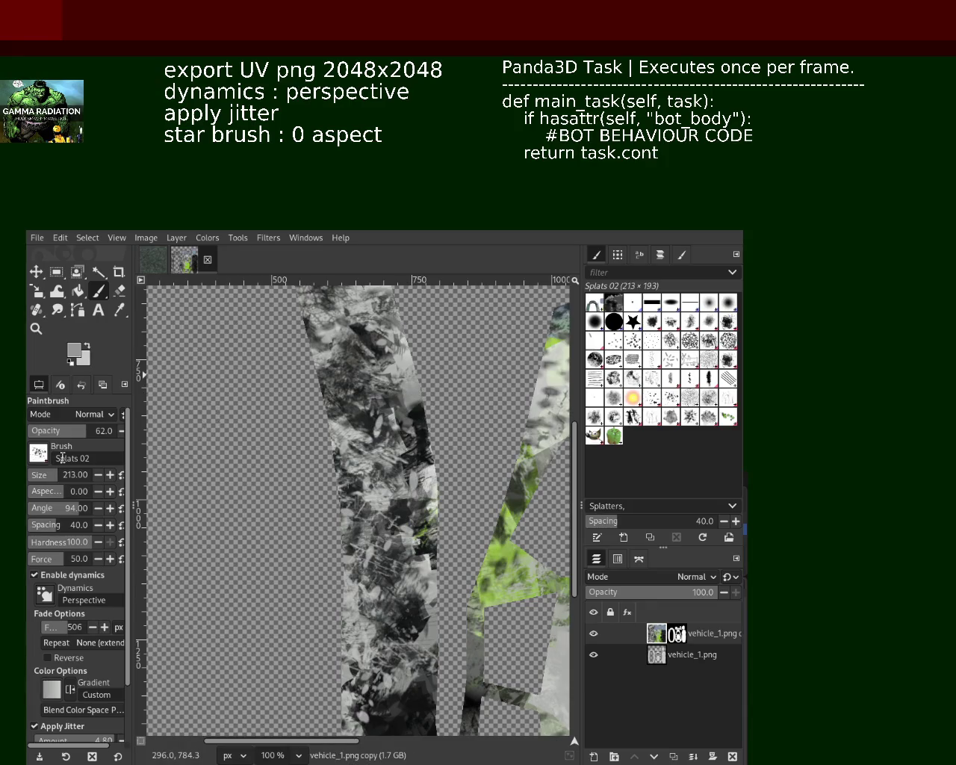
Spray a Splats 02 splatter across the strip and reset the view to 100%
{"action": "mouse_move", "coordinate": [299, 452]}
{"action": "left_mouse_down"}
{"action": "mouse_move", "coordinate": [322, 460]}
{"action": "mouse_move", "coordinate": [355, 513]}
{"action": "mouse_move", "coordinate": [204, 454]}
{"action": "left_mouse_up"}
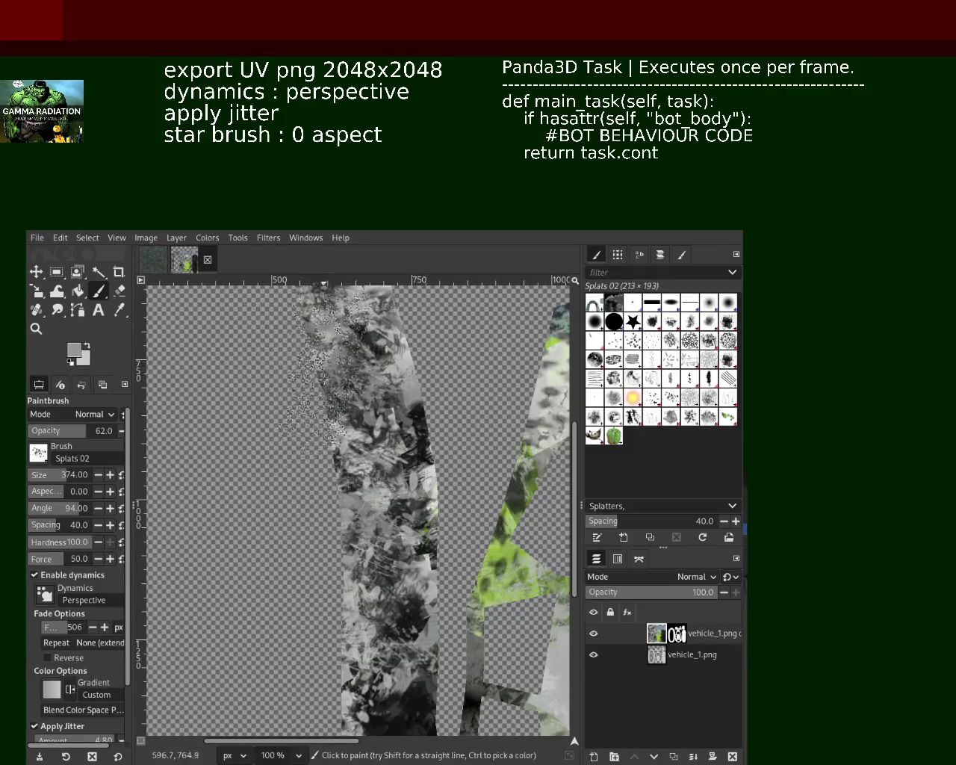
{"action": "key", "text": "z"}
{"action": "left_click", "coordinate": [377, 529], "text": "ctrl"}
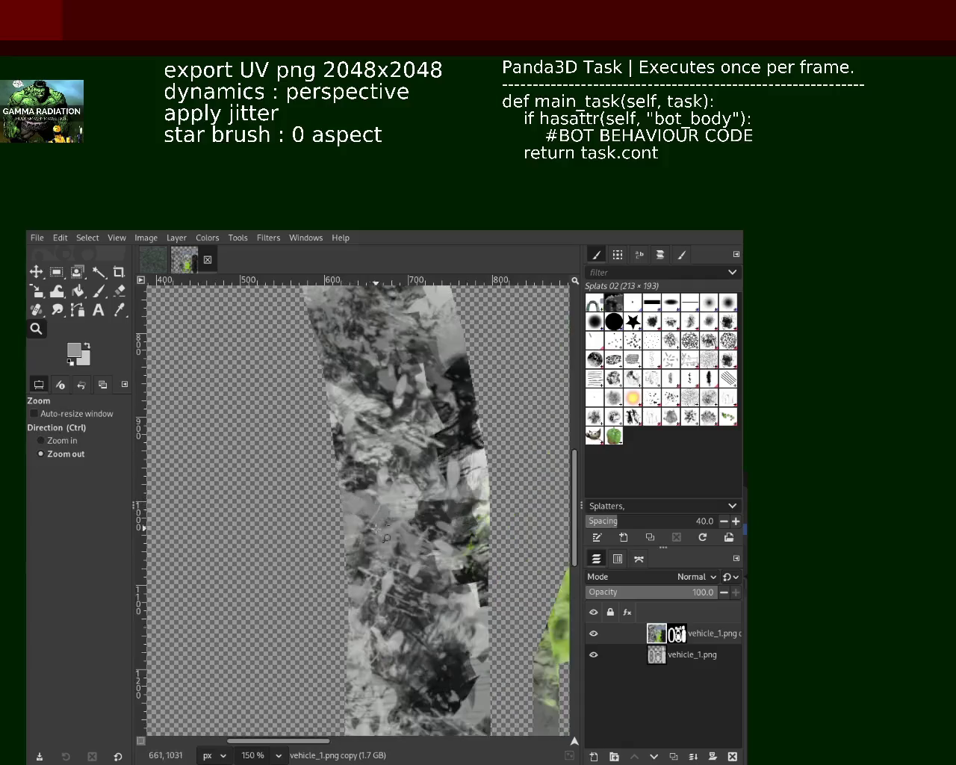
{"action": "key", "text": "1"}
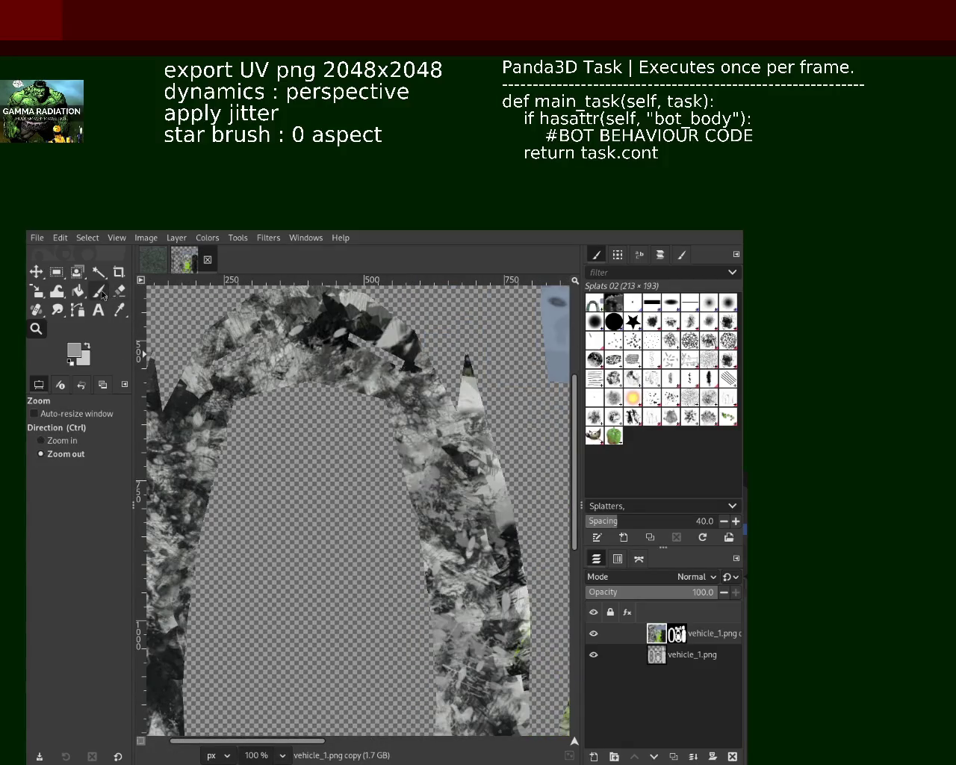
{"action": "left_click", "coordinate": [99, 291]}
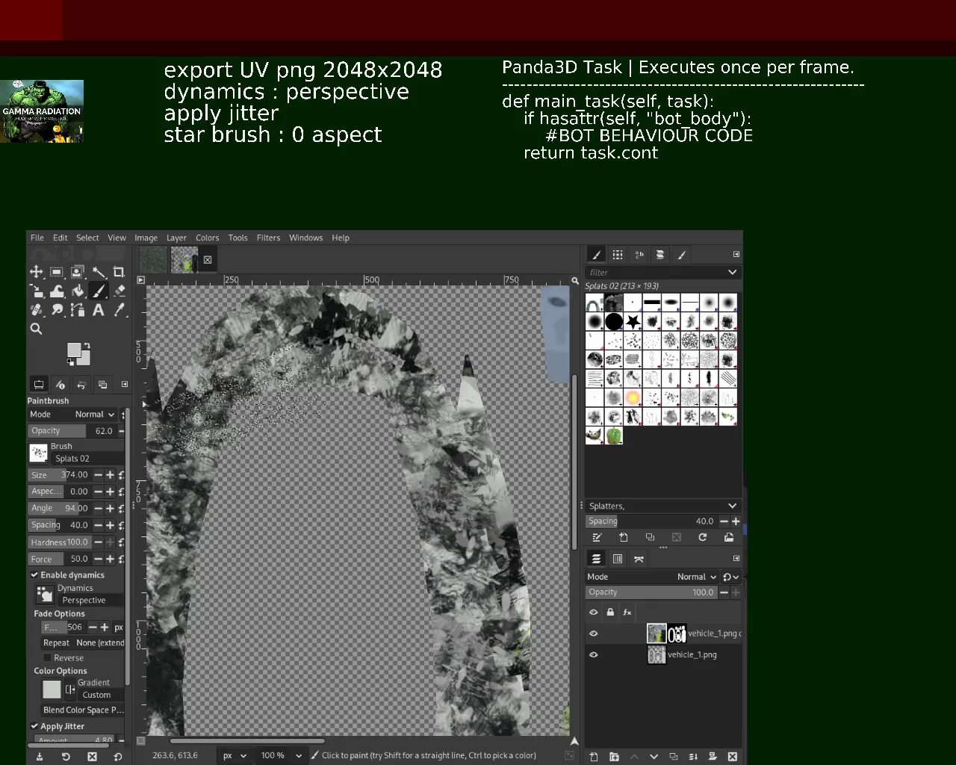
Try several splatters along the arch's left edge, undoing each attempt
{"action": "key", "text": "ctrl+z"}
{"action": "left_click_drag", "start_coordinate": [299, 351], "coordinate": [278, 410]}
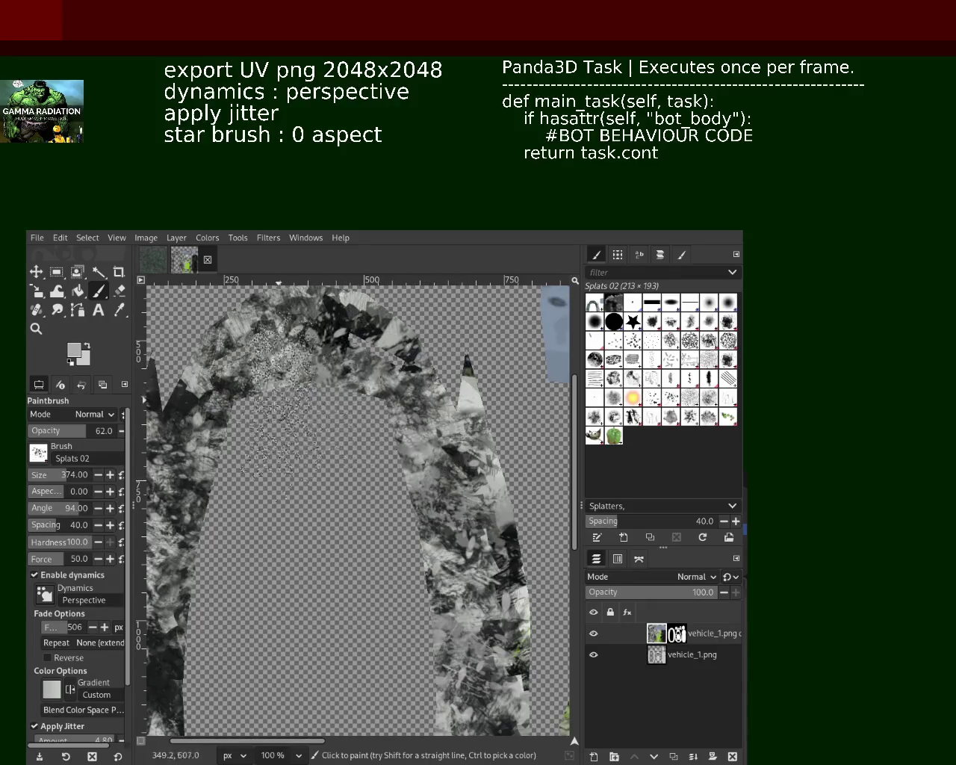
{"action": "key", "text": "ctrl+z"}
{"action": "left_click_drag", "start_coordinate": [225, 463], "coordinate": [220, 578]}
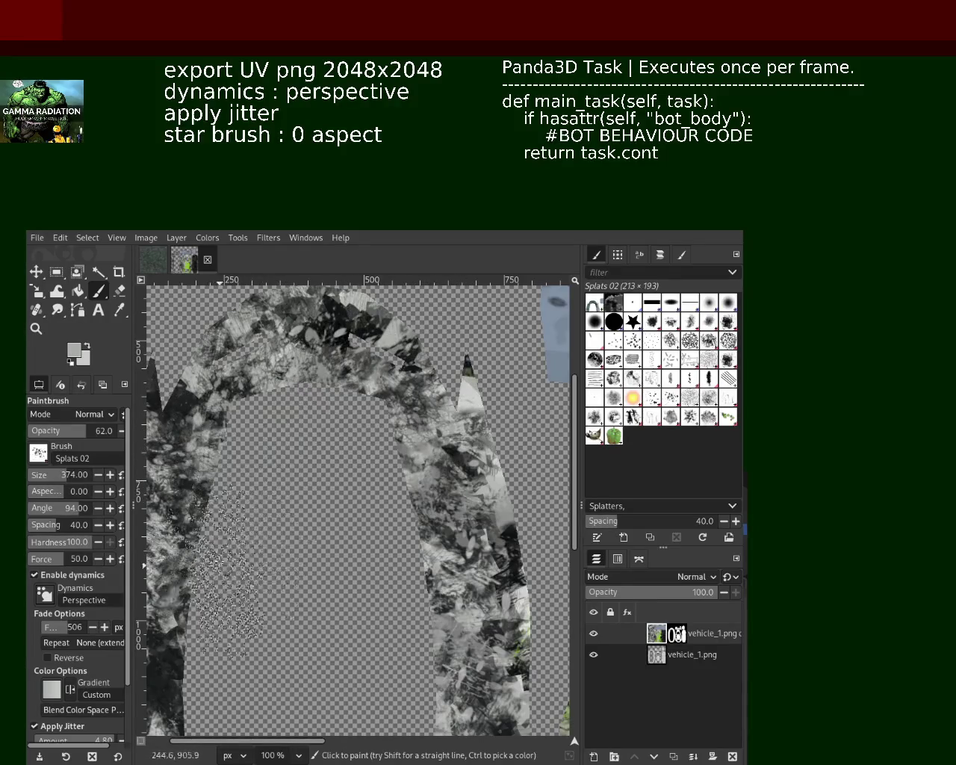
{"action": "key", "text": "ctrl+z"}
{"action": "left_click_drag", "start_coordinate": [201, 441], "coordinate": [196, 473]}
{"action": "key", "text": "ctrl+z"}
{"action": "left_click_drag", "start_coordinate": [186, 359], "coordinate": [166, 424]}
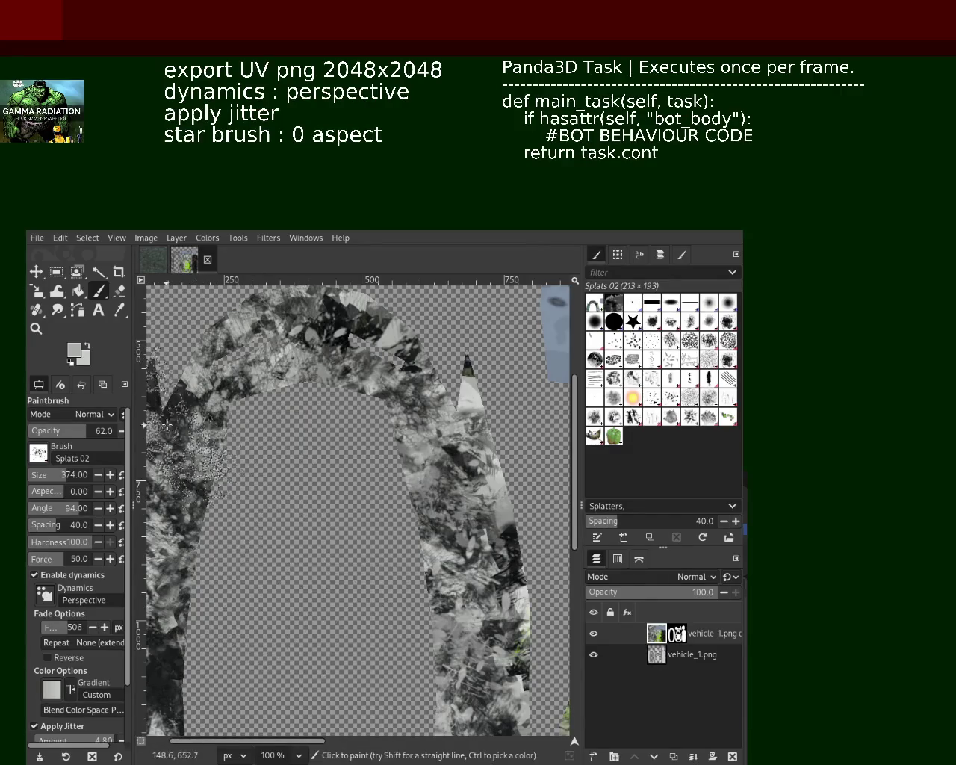
{"action": "key", "text": "ctrl+z"}
Dab size-374 light-grey Splats 02 splatter at the arch's lower left and along its edge
{"action": "left_click", "coordinate": [36, 328]}
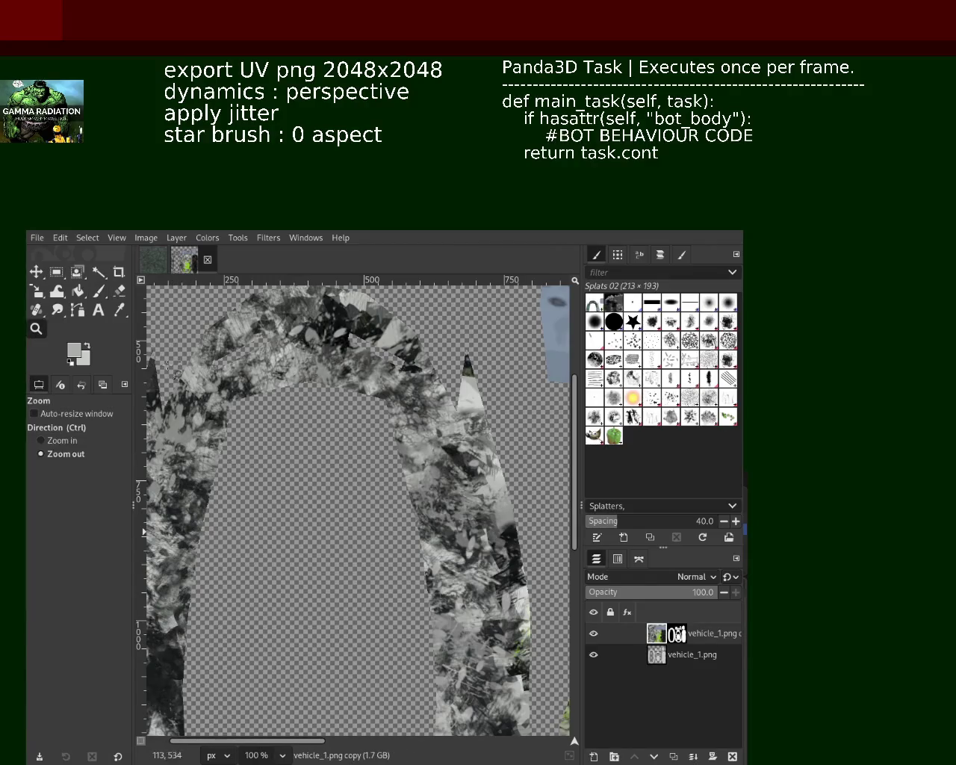
{"action": "left_click", "coordinate": [273, 550]}
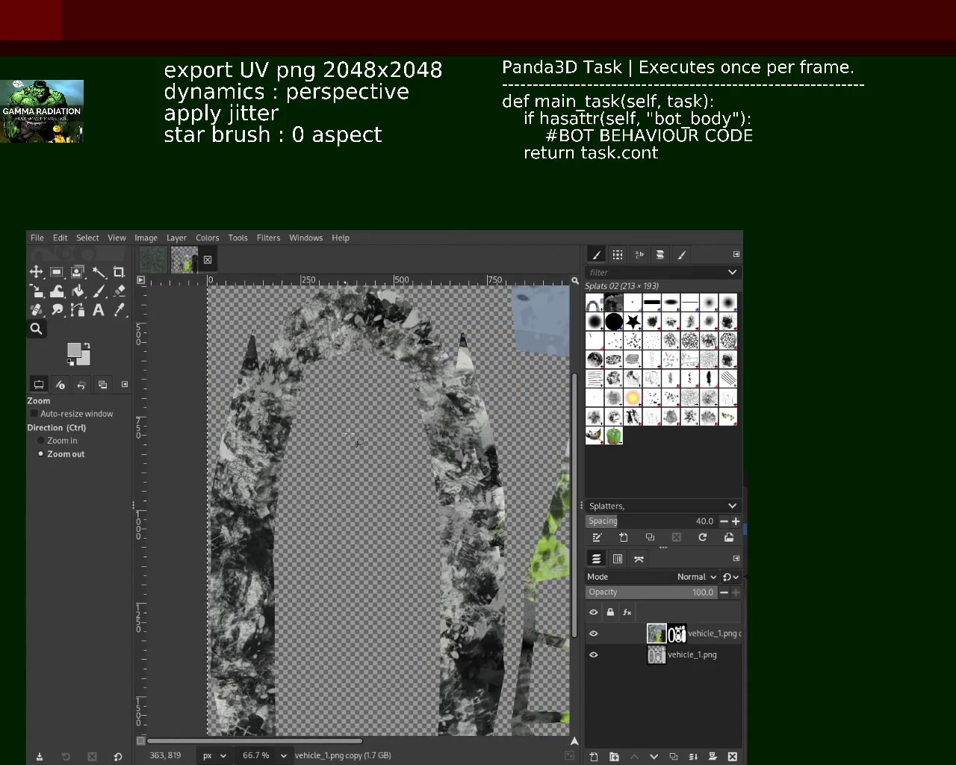
{"action": "left_click", "coordinate": [98, 290]}
{"action": "left_click", "coordinate": [234, 691]}
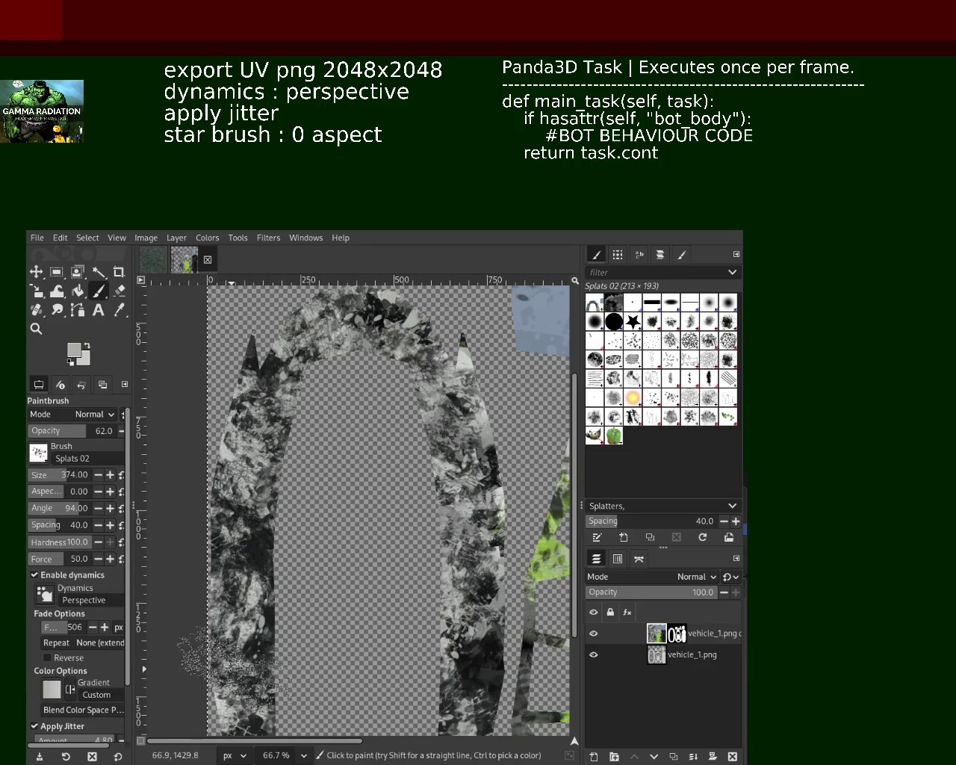
{"action": "key", "text": "ctrl"}
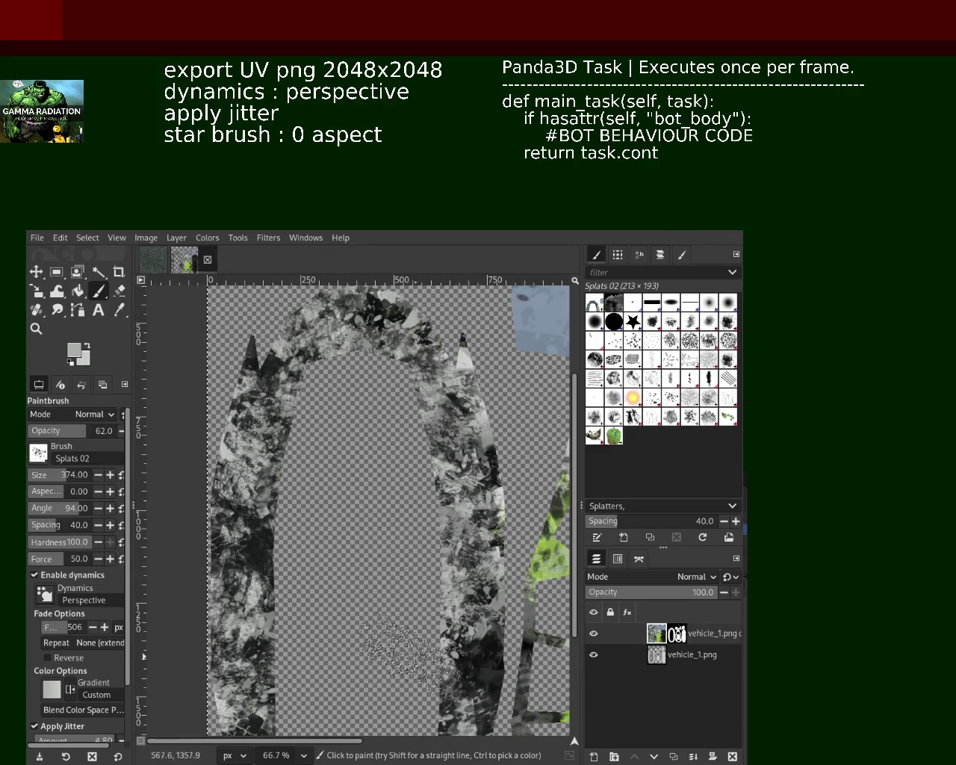
{"action": "key", "text": "ctrl"}
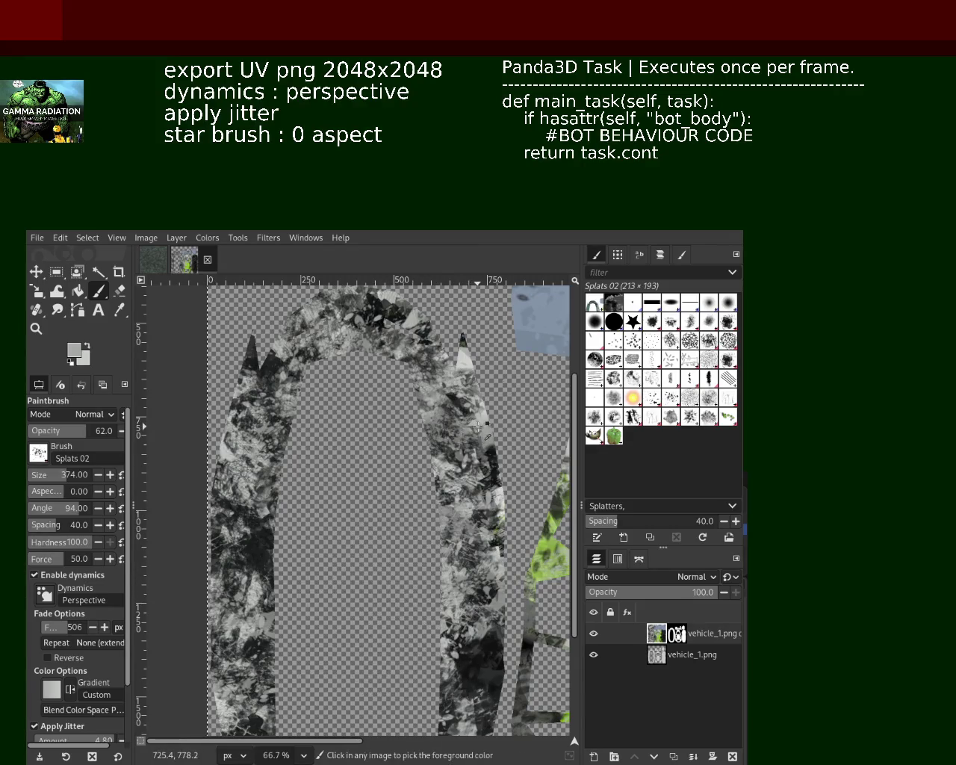
{"action": "left_click", "coordinate": [226, 530]}
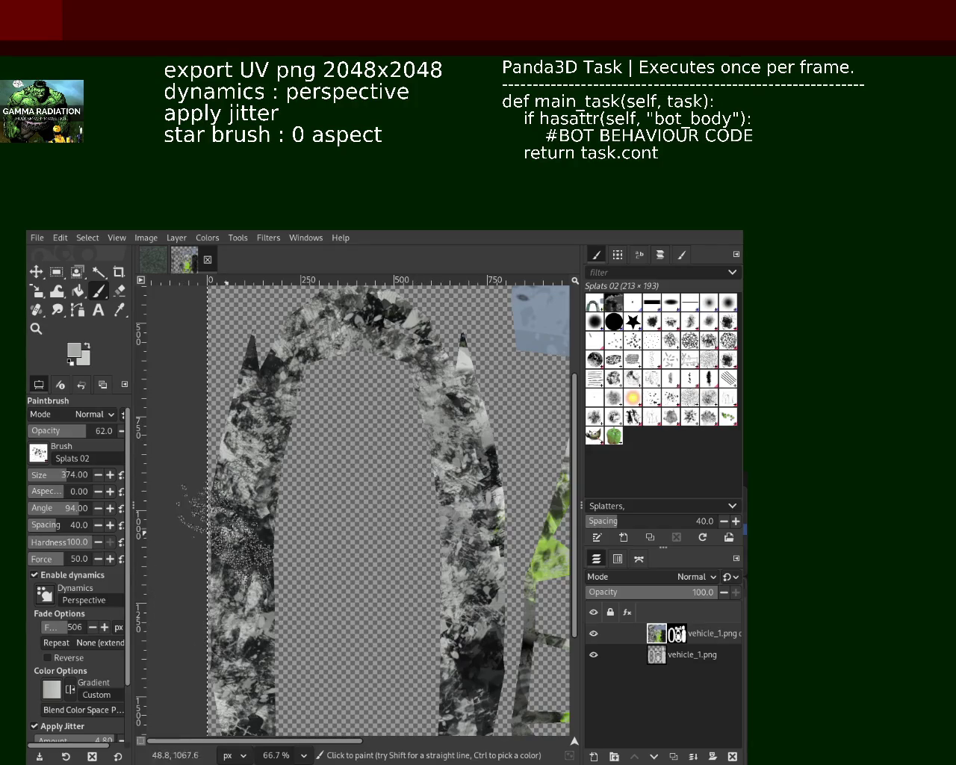
{"action": "key", "text": "ctrl"}
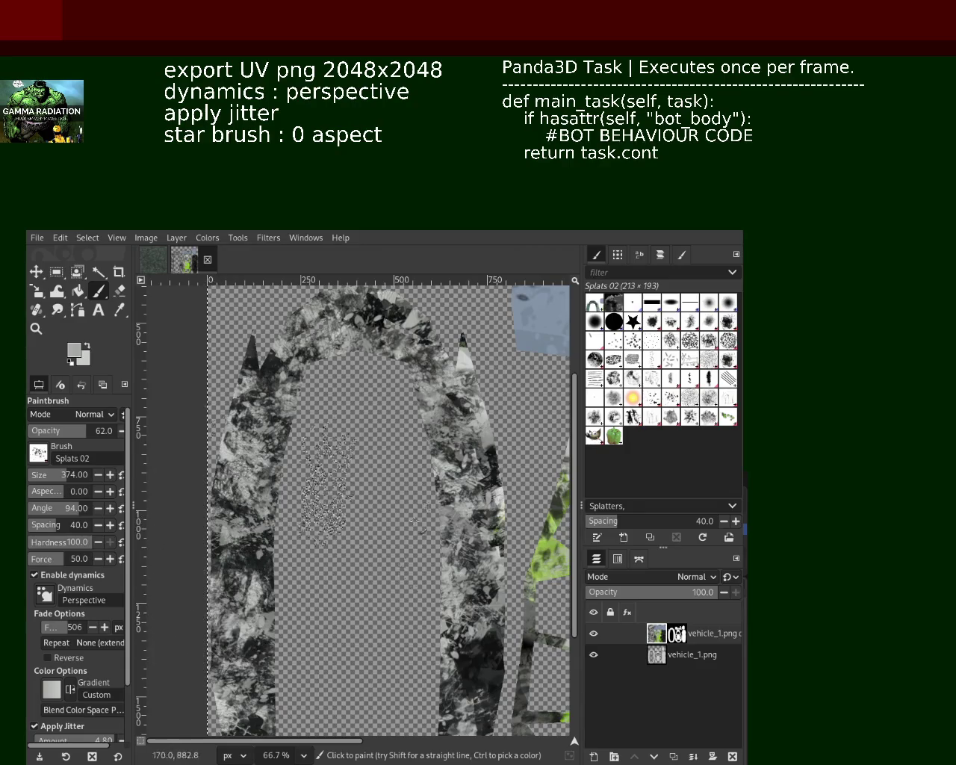
{"action": "left_click", "coordinate": [233, 457]}
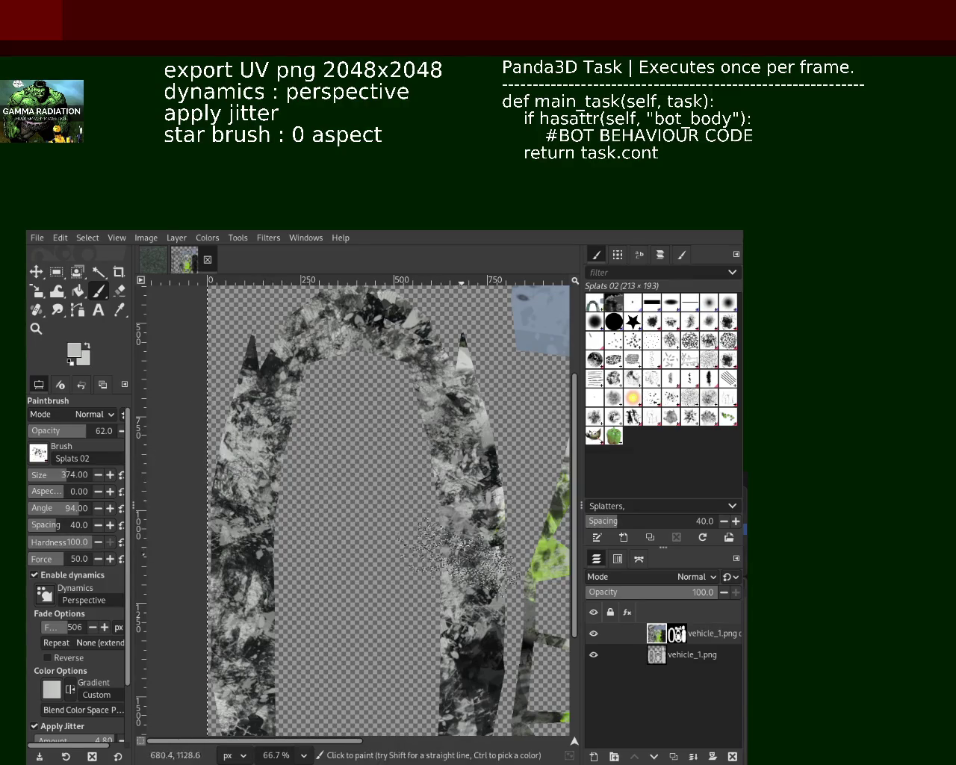
{"action": "key", "text": "ctrl"}
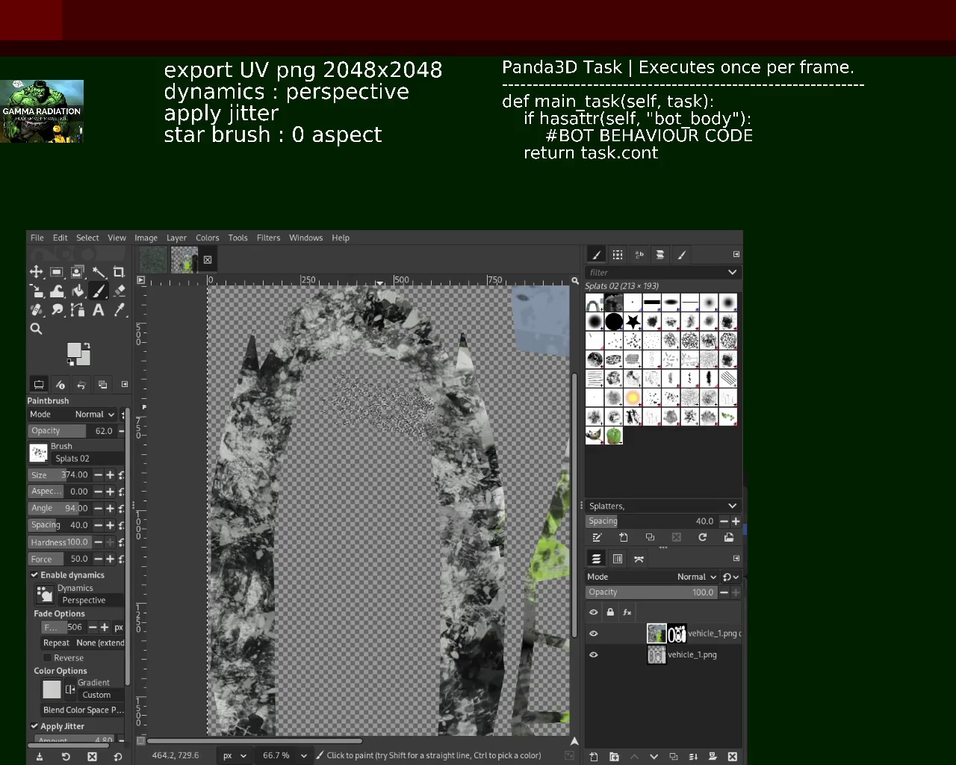
{"action": "left_click", "coordinate": [35, 329]}
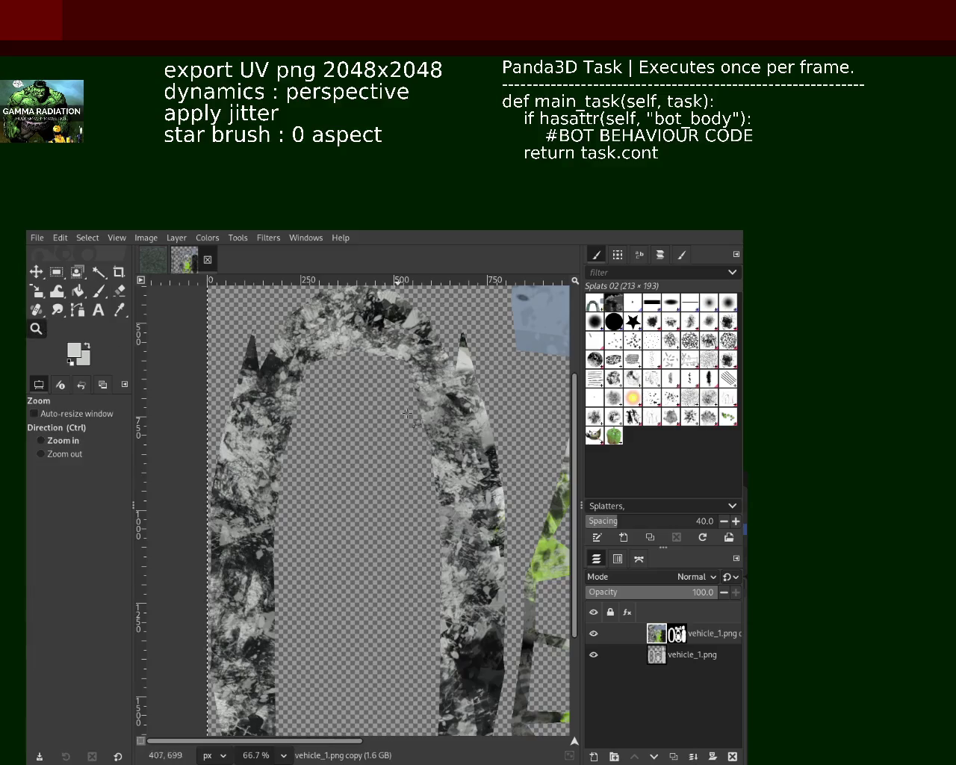
Splatter grey-and-white Splats 02 dabs across the U's lower-left curve
{"action": "left_click", "coordinate": [397, 514]}
{"action": "left_click", "coordinate": [397, 514], "text": "ctrl"}
{"action": "left_click", "coordinate": [397, 514]}
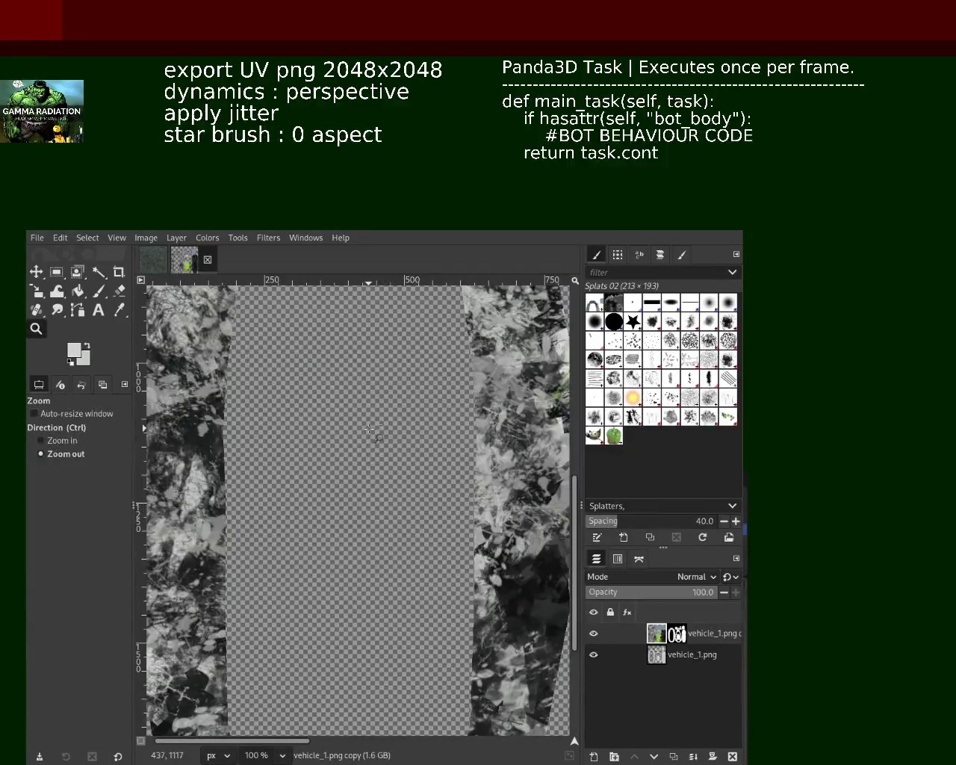
{"action": "left_click", "coordinate": [369, 429]}
{"action": "left_click", "coordinate": [278, 644], "text": "ctrl"}
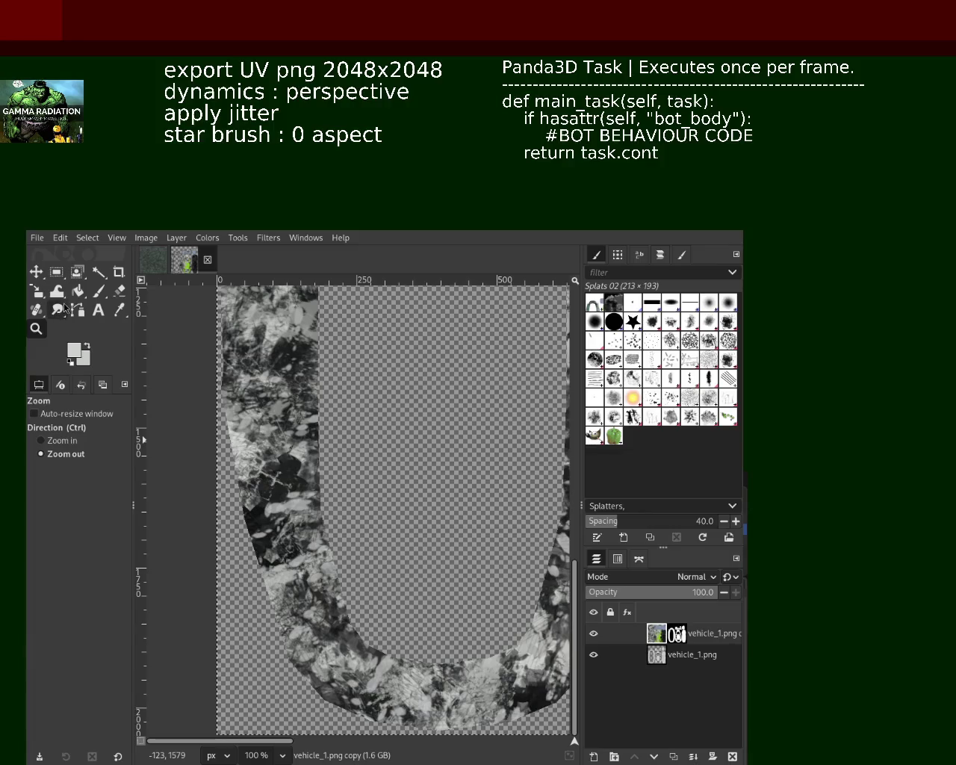
{"action": "left_click", "coordinate": [98, 290]}
{"action": "mouse_move", "coordinate": [239, 537]}
{"action": "left_mouse_down"}
{"action": "mouse_move", "coordinate": [313, 597]}
{"action": "mouse_move", "coordinate": [344, 449]}
{"action": "mouse_move", "coordinate": [299, 544]}
{"action": "mouse_move", "coordinate": [246, 583]}
{"action": "mouse_move", "coordinate": [262, 374]}
{"action": "mouse_move", "coordinate": [321, 642]}
{"action": "mouse_move", "coordinate": [326, 730]}
{"action": "mouse_move", "coordinate": [351, 598]}
{"action": "mouse_move", "coordinate": [314, 710]}
{"action": "mouse_move", "coordinate": [515, 672]}
{"action": "left_mouse_up"}
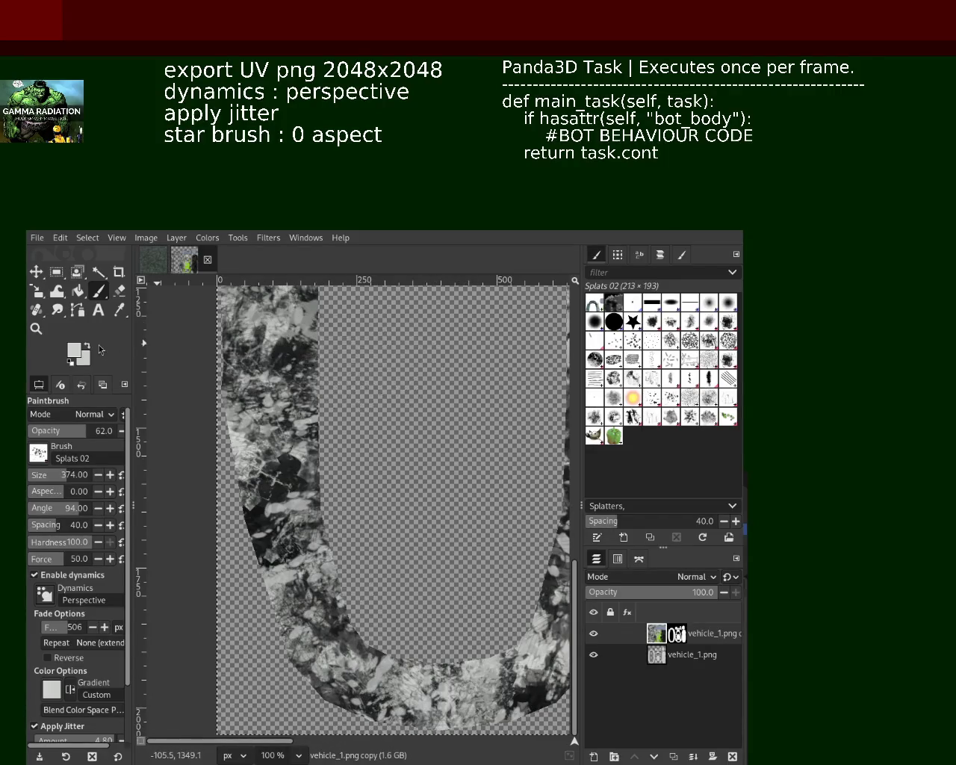
Add more splatter dabs on the lower U-shaped strip
{"action": "left_click", "coordinate": [36, 327]}
{"action": "left_click", "coordinate": [427, 532], "text": "ctrl"}
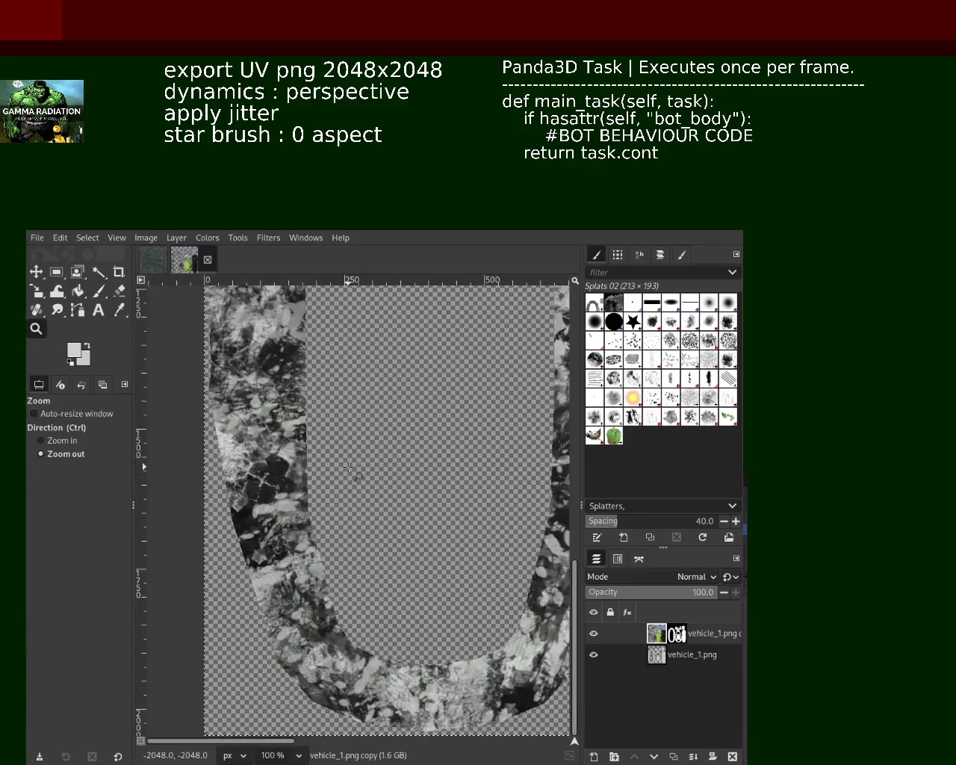
{"action": "left_click", "coordinate": [427, 532], "text": "ctrl"}
{"action": "left_click", "coordinate": [428, 533]}
{"action": "left_click", "coordinate": [427, 532], "text": "ctrl"}
{"action": "left_click", "coordinate": [403, 515]}
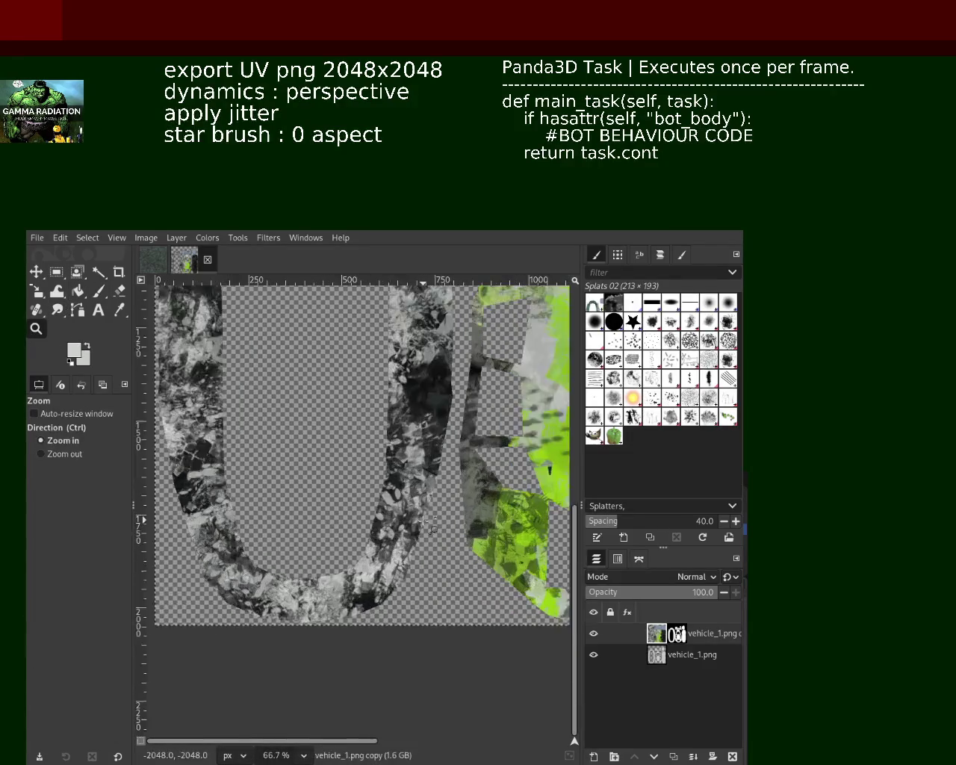
{"action": "left_click", "coordinate": [383, 493]}
{"action": "left_click", "coordinate": [103, 293]}
{"action": "left_click_drag", "start_coordinate": [396, 478], "coordinate": [357, 507]}
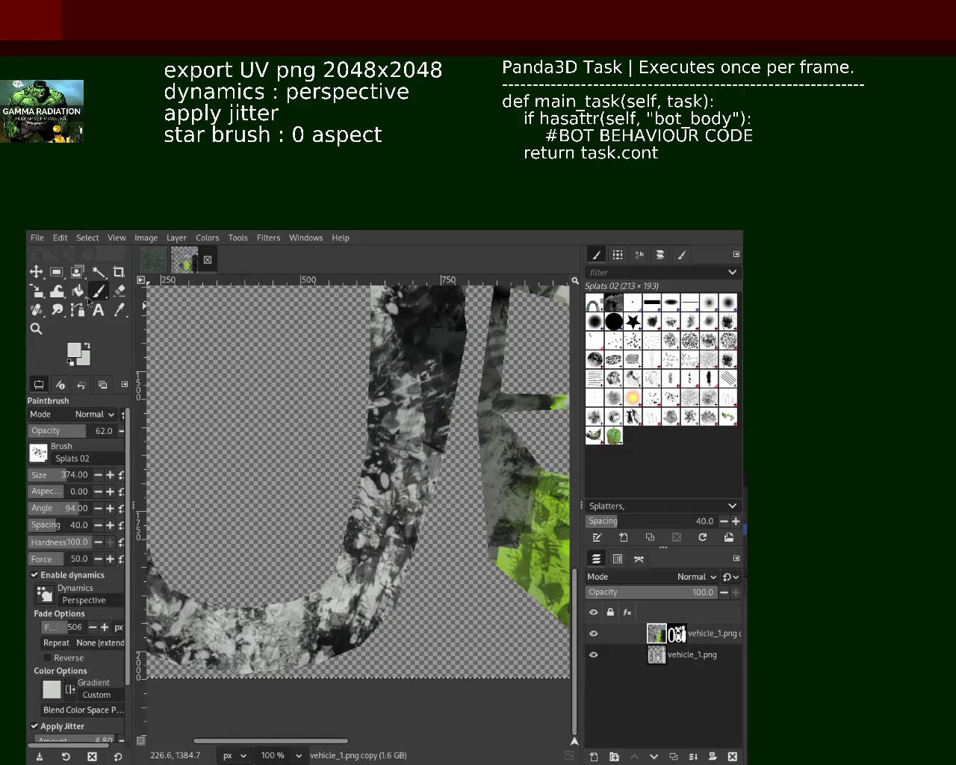
Zoom in and out to inspect the splattered curve, then return to the Paintbrush
{"action": "left_click", "coordinate": [36, 329]}
{"action": "scroll", "coordinate": [389, 535], "scroll_direction": "down", "scroll_amount": 3}
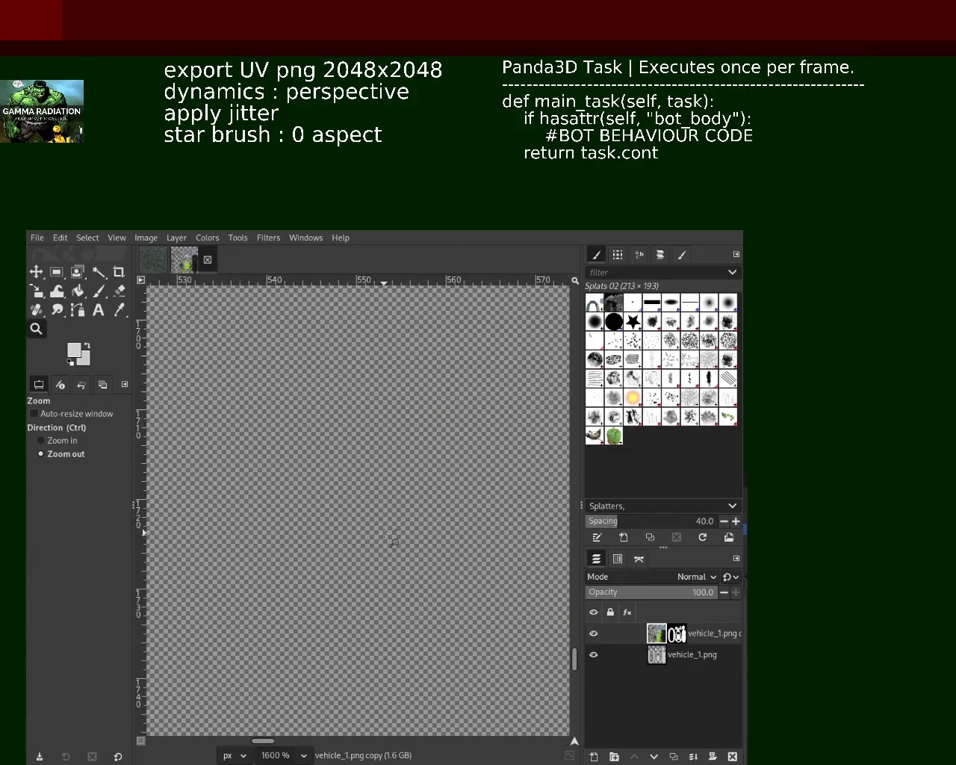
{"action": "scroll", "coordinate": [389, 534], "scroll_direction": "down", "scroll_amount": 3}
{"action": "scroll", "coordinate": [387, 534], "scroll_direction": "down", "scroll_amount": 4}
{"action": "scroll", "coordinate": [384, 533], "scroll_direction": "down", "scroll_amount": 4}
{"action": "scroll", "coordinate": [383, 533], "scroll_direction": "up", "scroll_amount": 1}
{"action": "scroll", "coordinate": [377, 485], "scroll_direction": "up", "scroll_amount": 1}
{"action": "scroll", "coordinate": [370, 433], "scroll_direction": "down", "scroll_amount": 2}
{"action": "scroll", "coordinate": [363, 389], "scroll_direction": "up", "scroll_amount": 2}
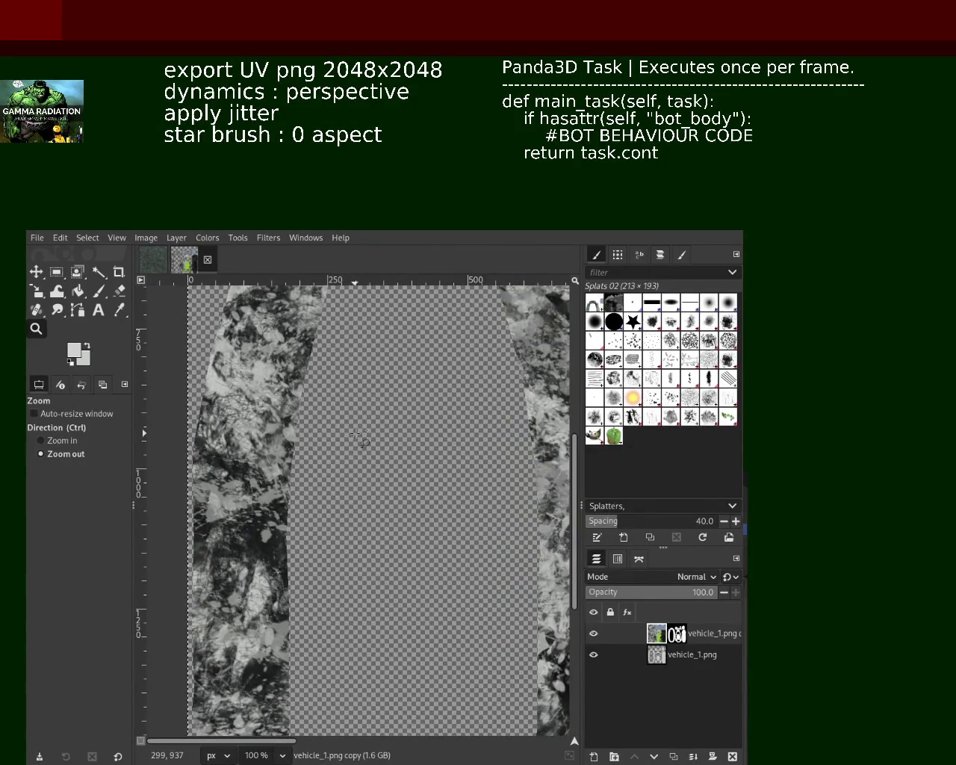
{"action": "scroll", "coordinate": [362, 441], "scroll_direction": "down", "scroll_amount": 1}
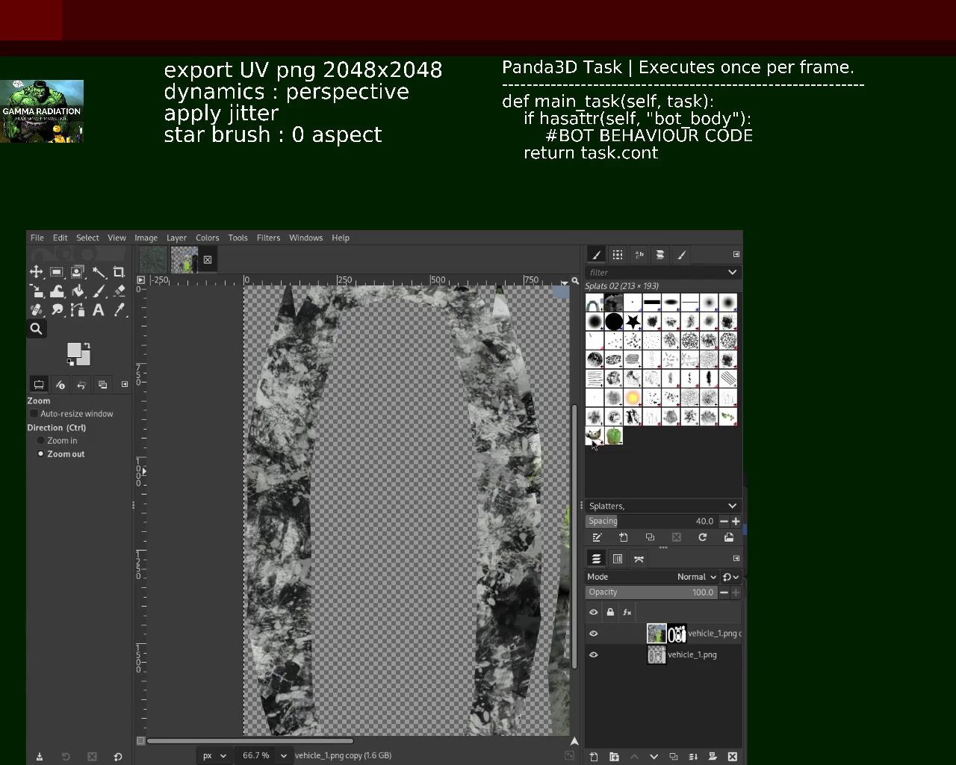
{"action": "left_click", "coordinate": [100, 293]}
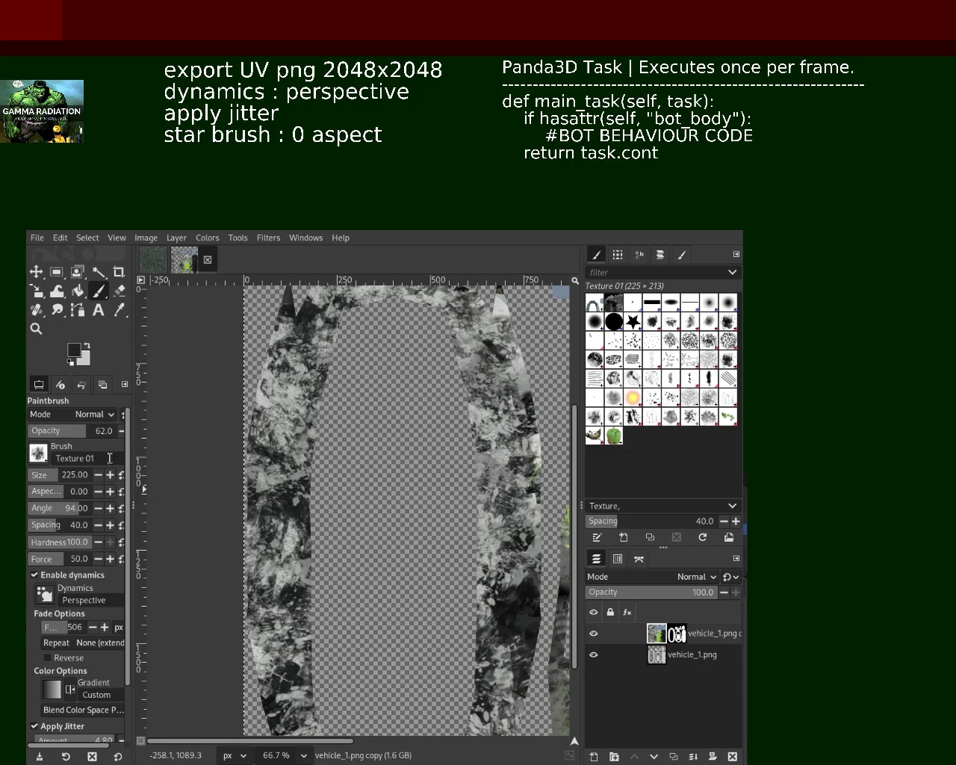
Raise the Texture 01 brush opacity to 74 and repaint the left strip and upper right strip
{"action": "left_click", "coordinate": [89, 432]}
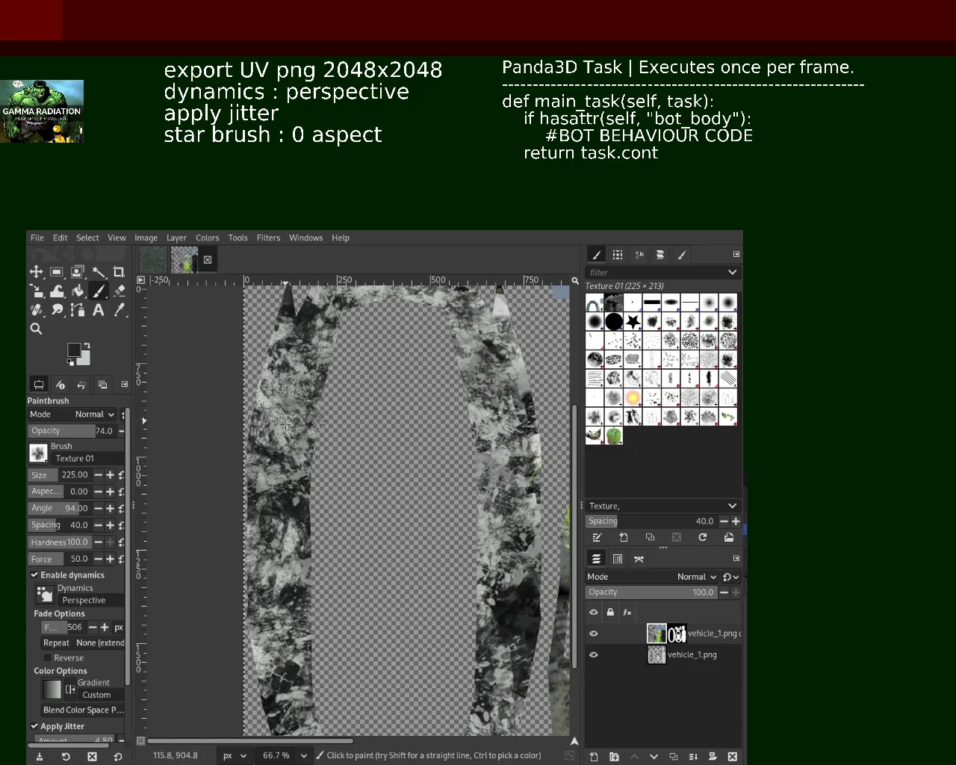
{"action": "left_click_drag", "start_coordinate": [280, 426], "coordinate": [321, 348]}
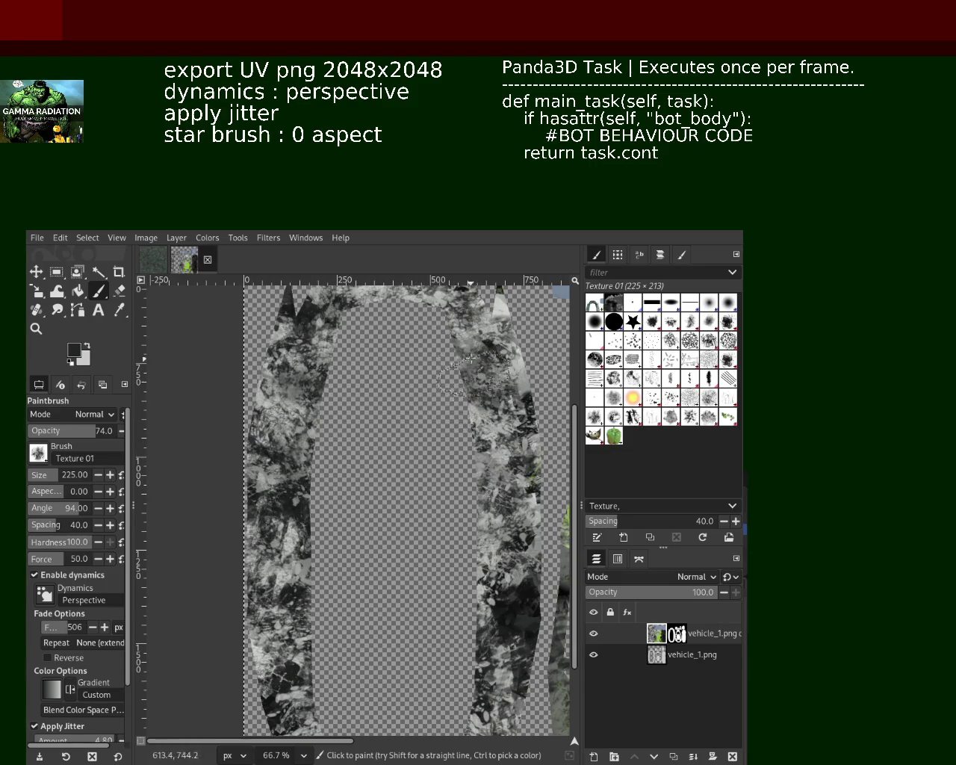
{"action": "left_click_drag", "start_coordinate": [321, 348], "coordinate": [433, 268]}
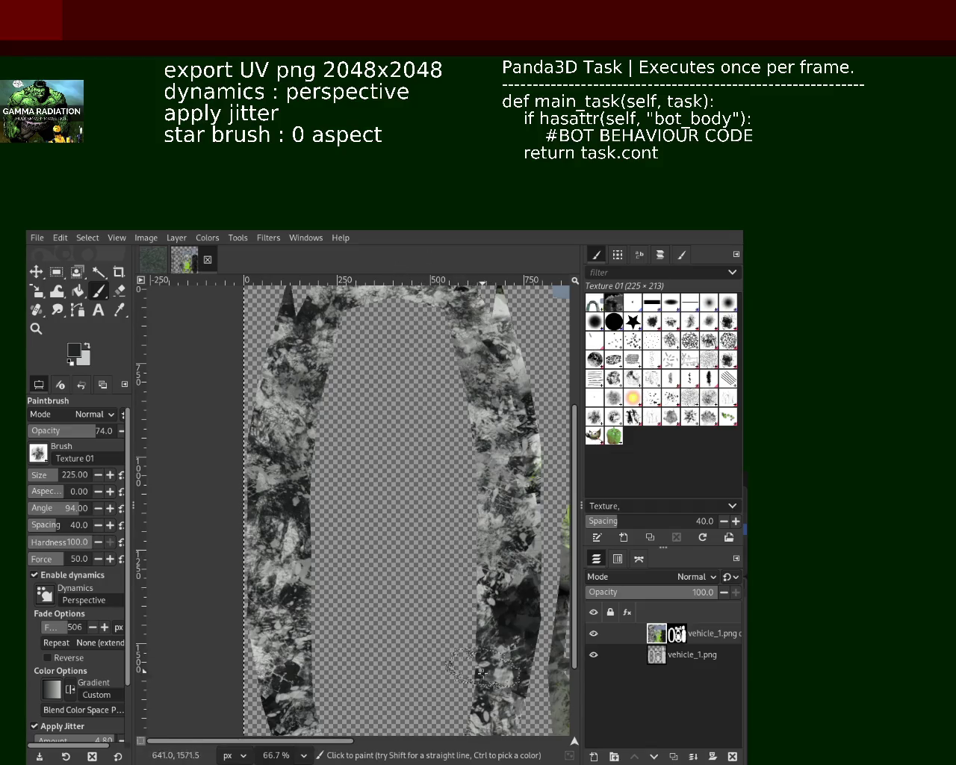
Paint darker and brighter texture strokes down the right strip and the lower left strip
{"action": "left_click_drag", "start_coordinate": [482, 478], "coordinate": [478, 702]}
{"action": "mouse_move", "coordinate": [456, 567]}
{"action": "left_mouse_down"}
{"action": "mouse_move", "coordinate": [517, 396]}
{"action": "mouse_move", "coordinate": [496, 545]}
{"action": "left_mouse_up"}
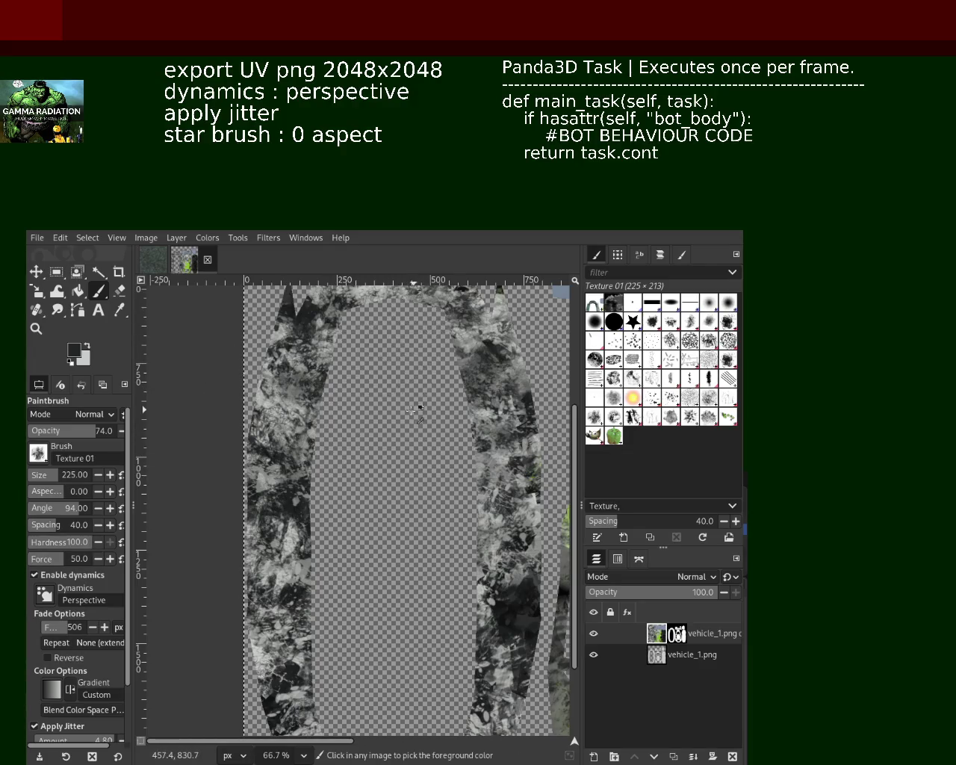
{"action": "left_click_drag", "start_coordinate": [489, 358], "coordinate": [485, 552]}
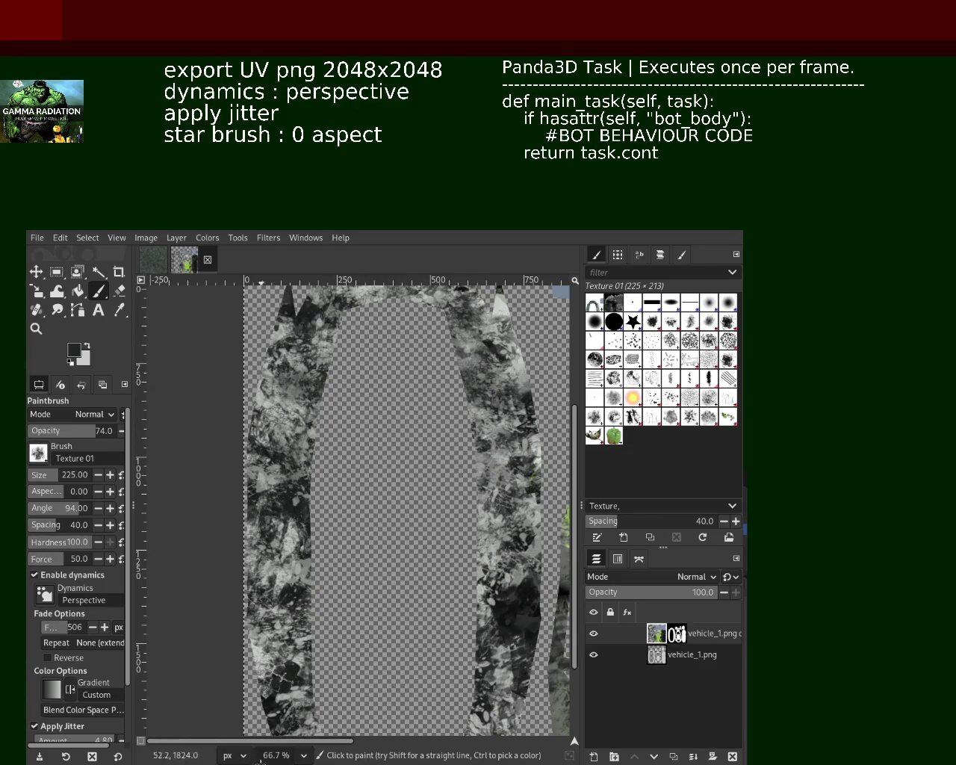
{"action": "left_click_drag", "start_coordinate": [263, 760], "coordinate": [240, 649]}
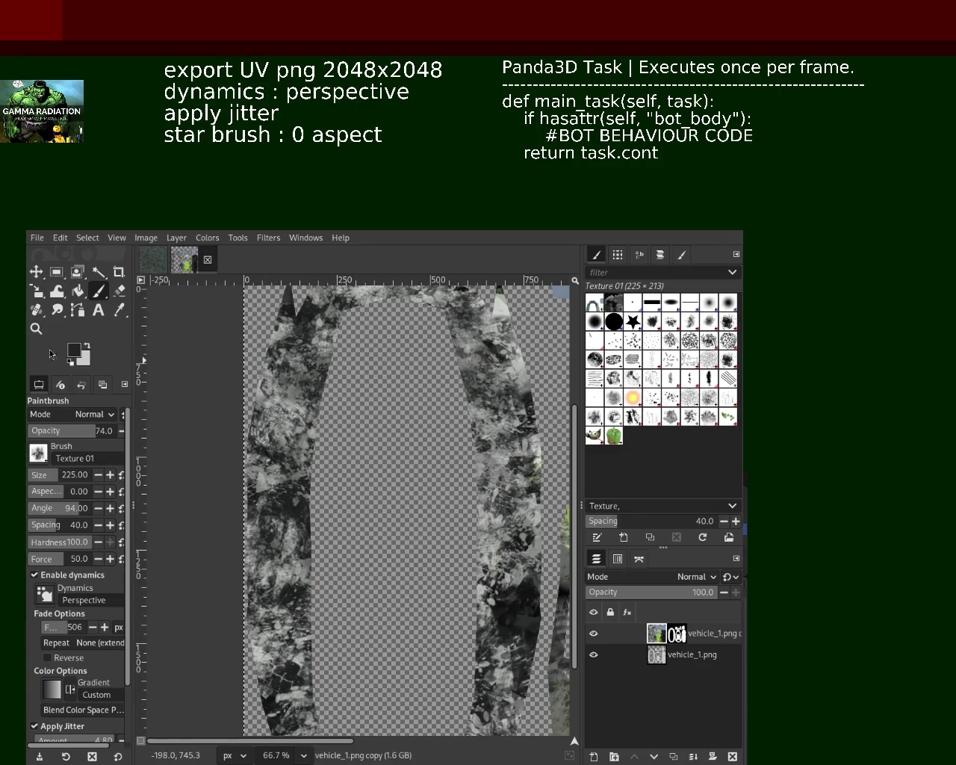
{"action": "left_click", "coordinate": [35, 328]}
{"action": "left_click", "coordinate": [403, 448]}
{"action": "left_click", "coordinate": [404, 418], "text": "ctrl"}
{"action": "left_click", "coordinate": [396, 364]}
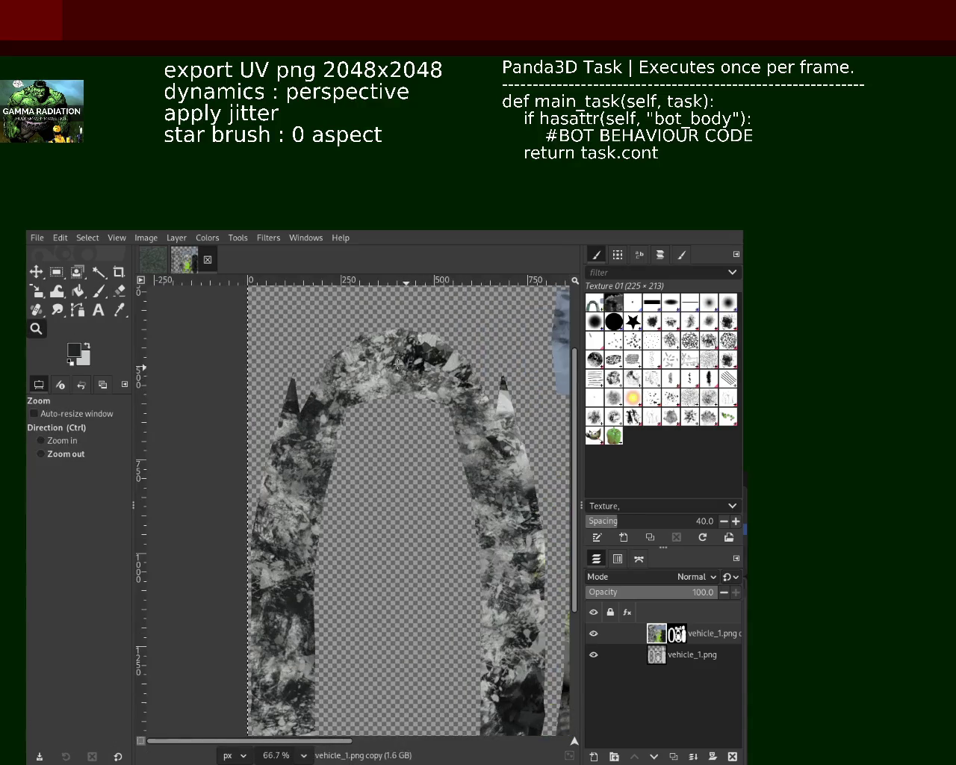
{"action": "left_click", "coordinate": [98, 291]}
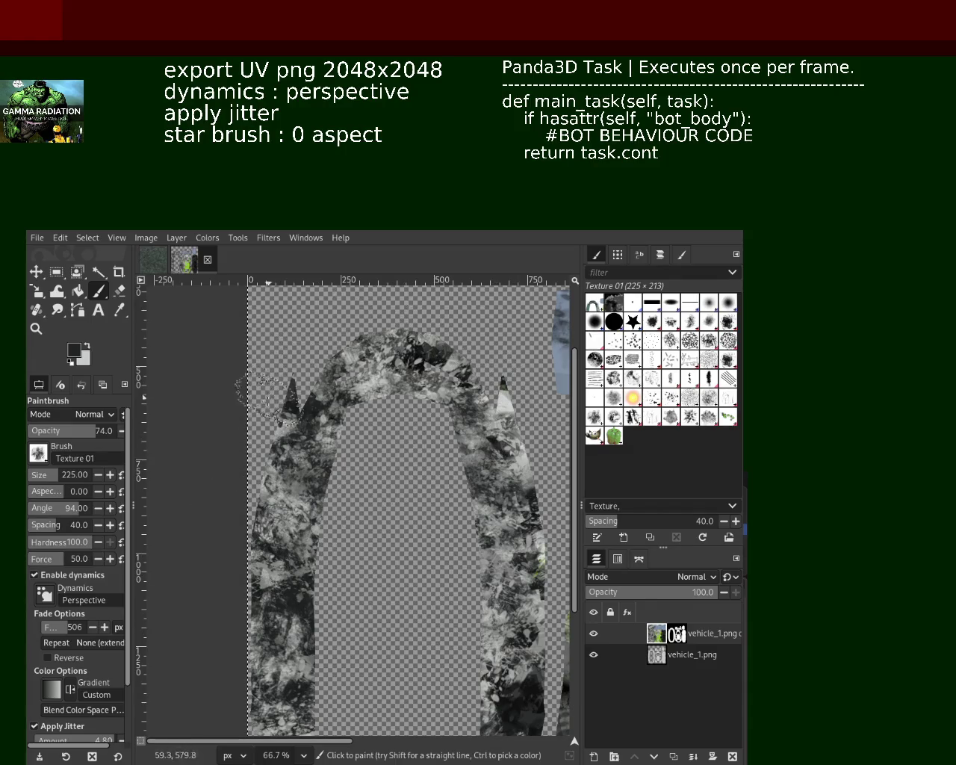
Add a dark textured mark across the right arm of the U island
{"action": "left_click", "coordinate": [35, 329]}
{"action": "scroll", "coordinate": [422, 595], "scroll_direction": "down", "scroll_amount": 1}
{"action": "scroll", "coordinate": [422, 595], "scroll_direction": "up", "scroll_amount": 1}
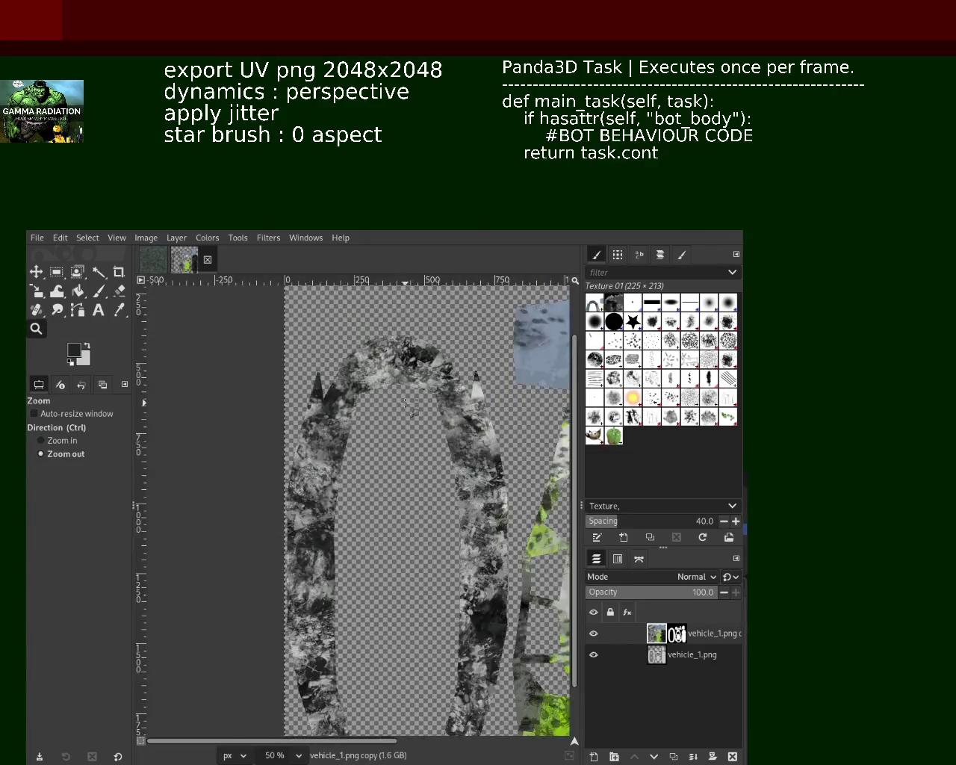
{"action": "scroll", "coordinate": [422, 595], "scroll_direction": "down", "scroll_amount": 3}
{"action": "scroll", "coordinate": [422, 595], "scroll_direction": "down", "scroll_amount": 1}
{"action": "scroll", "coordinate": [422, 596], "scroll_direction": "up", "scroll_amount": 2}
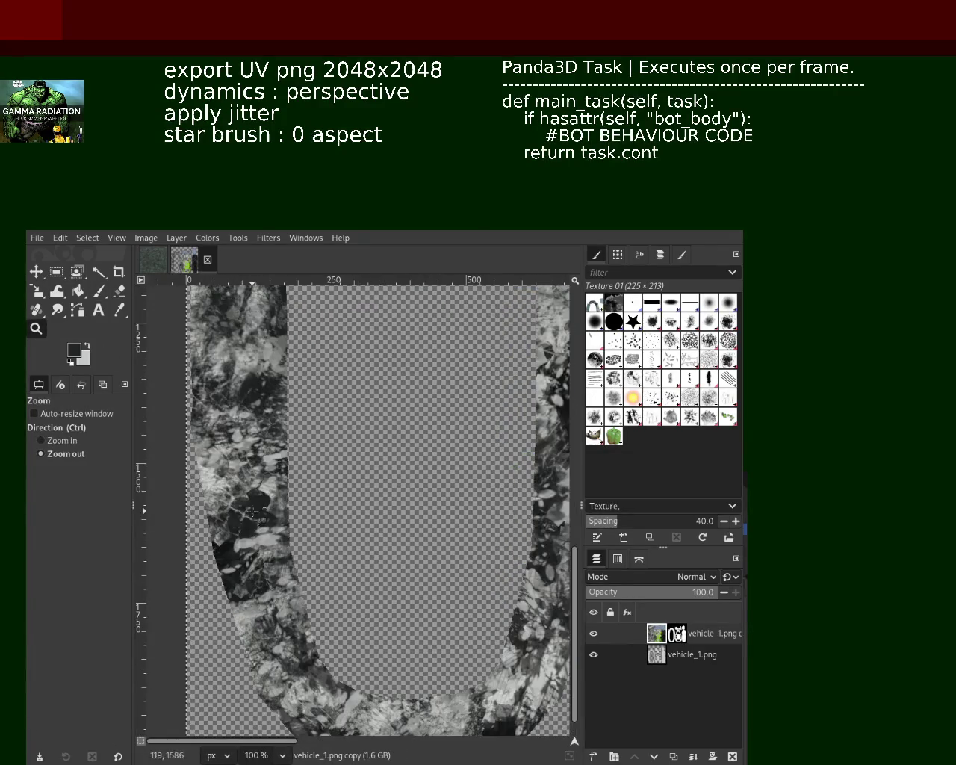
{"action": "scroll", "coordinate": [422, 595], "scroll_direction": "down", "scroll_amount": 1}
{"action": "left_click", "coordinate": [100, 293]}
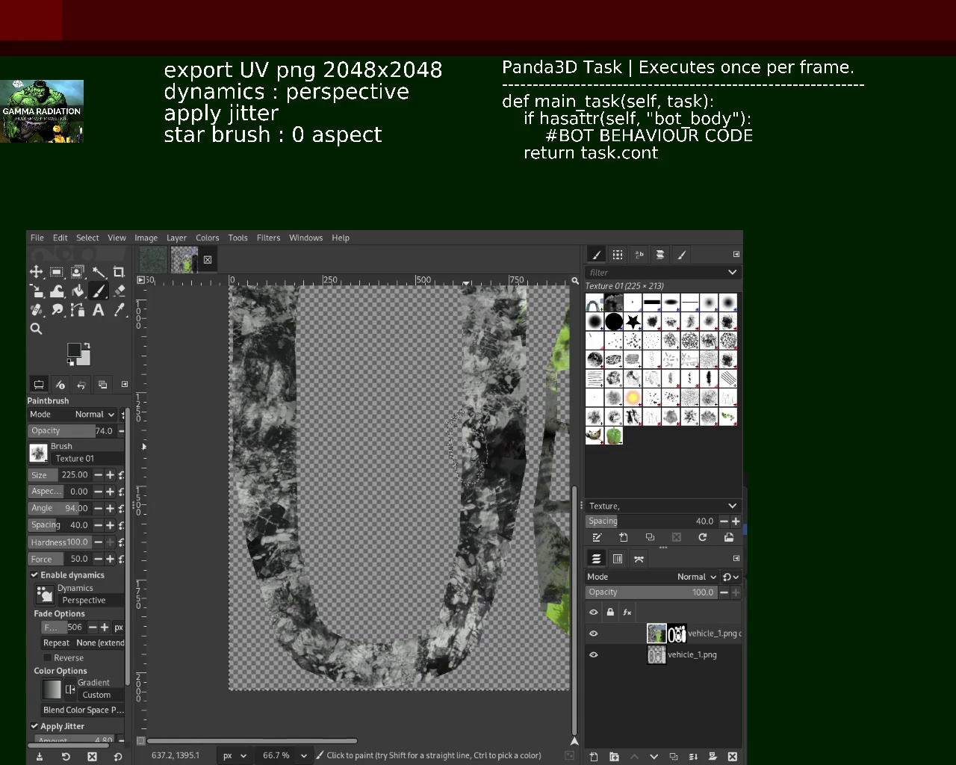
{"action": "left_click_drag", "start_coordinate": [466, 448], "coordinate": [499, 460]}
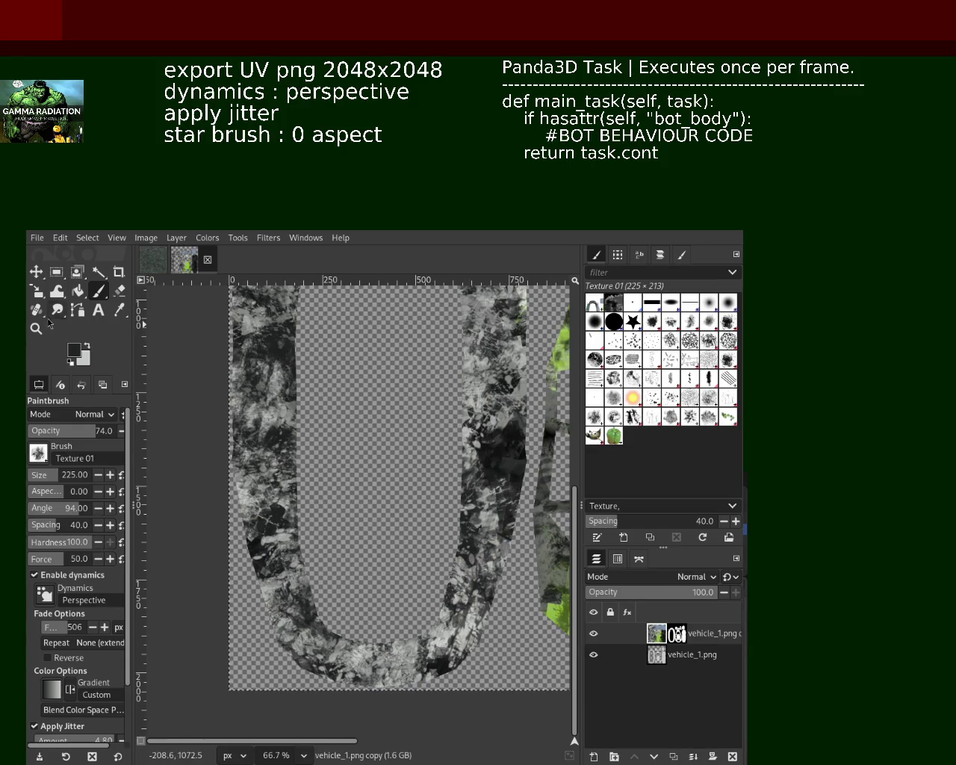
Zoom in on the arch to 66.7% and return to the Paintbrush
{"action": "key", "text": "z"}
{"action": "left_click", "coordinate": [351, 382]}
{"action": "left_click", "coordinate": [380, 403], "text": "ctrl"}
{"action": "left_click", "coordinate": [411, 422]}
{"action": "left_click", "coordinate": [436, 437], "text": "ctrl"}
{"action": "left_click", "coordinate": [418, 414], "text": "ctrl"}
{"action": "left_click", "coordinate": [399, 392]}
{"action": "left_click", "coordinate": [377, 366], "text": "ctrl"}
{"action": "left_click", "coordinate": [359, 343]}
{"action": "left_click", "coordinate": [358, 342]}
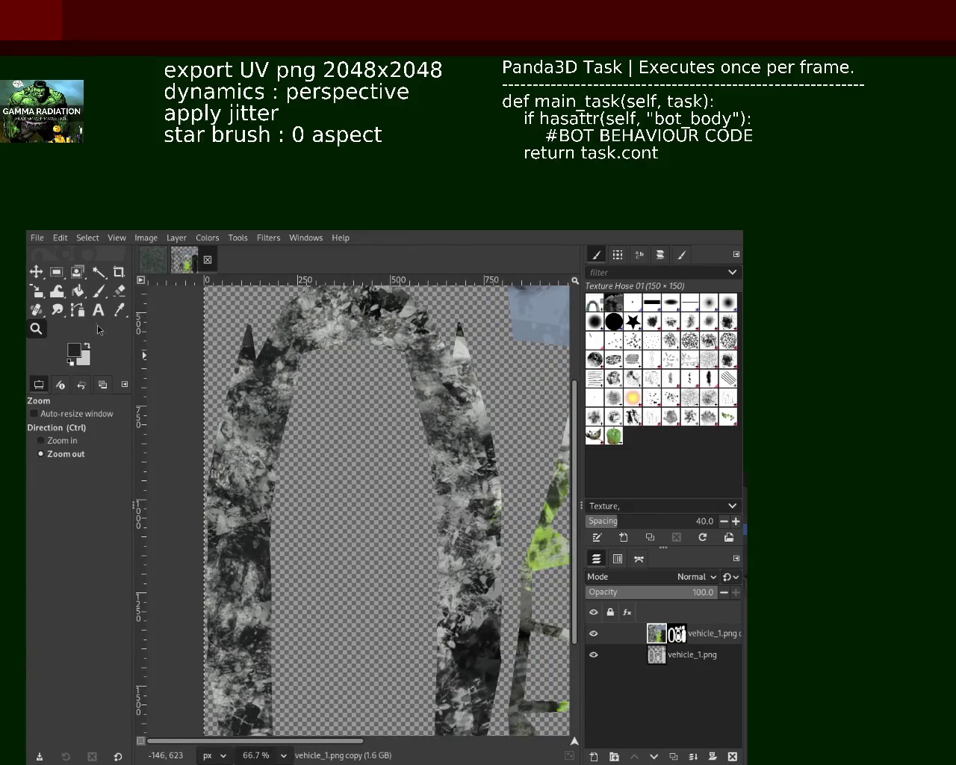
{"action": "left_click", "coordinate": [104, 297]}
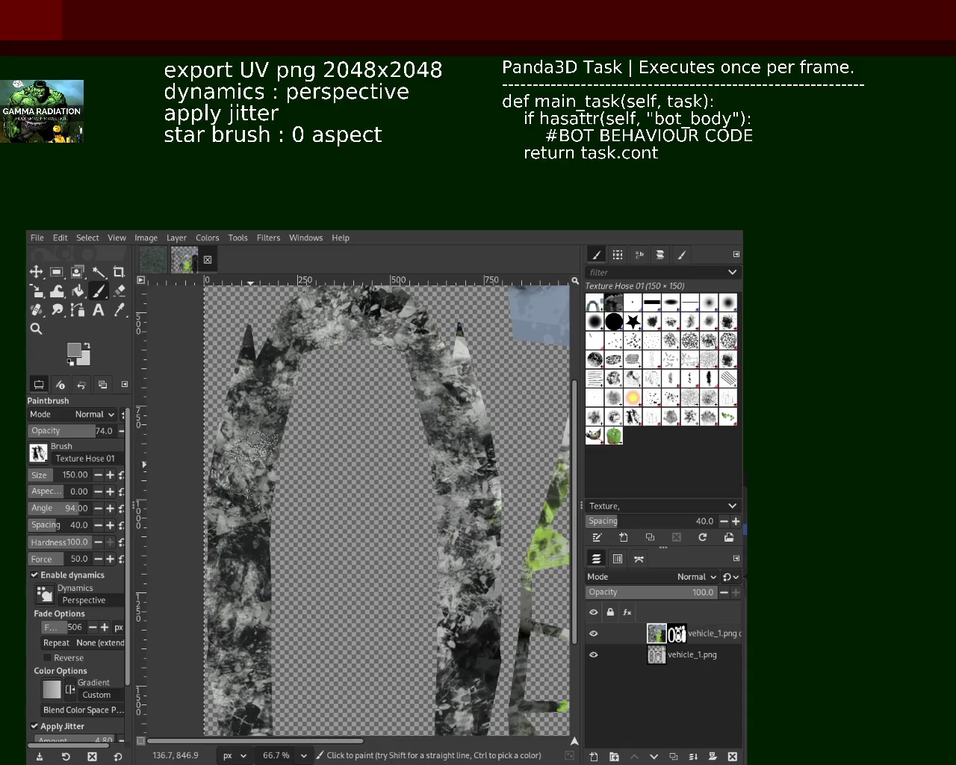
Sample a grey from the texture and stamp a Texture Hose 01 dab on the left arm
{"action": "left_click", "coordinate": [254, 447], "text": "ctrl"}
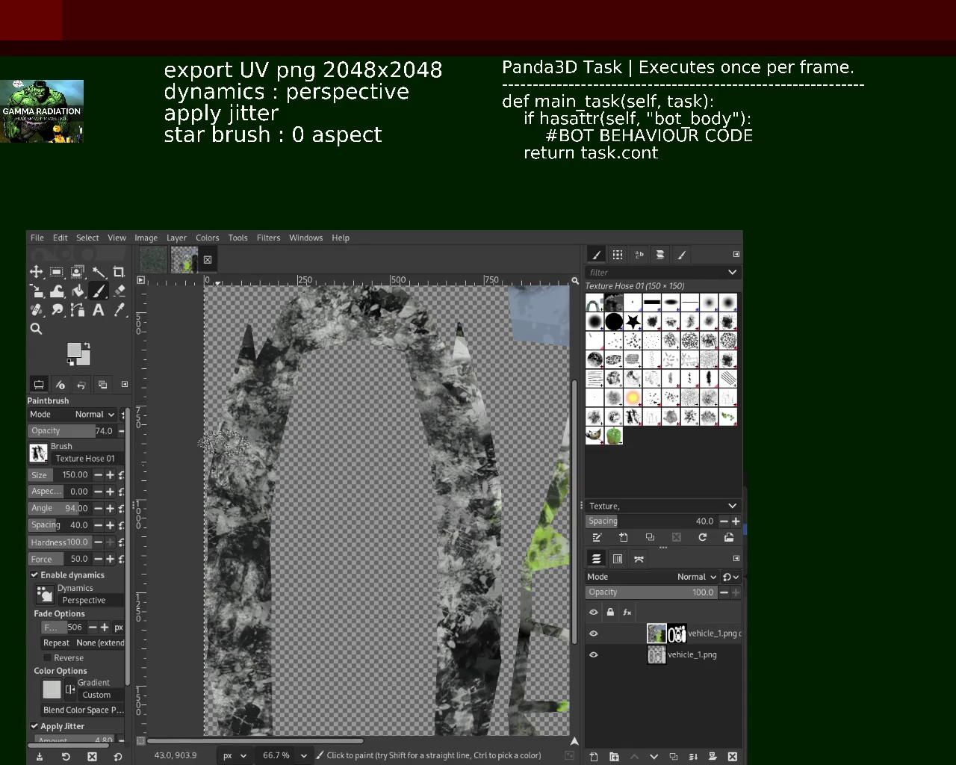
{"action": "left_click", "coordinate": [256, 424]}
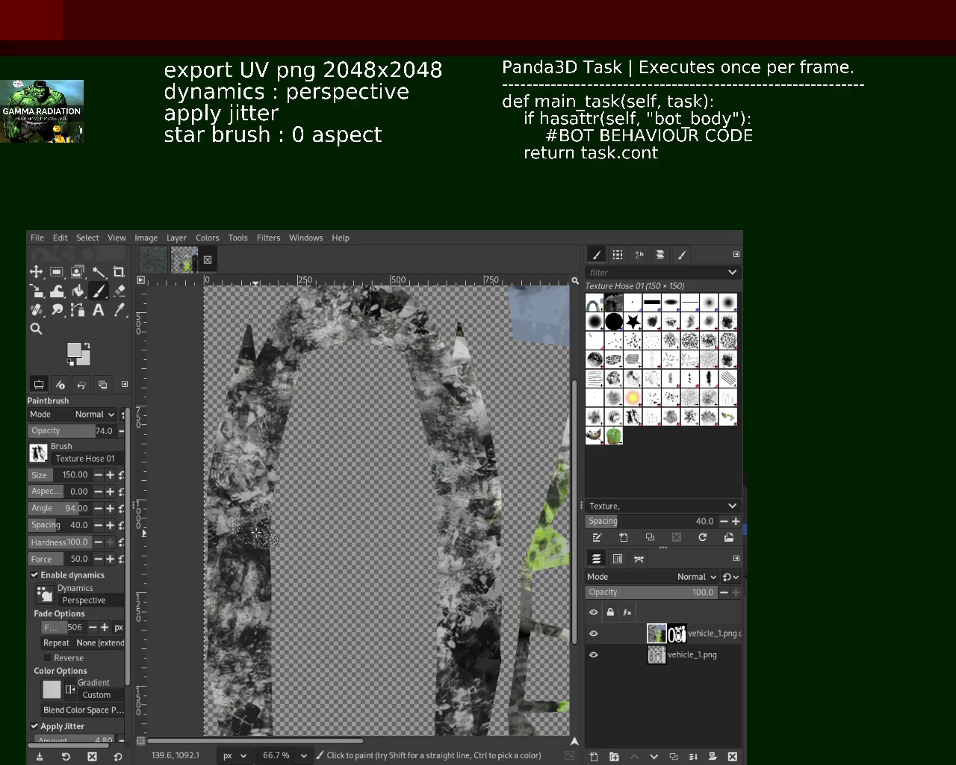
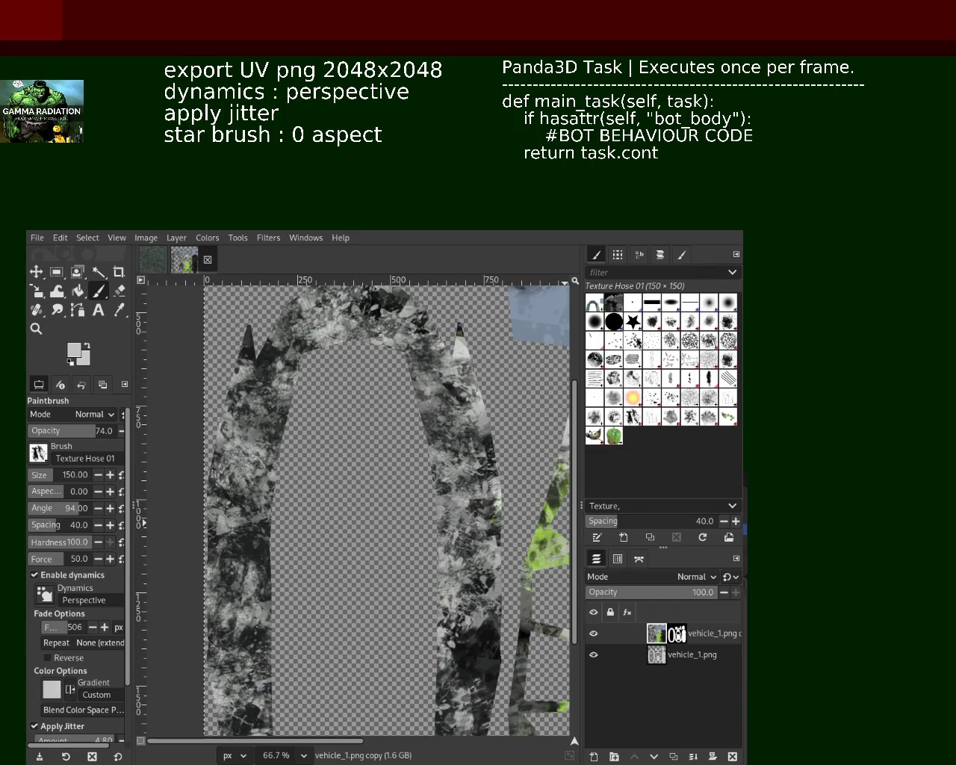
Paint speckled Bristles 02 grunge along the right arch strip, undoing the darker stroke
{"action": "left_click", "coordinate": [614, 340]}
{"action": "left_click_drag", "start_coordinate": [426, 370], "coordinate": [463, 560]}
{"action": "mouse_move", "coordinate": [422, 508]}
{"action": "left_mouse_down"}
{"action": "mouse_move", "coordinate": [486, 436]}
{"action": "mouse_move", "coordinate": [448, 470]}
{"action": "left_mouse_up"}
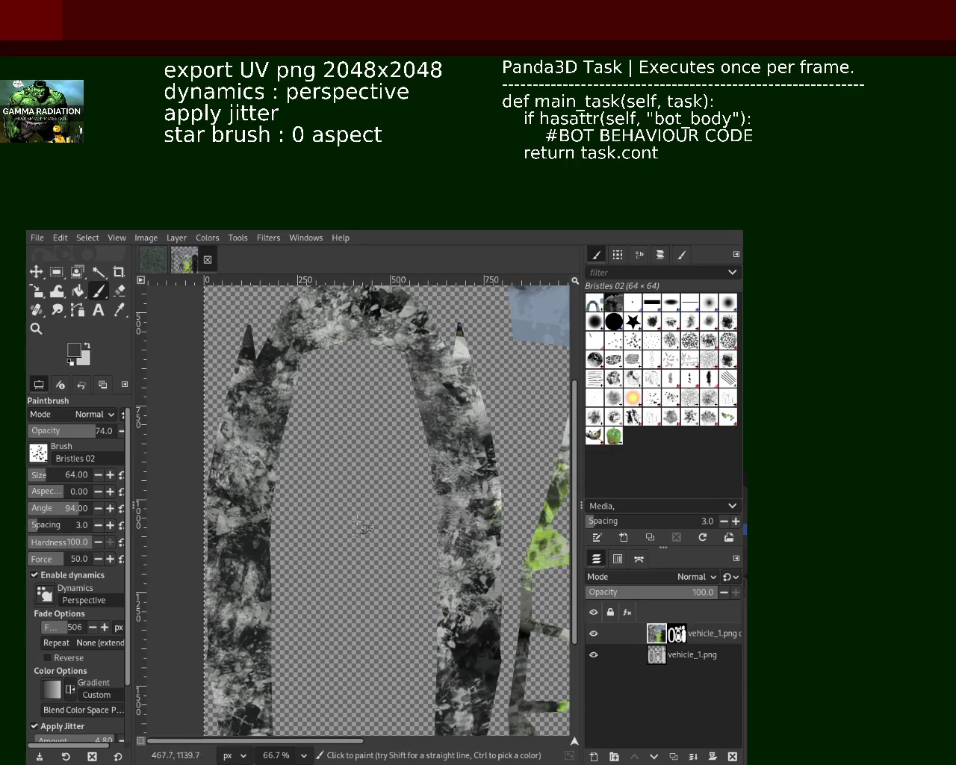
{"action": "key", "text": "ctrl+z"}
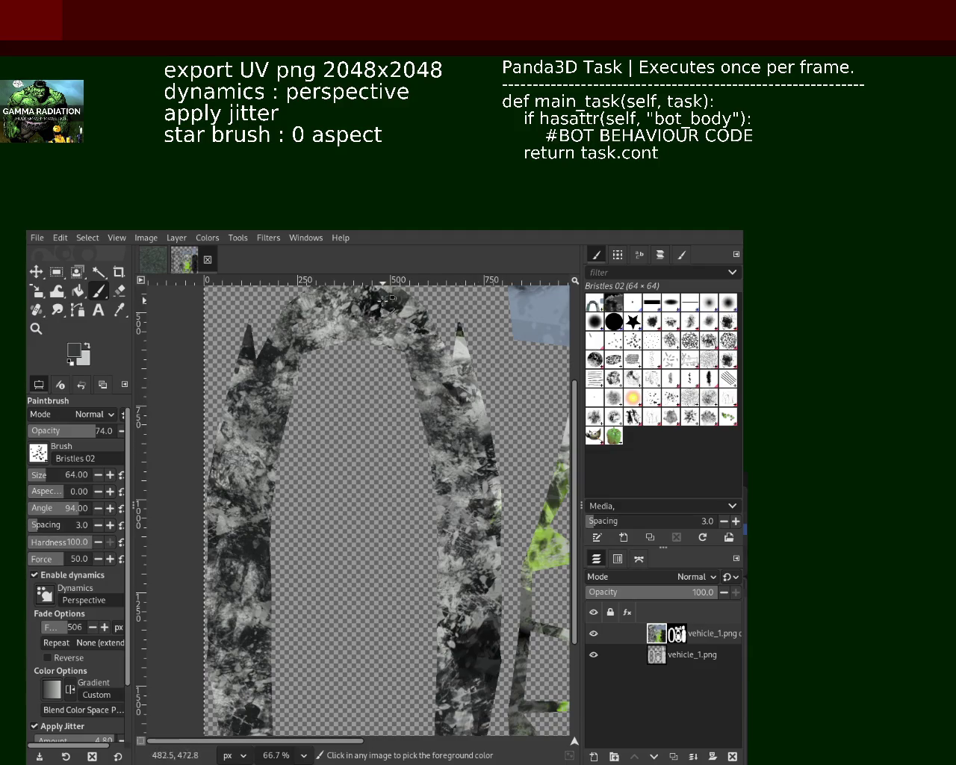
Rework the left arch strip by darkening its top, then zoom the arch to 100%
{"action": "key", "text": "ctrl+z"}
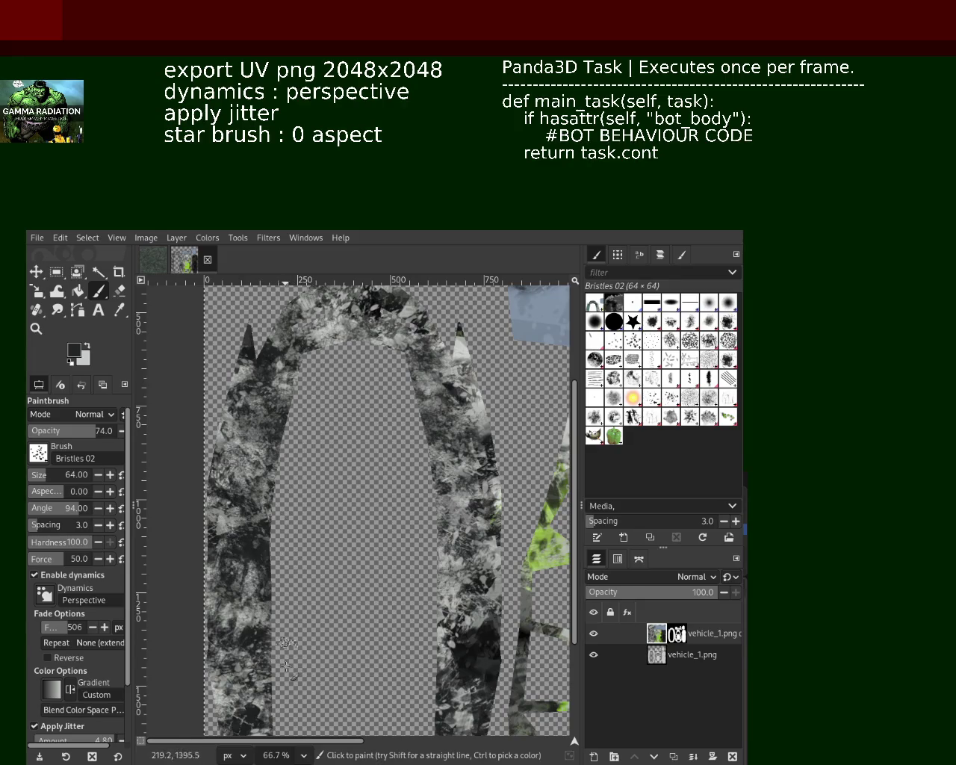
{"action": "key", "text": "ctrl+z"}
{"action": "left_click_drag", "start_coordinate": [302, 406], "coordinate": [358, 357]}
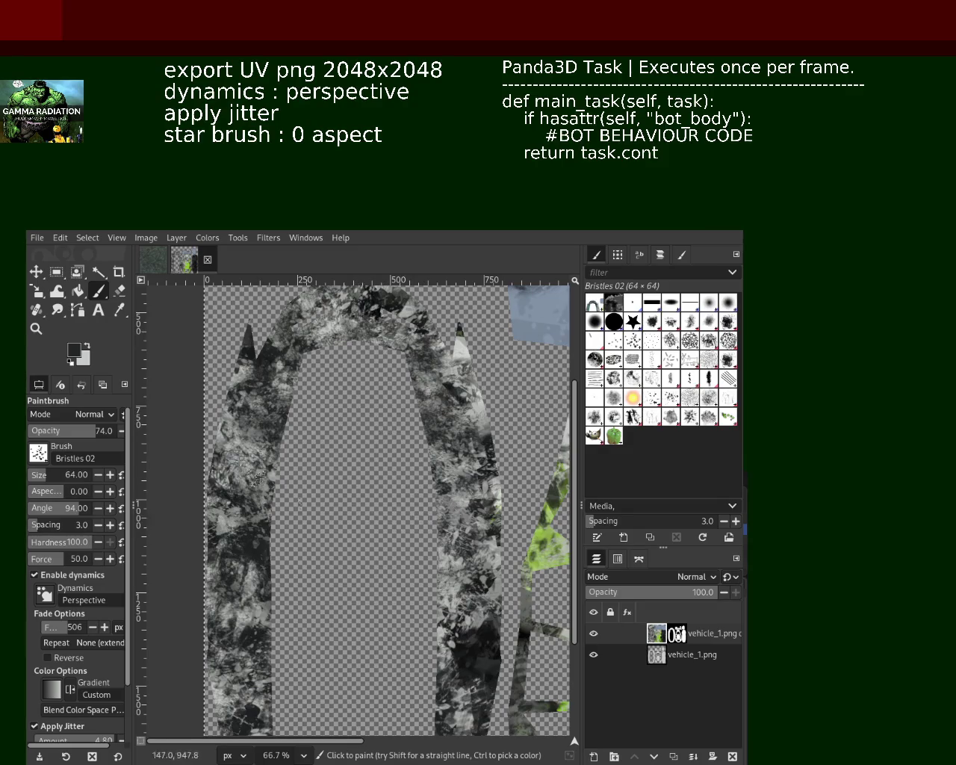
{"action": "key", "text": "z"}
{"action": "left_click", "coordinate": [375, 394]}
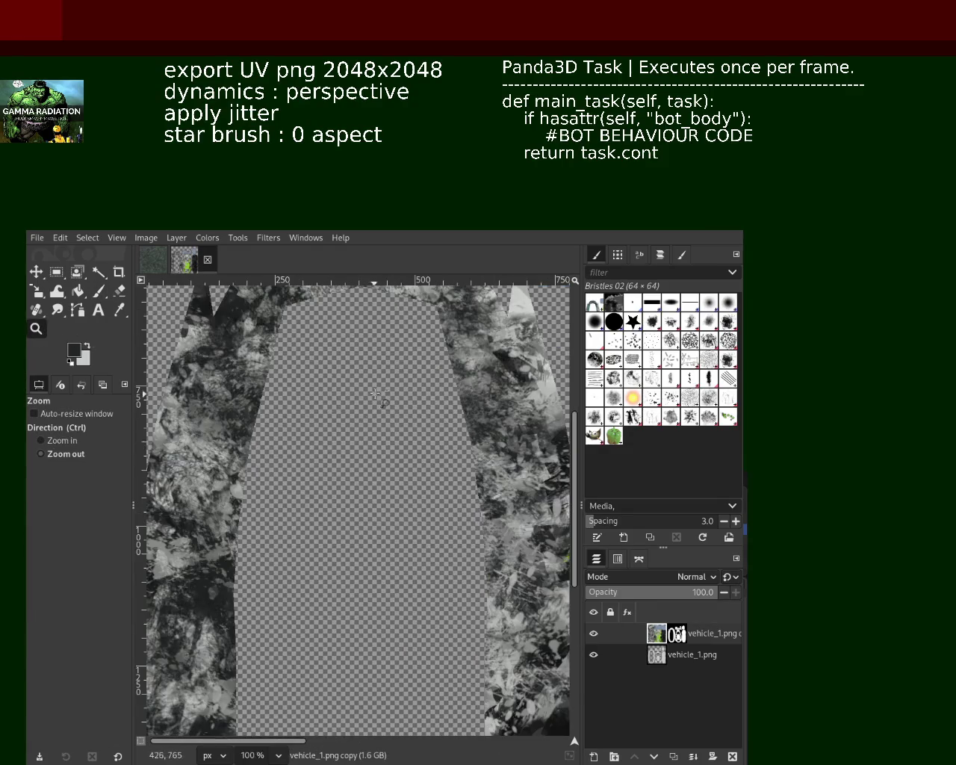
{"action": "left_click_drag", "start_coordinate": [374, 393], "coordinate": [383, 390]}
{"action": "left_click", "coordinate": [391, 321], "text": "ctrl"}
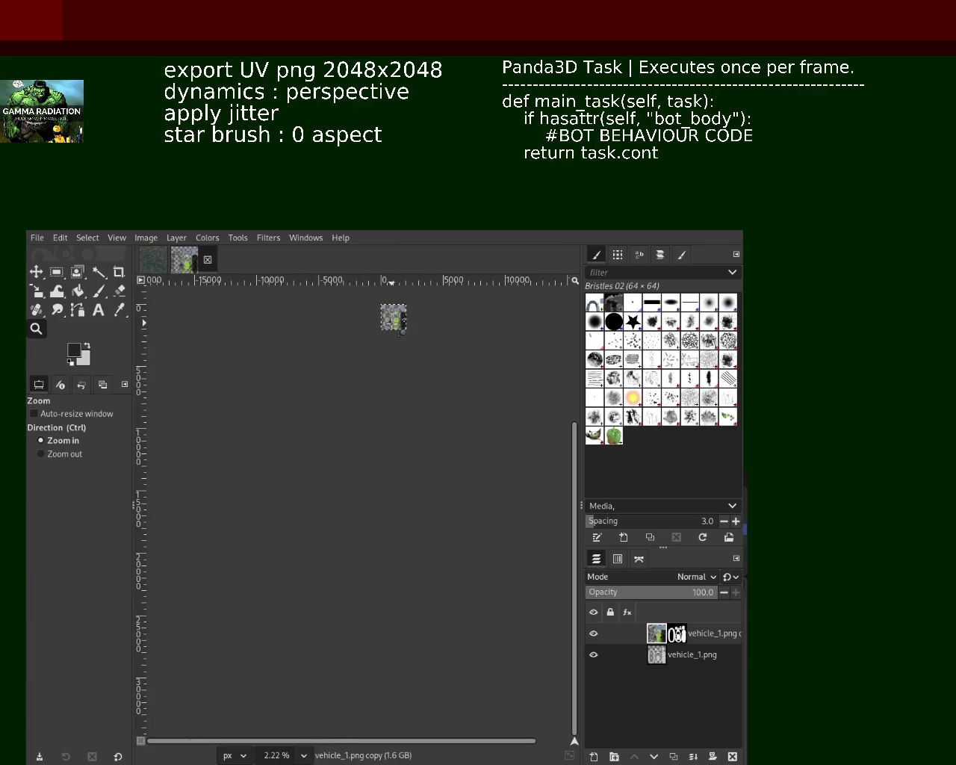
{"action": "left_click", "coordinate": [400, 331]}
{"action": "left_click", "coordinate": [399, 336]}
{"action": "left_click", "coordinate": [392, 366]}
{"action": "left_click", "coordinate": [380, 402]}
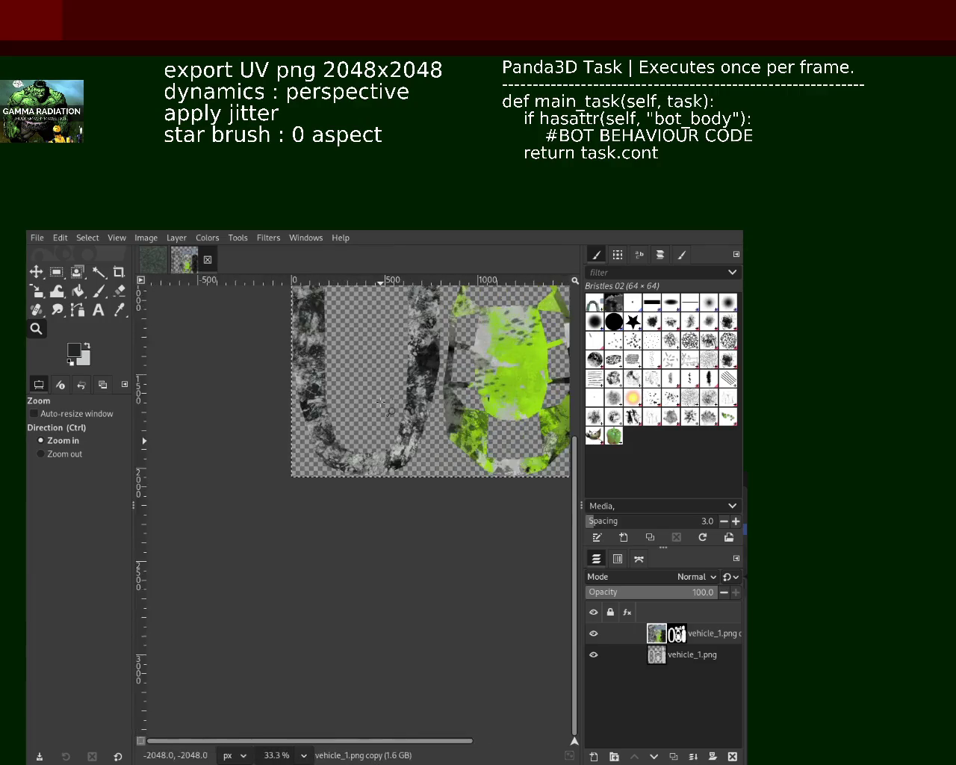
{"action": "left_click", "coordinate": [377, 411]}
{"action": "left_click", "coordinate": [366, 437]}
{"action": "left_click", "coordinate": [336, 478]}
{"action": "left_click", "coordinate": [306, 521]}
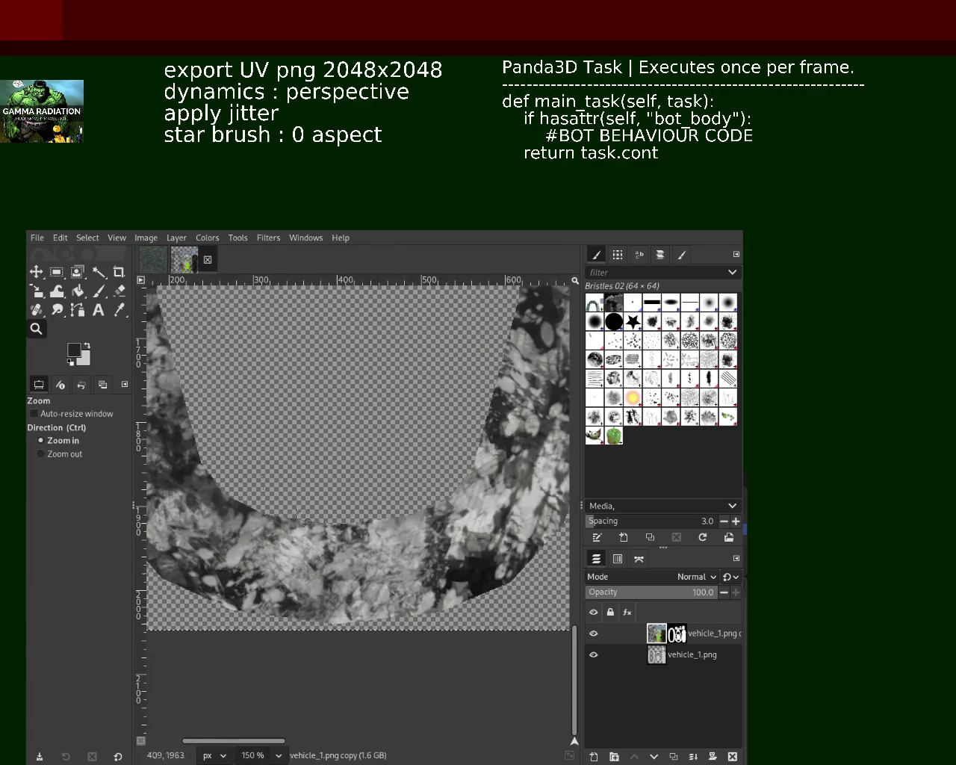
{"action": "left_click", "coordinate": [98, 293]}
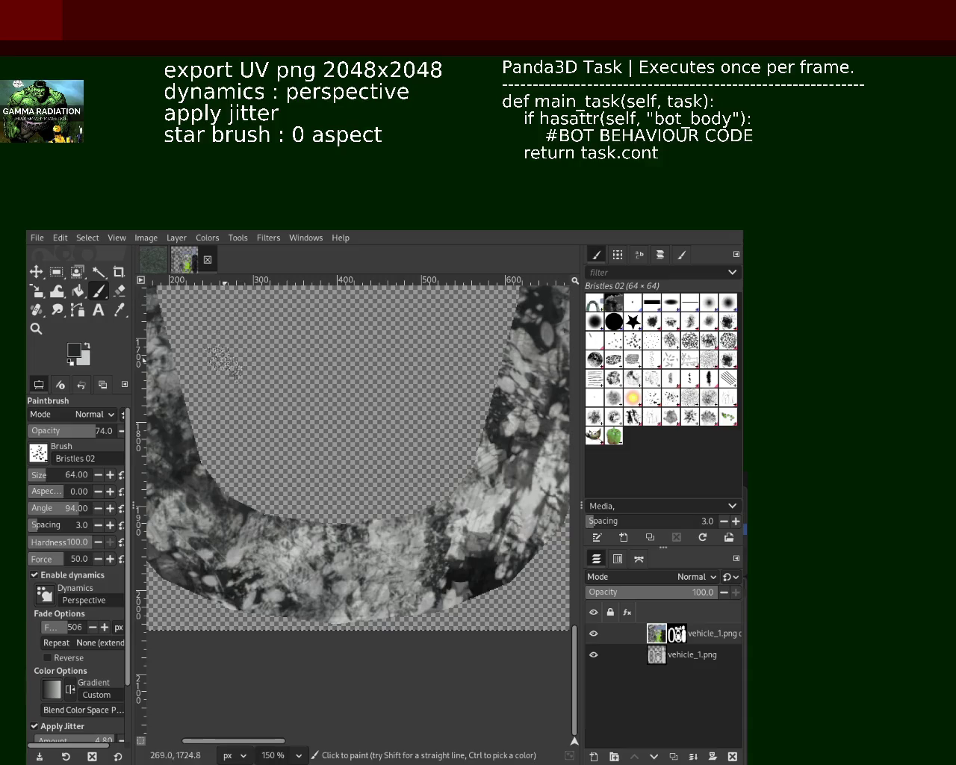
{"action": "left_click", "coordinate": [37, 327]}
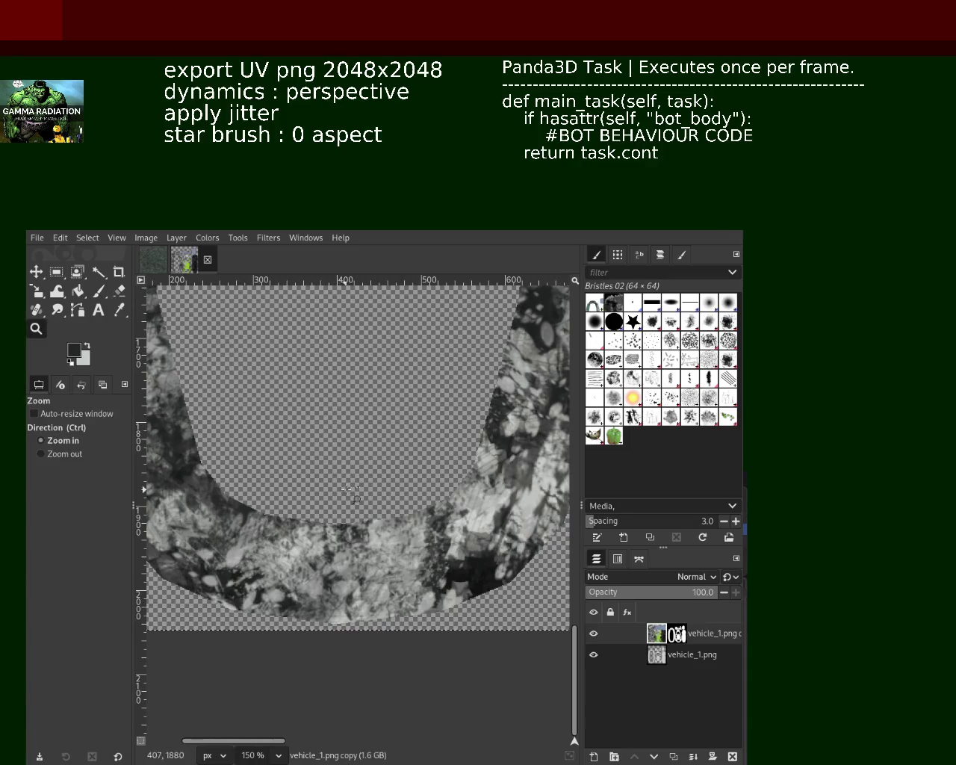
{"action": "left_click", "coordinate": [371, 454], "text": "ctrl"}
{"action": "left_click", "coordinate": [371, 454], "text": "ctrl"}
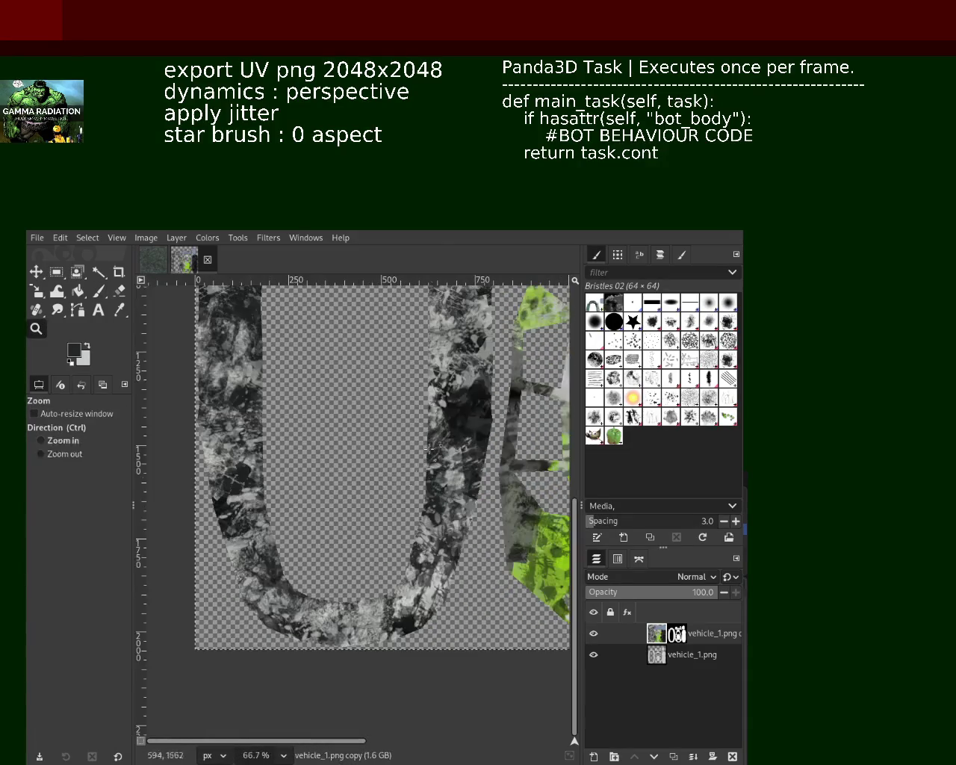
{"action": "scroll", "coordinate": [204, 334], "scroll_direction": "up", "scroll_amount": 1, "text": "ctrl"}
{"action": "left_click", "coordinate": [98, 291]}
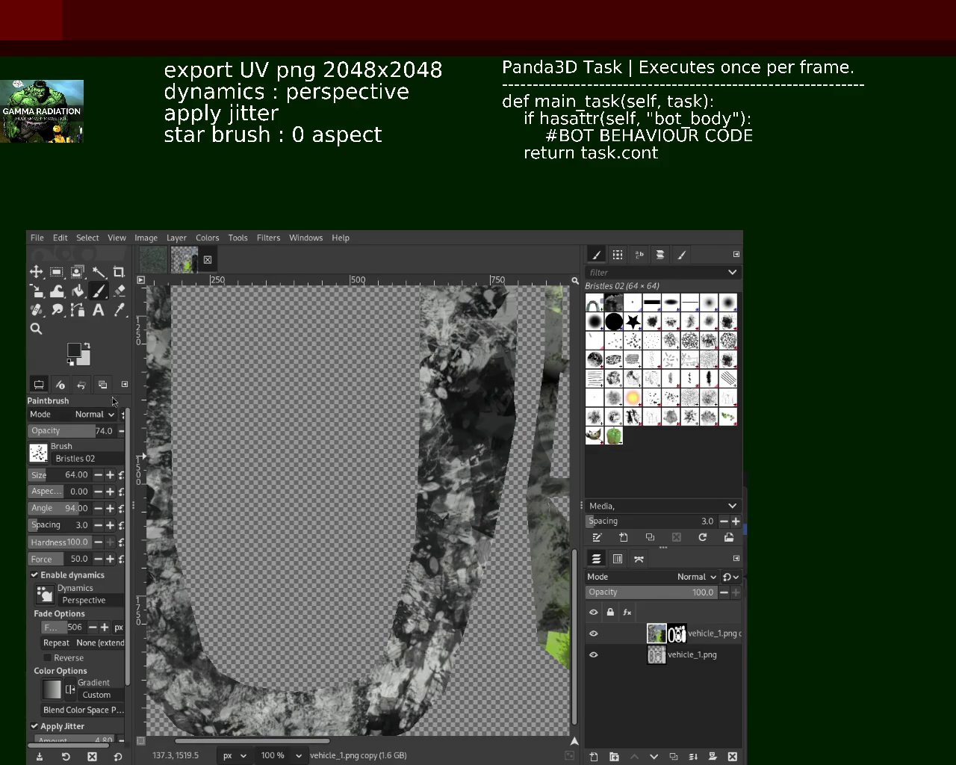
Sample a light grey from the arch texture as the foreground paint colour
{"action": "left_click", "coordinate": [36, 327]}
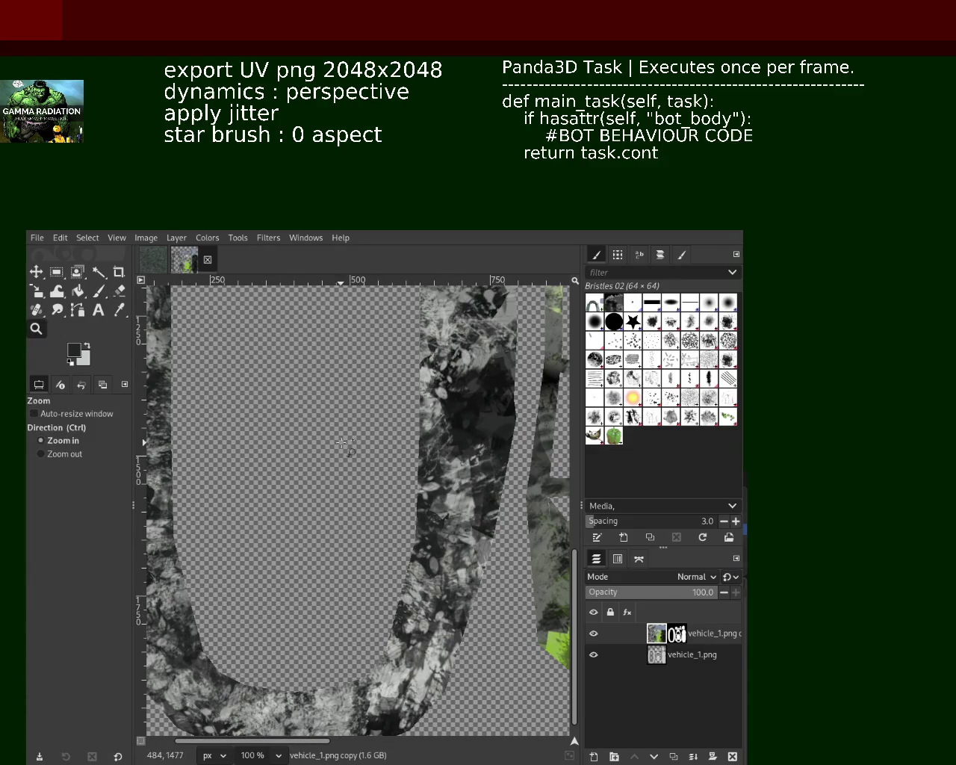
{"action": "left_click", "coordinate": [313, 436], "text": "ctrl"}
{"action": "left_click", "coordinate": [329, 407], "text": "ctrl"}
{"action": "left_click", "coordinate": [328, 407], "text": "ctrl"}
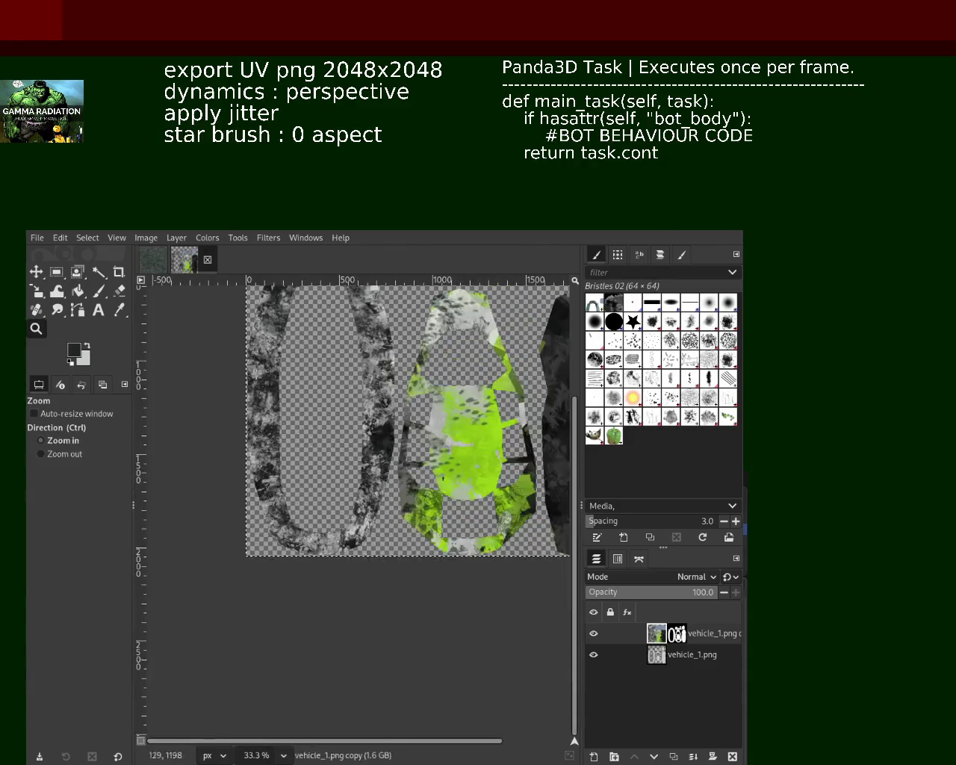
{"action": "left_click", "coordinate": [336, 388]}
{"action": "left_click", "coordinate": [336, 388]}
{"action": "left_click", "coordinate": [342, 377]}
{"action": "left_click", "coordinate": [373, 392], "text": "ctrl"}
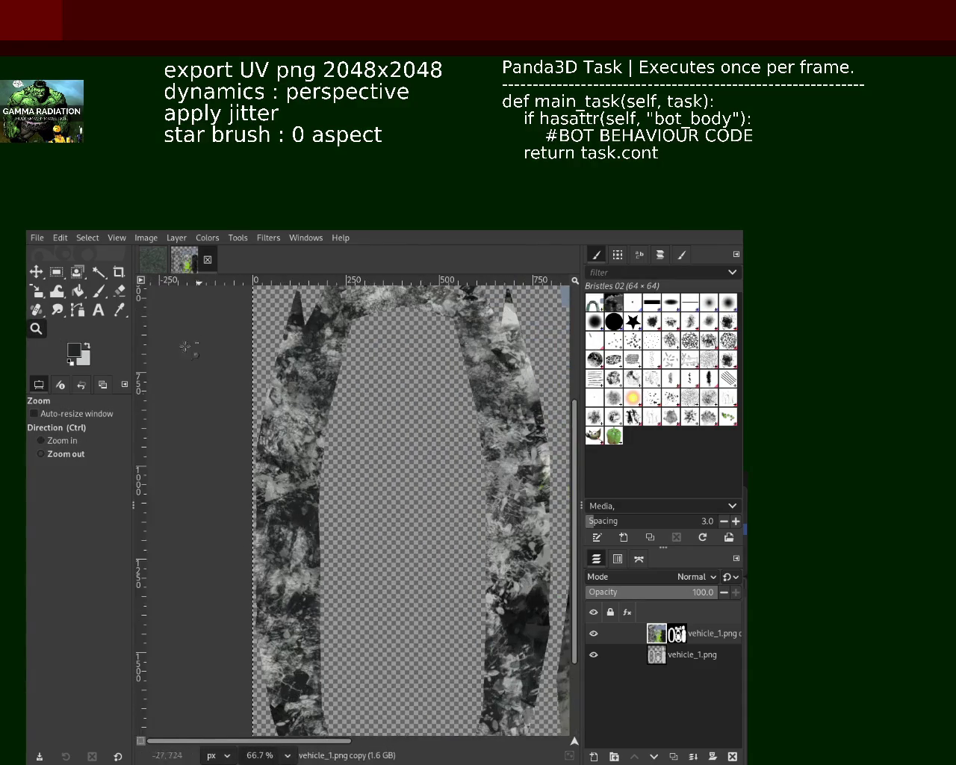
{"action": "left_click", "coordinate": [97, 293]}
{"action": "left_click", "coordinate": [278, 407], "text": "ctrl"}
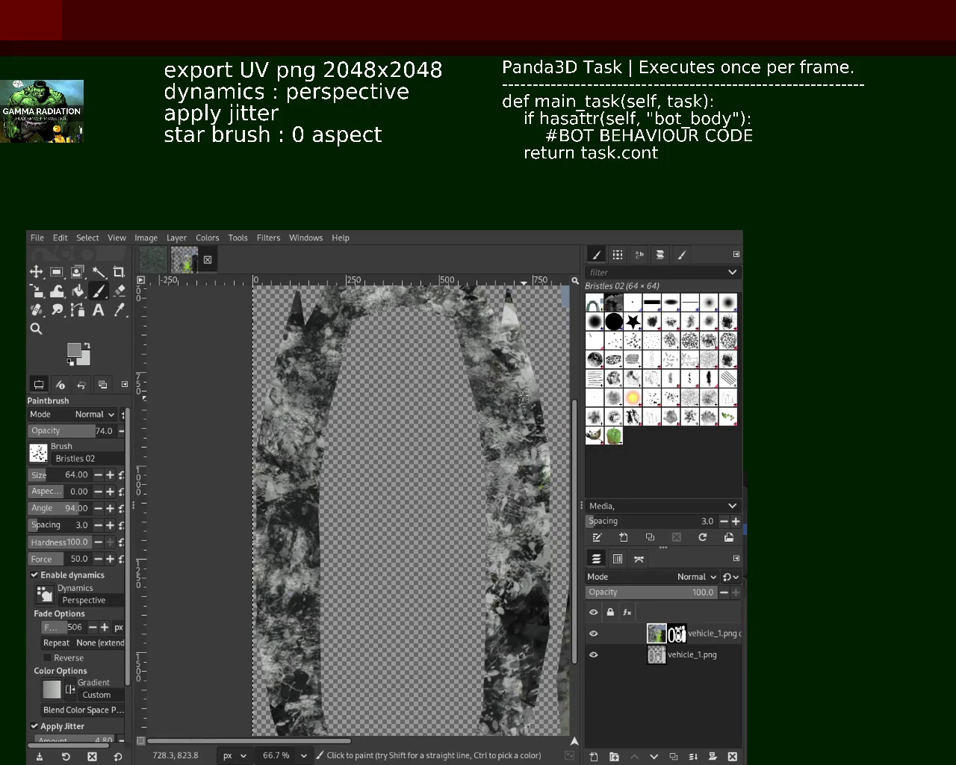
{"action": "left_click", "coordinate": [536, 366], "text": "ctrl"}
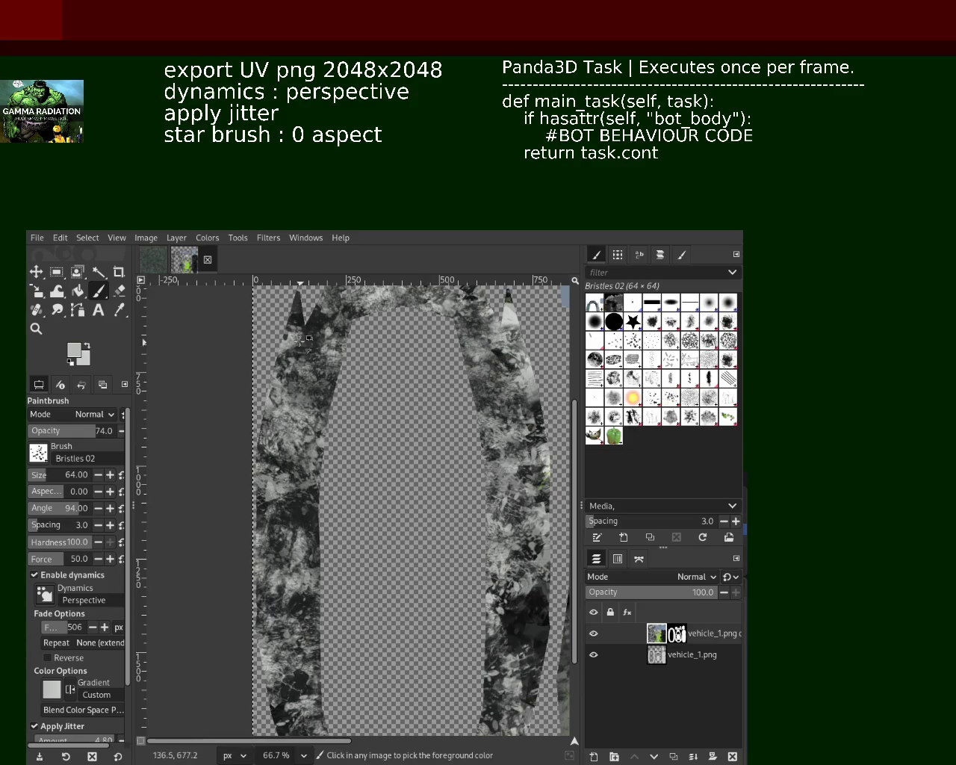
Save the vehicle texture image with Ctrl+S and view the whole texture layout
{"action": "key", "text": "z"}
{"action": "left_click", "coordinate": [366, 410]}
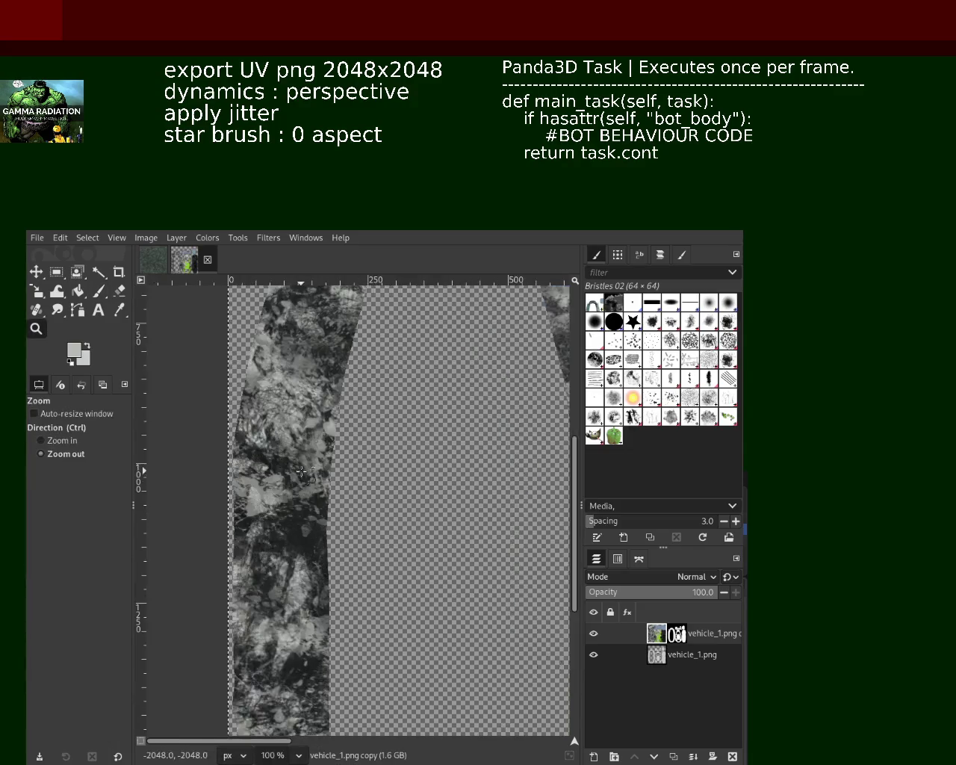
{"action": "left_click", "coordinate": [301, 470]}
{"action": "left_click", "coordinate": [302, 470]}
{"action": "left_click", "coordinate": [351, 456]}
{"action": "left_click", "coordinate": [389, 448], "text": "ctrl"}
{"action": "left_click", "coordinate": [403, 442]}
{"action": "left_click", "coordinate": [403, 442], "text": "ctrl"}
{"action": "left_click", "coordinate": [404, 442], "text": "ctrl"}
{"action": "left_click", "coordinate": [351, 478]}
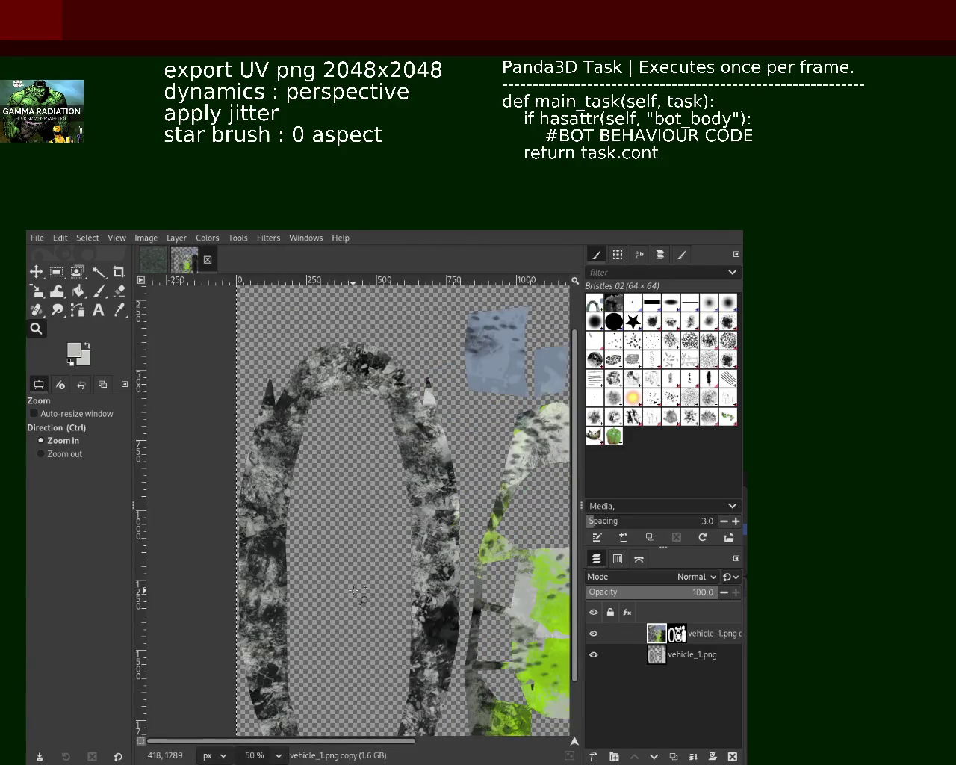
{"action": "left_click", "coordinate": [328, 493]}
{"action": "key", "text": "ctrl+s"}
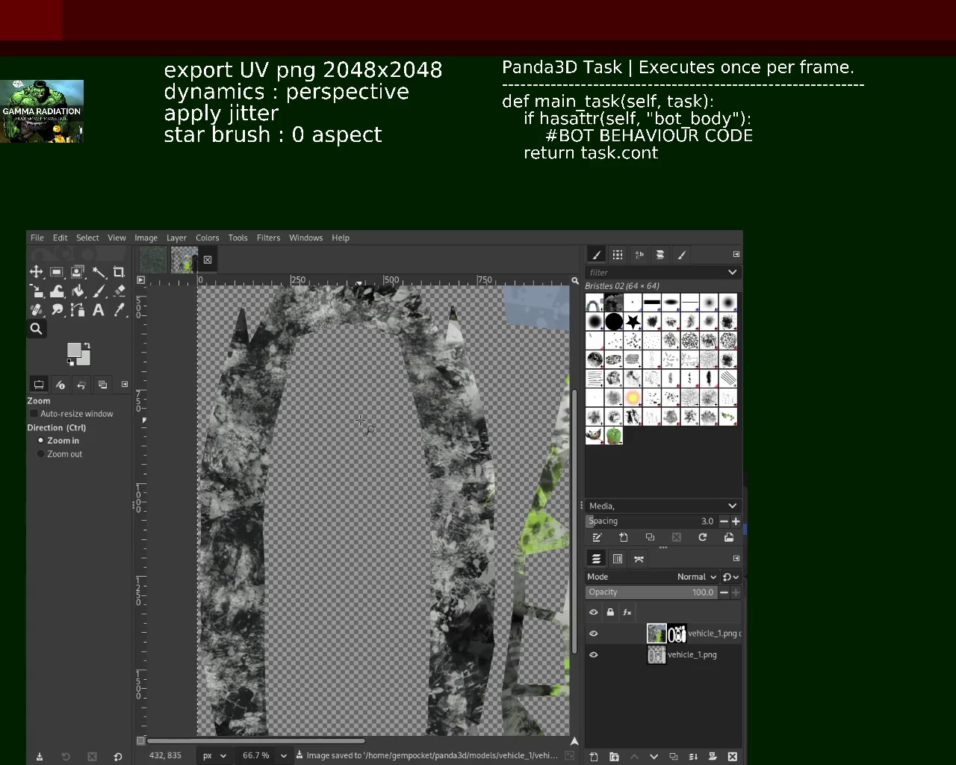
{"action": "left_click", "coordinate": [328, 485]}
{"action": "left_click", "coordinate": [332, 470], "text": "ctrl"}
{"action": "left_click", "coordinate": [334, 459], "text": "ctrl"}
{"action": "left_click", "coordinate": [334, 457], "text": "ctrl"}
{"action": "left_click", "coordinate": [334, 457], "text": "ctrl"}
{"action": "left_click", "coordinate": [334, 457]}
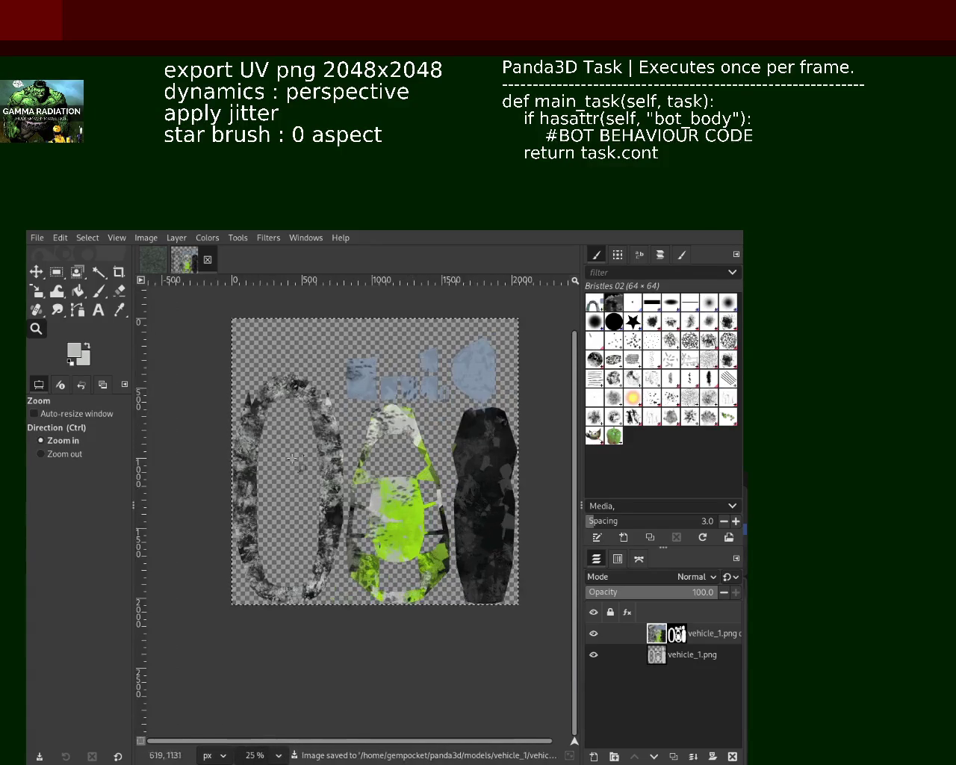
Sample a lighter grey from the arch and test light grunge patches, undoing them
{"action": "left_click", "coordinate": [257, 420]}
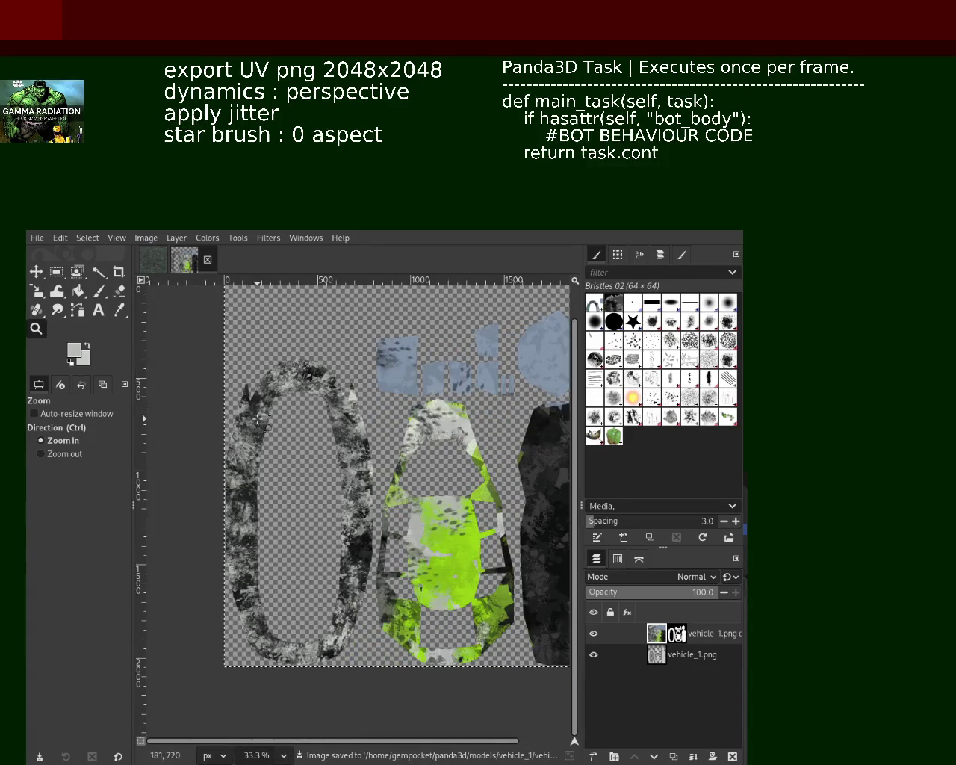
{"action": "left_click", "coordinate": [98, 291]}
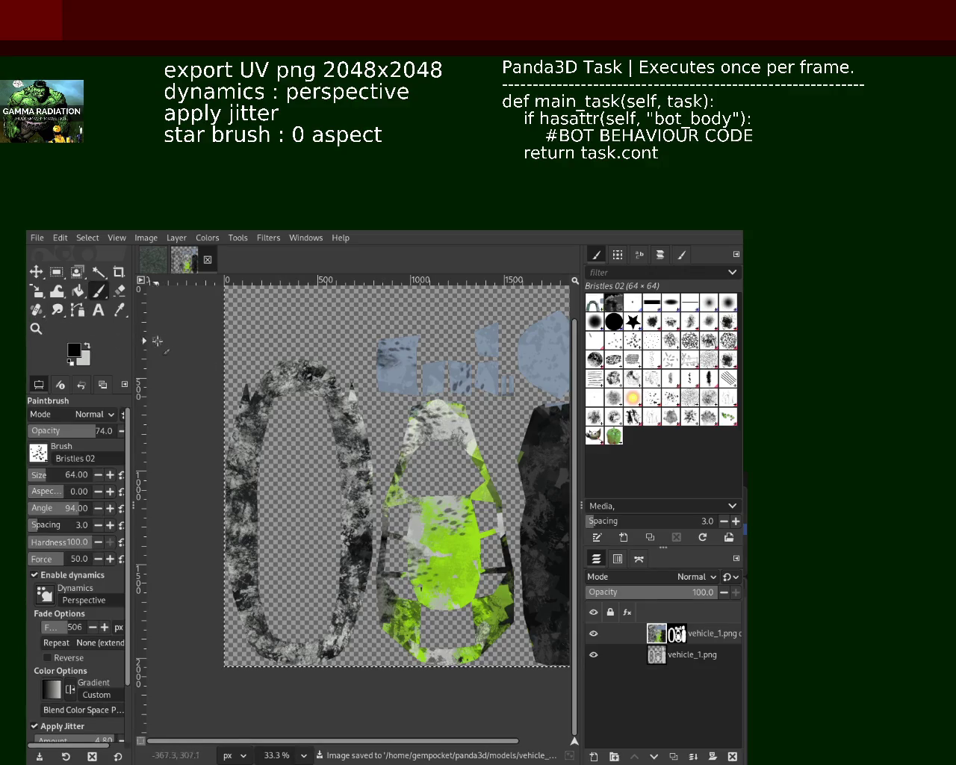
{"action": "left_click", "coordinate": [35, 328]}
{"action": "left_click", "coordinate": [455, 436]}
{"action": "left_click", "coordinate": [455, 437], "text": "ctrl"}
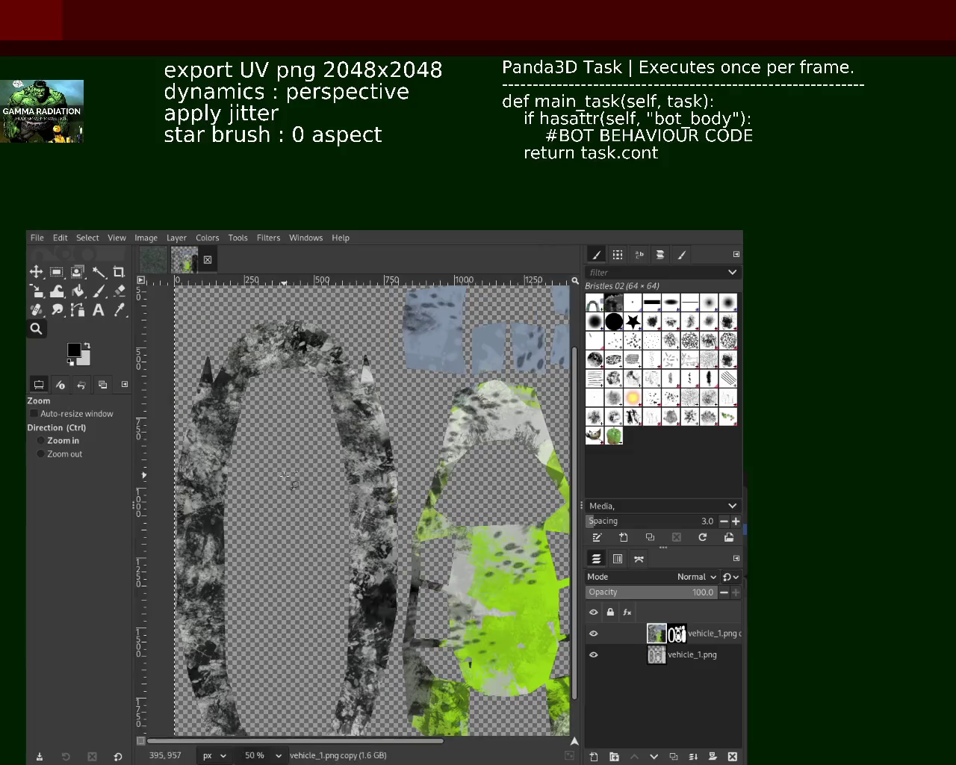
{"action": "left_click", "coordinate": [328, 468]}
{"action": "left_click", "coordinate": [448, 463]}
{"action": "left_click", "coordinate": [448, 463]}
{"action": "left_click", "coordinate": [448, 463]}
{"action": "left_click", "coordinate": [448, 463]}
{"action": "left_click", "coordinate": [448, 463]}
{"action": "left_click", "coordinate": [452, 466]}
{"action": "left_click", "coordinate": [451, 467]}
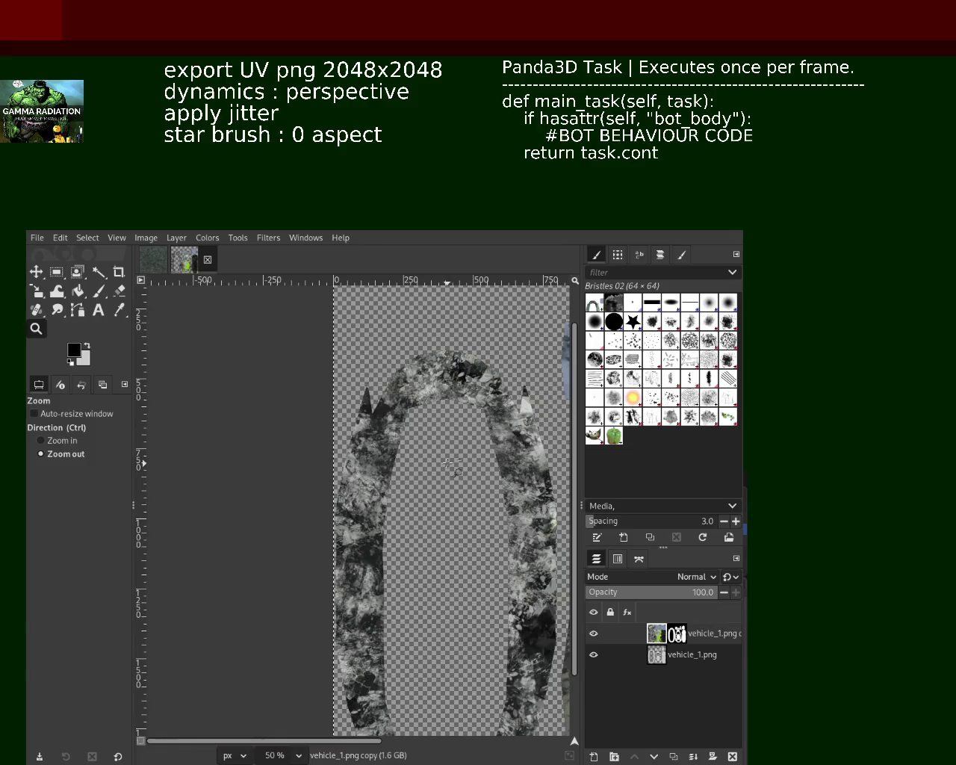
{"action": "left_click", "coordinate": [493, 523], "text": "ctrl"}
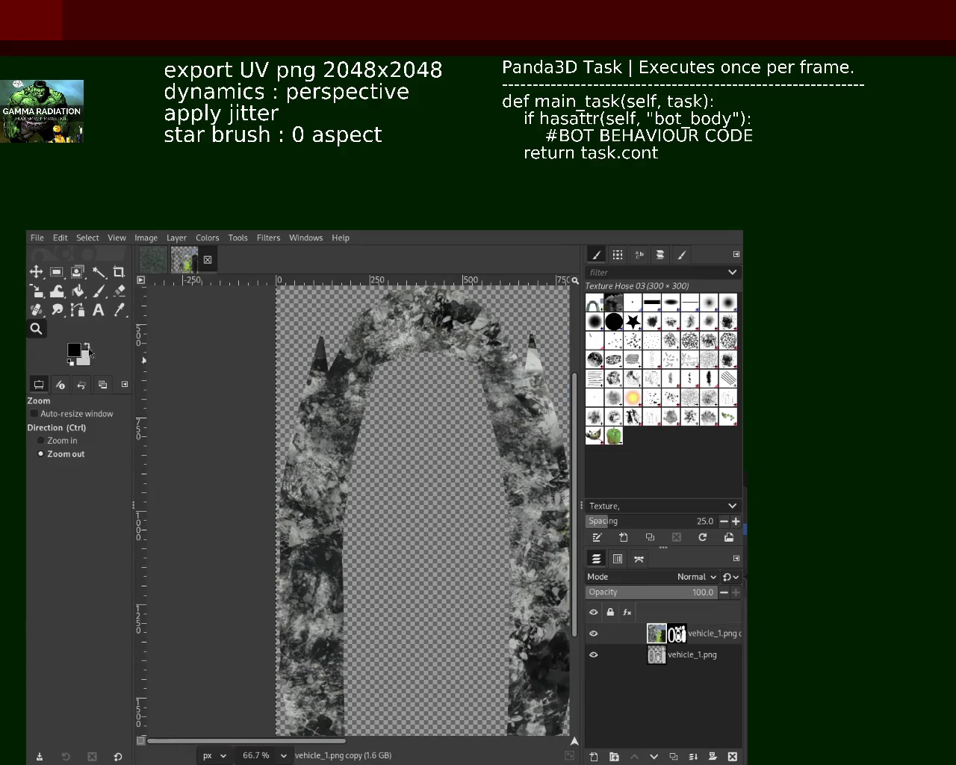
{"action": "left_click", "coordinate": [100, 293]}
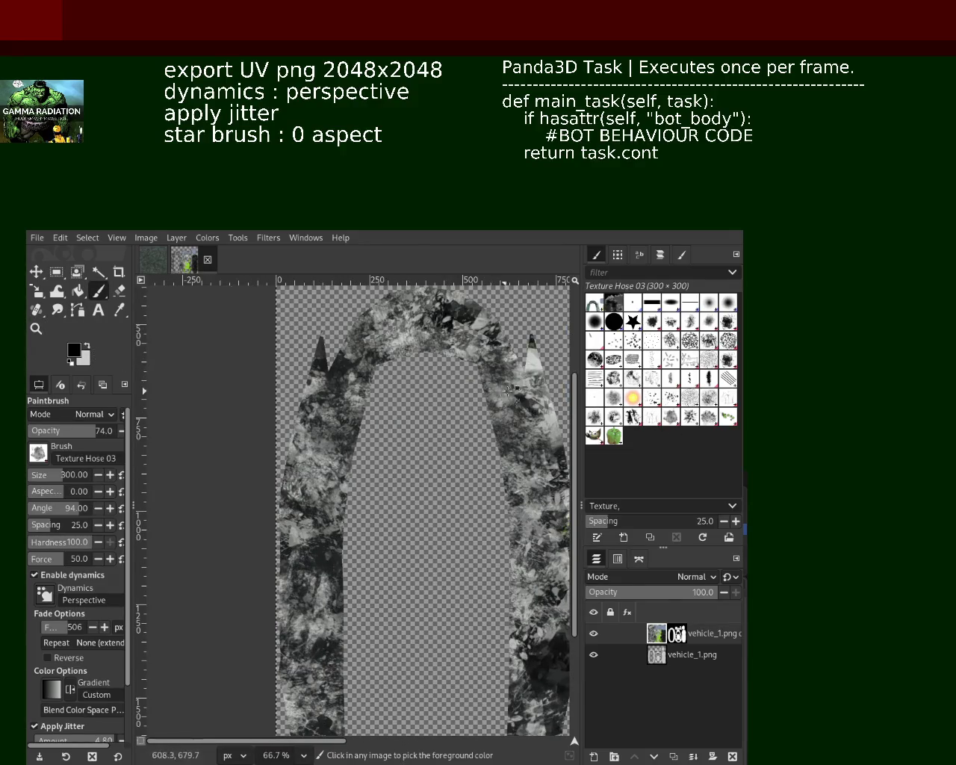
{"action": "left_click", "coordinate": [545, 360], "text": "ctrl"}
{"action": "left_click_drag", "start_coordinate": [321, 433], "coordinate": [314, 523]}
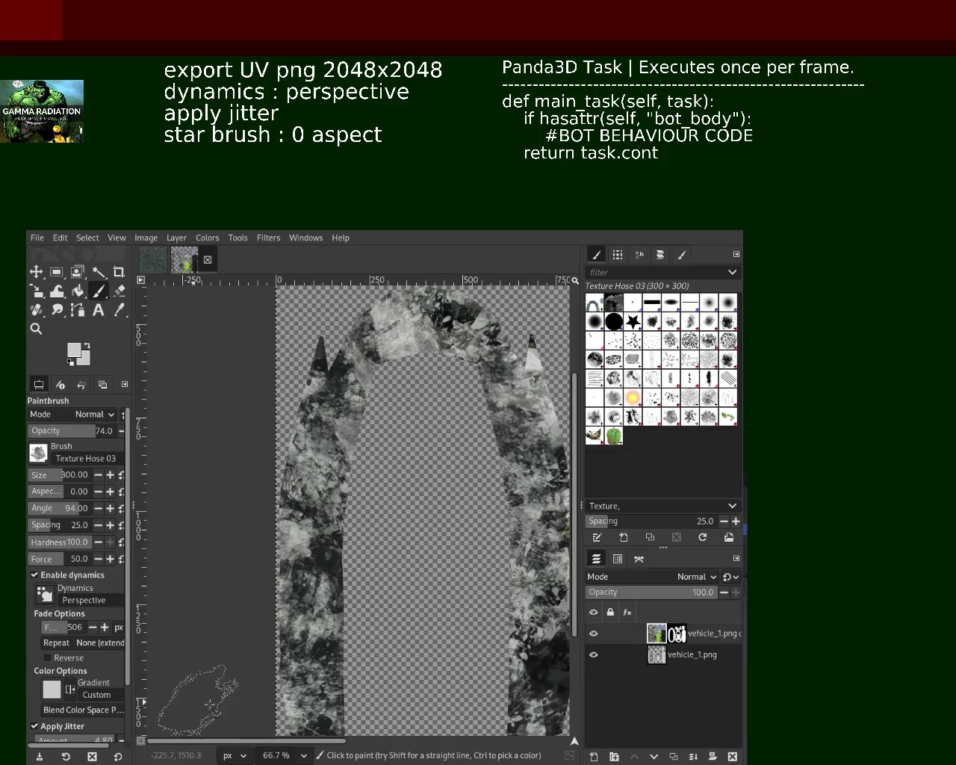
{"action": "key", "text": "ctrl+z"}
{"action": "key", "text": "ctrl+z"}
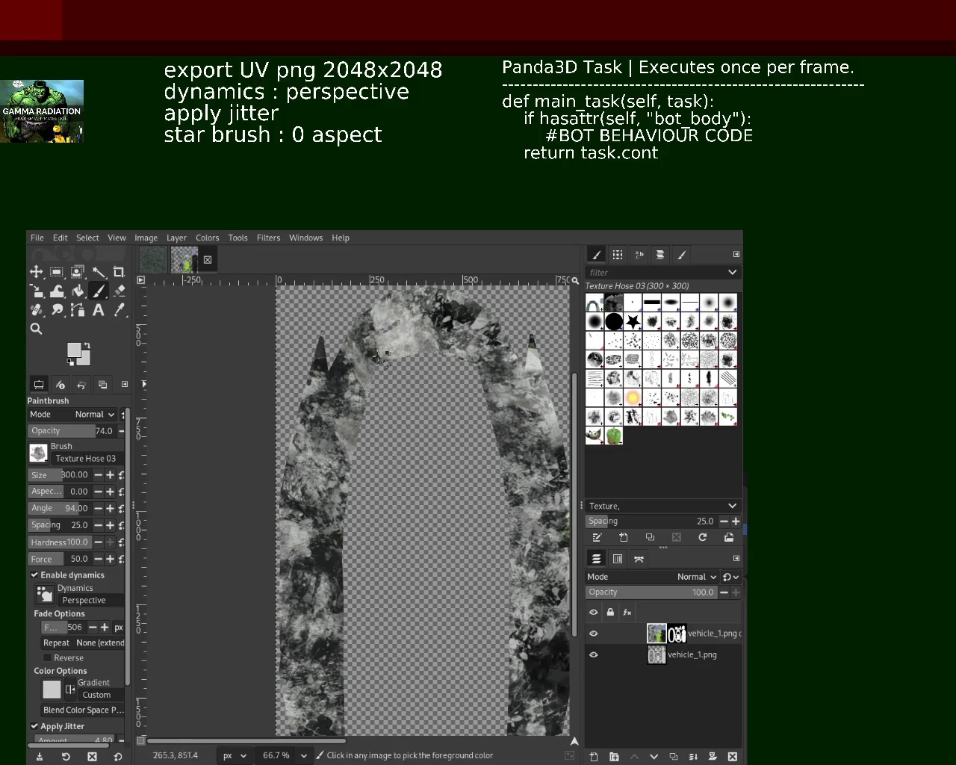
{"action": "key", "text": "ctrl+z"}
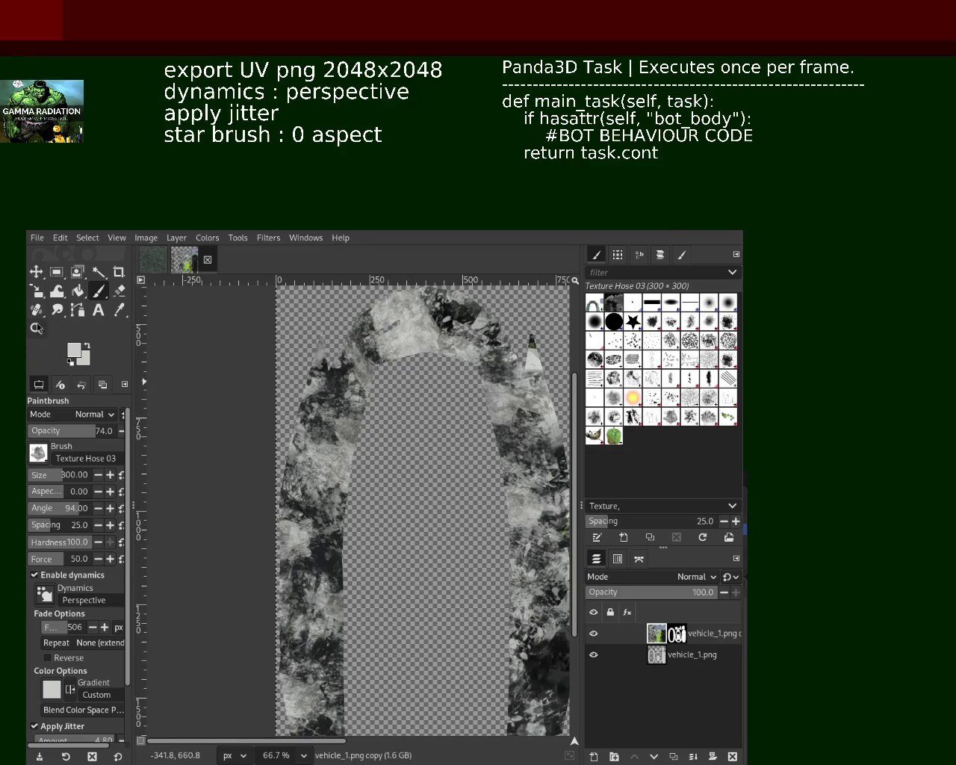
Paint light Texture Hose 03 dabs over the right and left arms of the U panel
{"action": "left_click", "coordinate": [36, 328]}
{"action": "scroll", "coordinate": [362, 511], "scroll_direction": "up", "scroll_amount": 1}
{"action": "scroll", "coordinate": [362, 511], "scroll_direction": "down", "scroll_amount": 2}
{"action": "scroll", "coordinate": [362, 511], "scroll_direction": "down", "scroll_amount": 1}
{"action": "scroll", "coordinate": [362, 510], "scroll_direction": "up", "scroll_amount": 1}
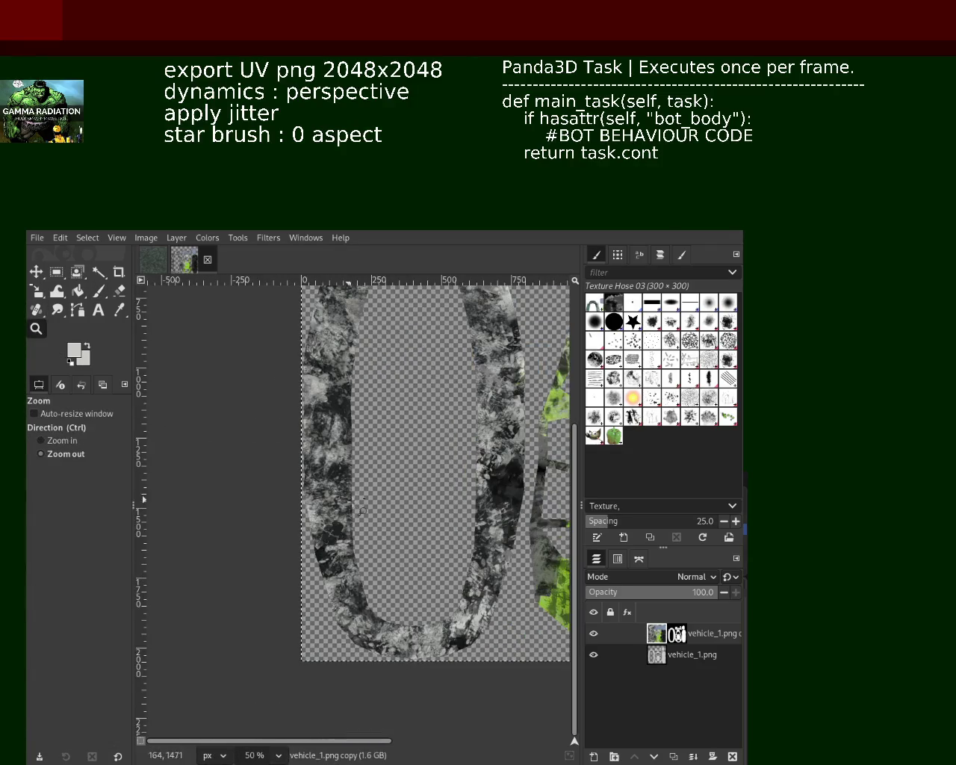
{"action": "left_click", "coordinate": [362, 511], "text": "ctrl"}
{"action": "left_click", "coordinate": [328, 489]}
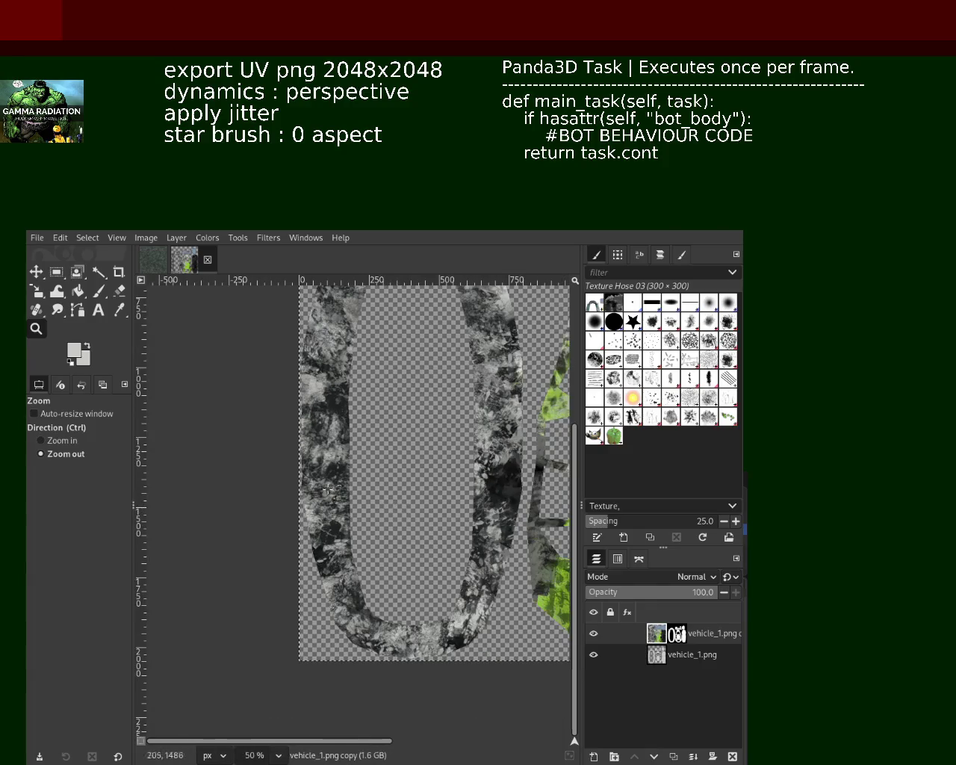
{"action": "left_click", "coordinate": [98, 290]}
{"action": "left_click_drag", "start_coordinate": [439, 534], "coordinate": [469, 657]}
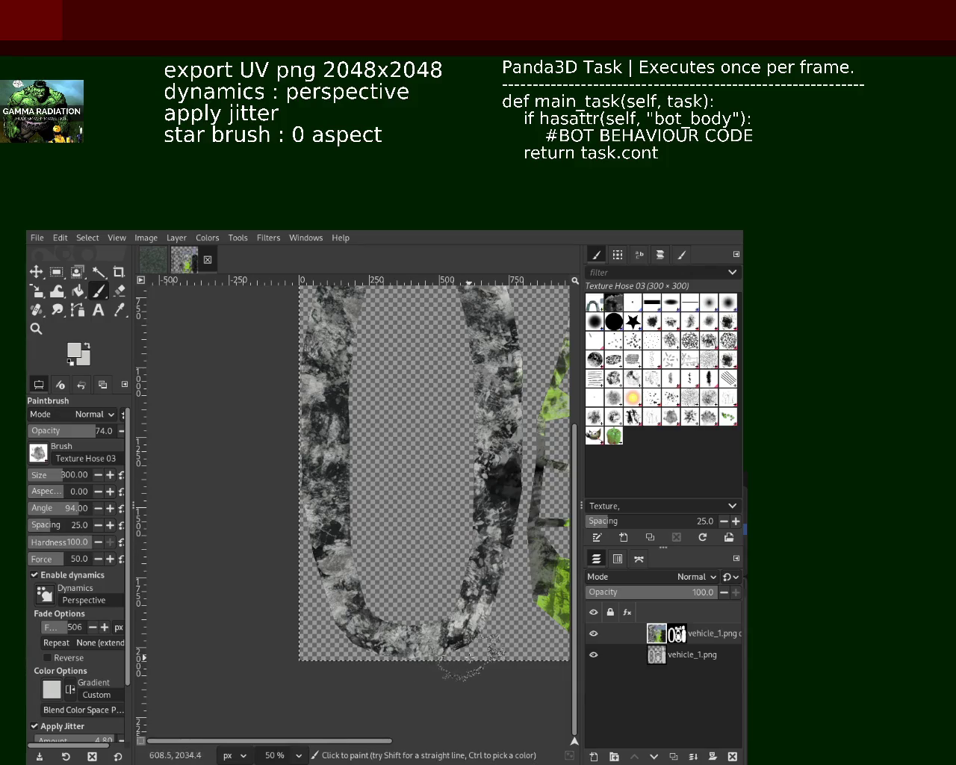
{"action": "left_click_drag", "start_coordinate": [350, 431], "coordinate": [402, 468]}
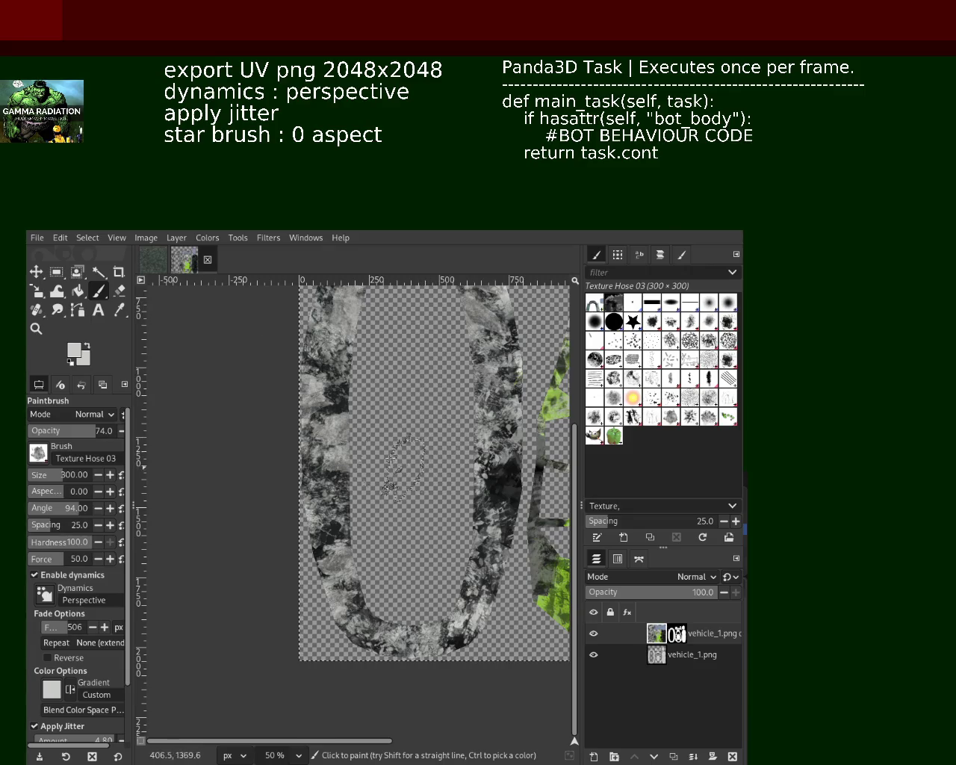
{"action": "left_click", "coordinate": [35, 328]}
{"action": "left_click", "coordinate": [403, 439]}
{"action": "left_click", "coordinate": [403, 439], "text": "ctrl"}
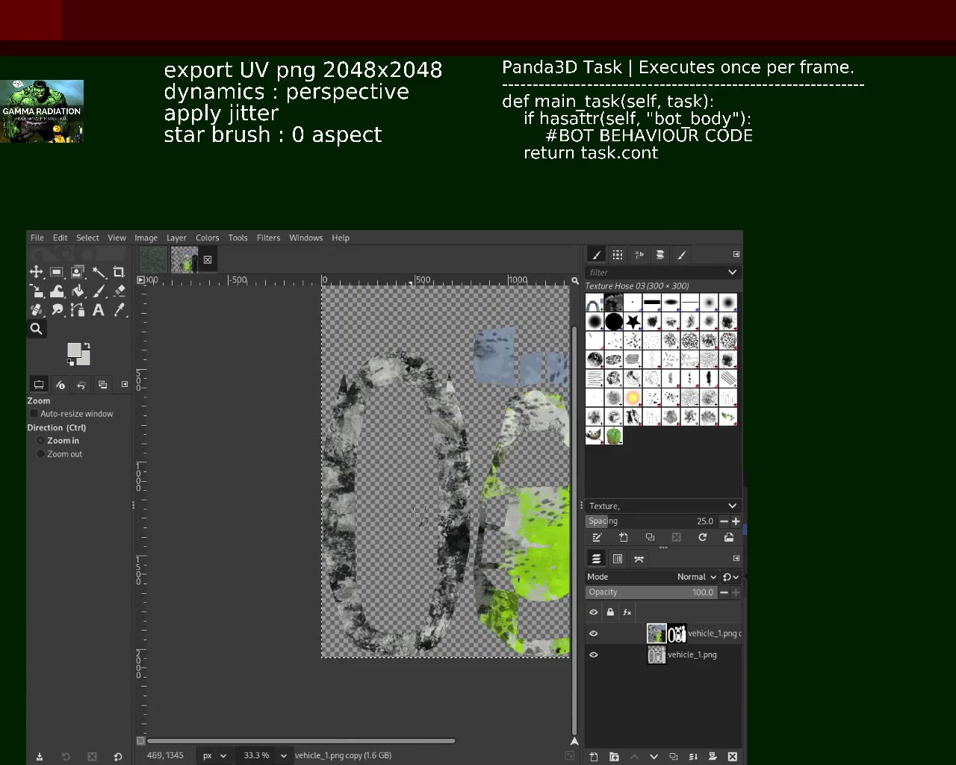
Inspect the U panel's left arm at 100% and 50%, then save the texture
{"action": "left_click", "coordinate": [403, 439]}
{"action": "left_click", "coordinate": [403, 461], "text": "ctrl"}
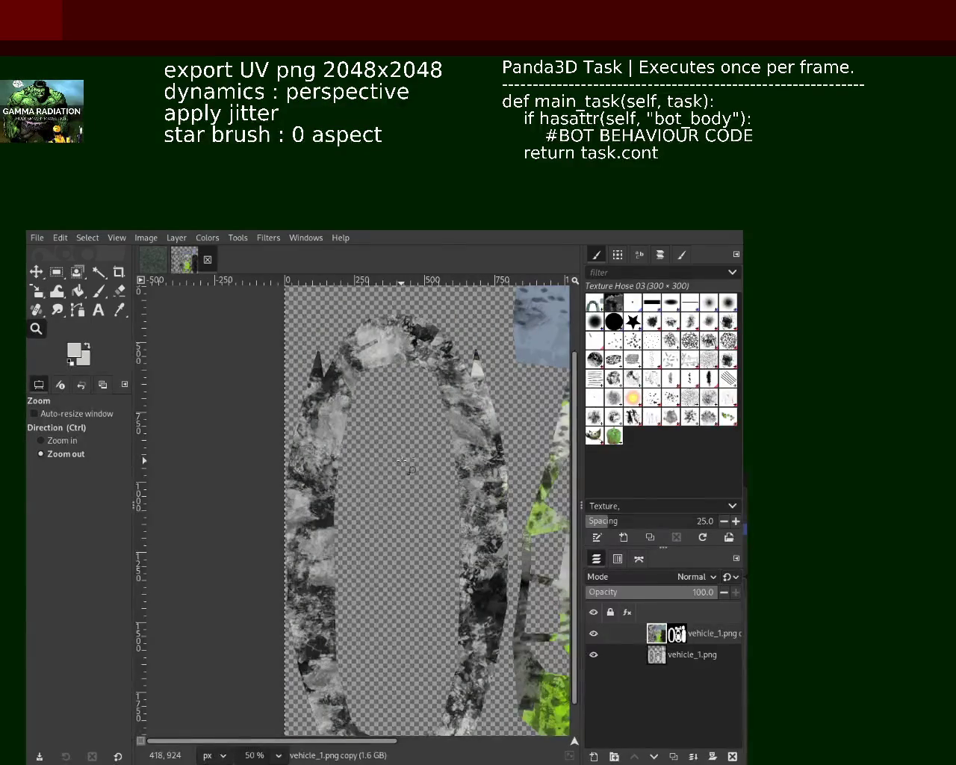
{"action": "left_click", "coordinate": [407, 463], "text": "ctrl"}
{"action": "left_click", "coordinate": [390, 562]}
{"action": "left_click", "coordinate": [369, 435]}
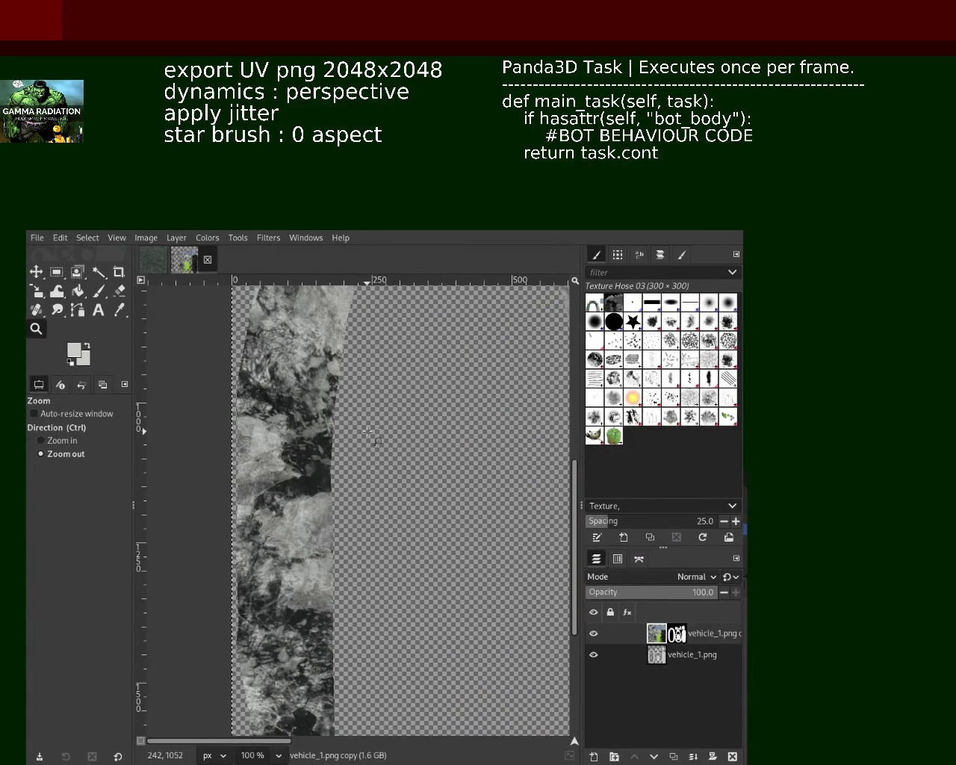
{"action": "left_click", "coordinate": [368, 433]}
{"action": "left_click", "coordinate": [388, 429], "text": "ctrl"}
{"action": "left_click", "coordinate": [412, 422]}
{"action": "left_click", "coordinate": [386, 426]}
{"action": "left_click", "coordinate": [386, 426]}
{"action": "left_click", "coordinate": [416, 439], "text": "ctrl"}
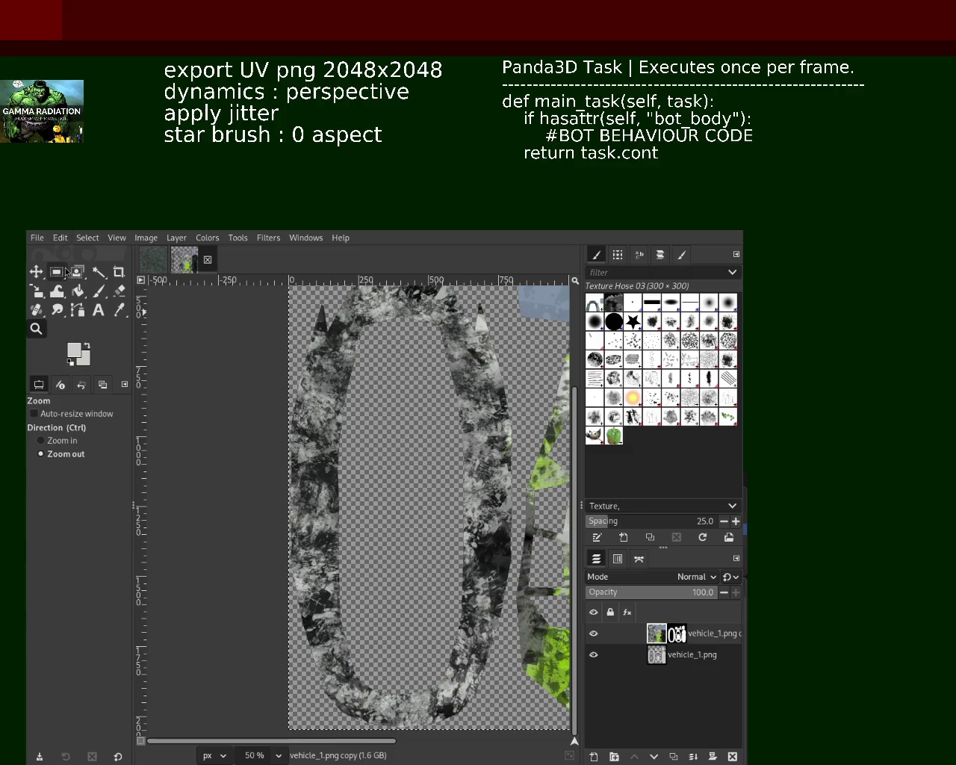
{"action": "key", "text": "ctrl+s"}
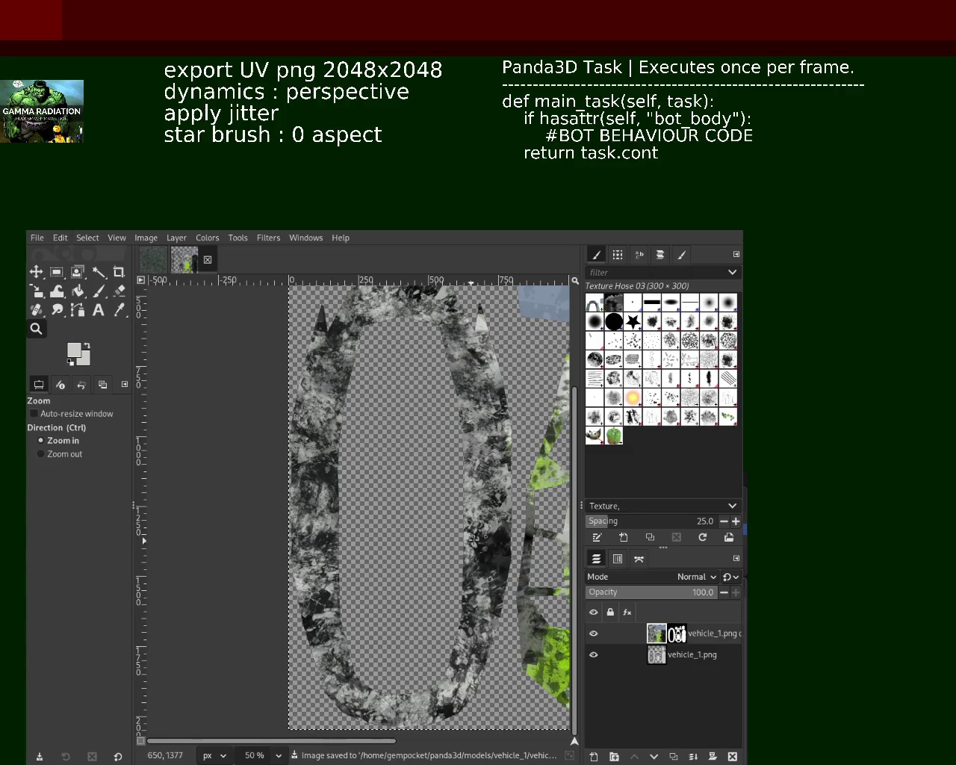
Scroll across the saved texture to review the lighter grey grunge panels
{"action": "scroll", "coordinate": [477, 481], "scroll_direction": "up", "scroll_amount": 2}
{"action": "scroll", "coordinate": [477, 481], "scroll_direction": "down", "scroll_amount": 1}
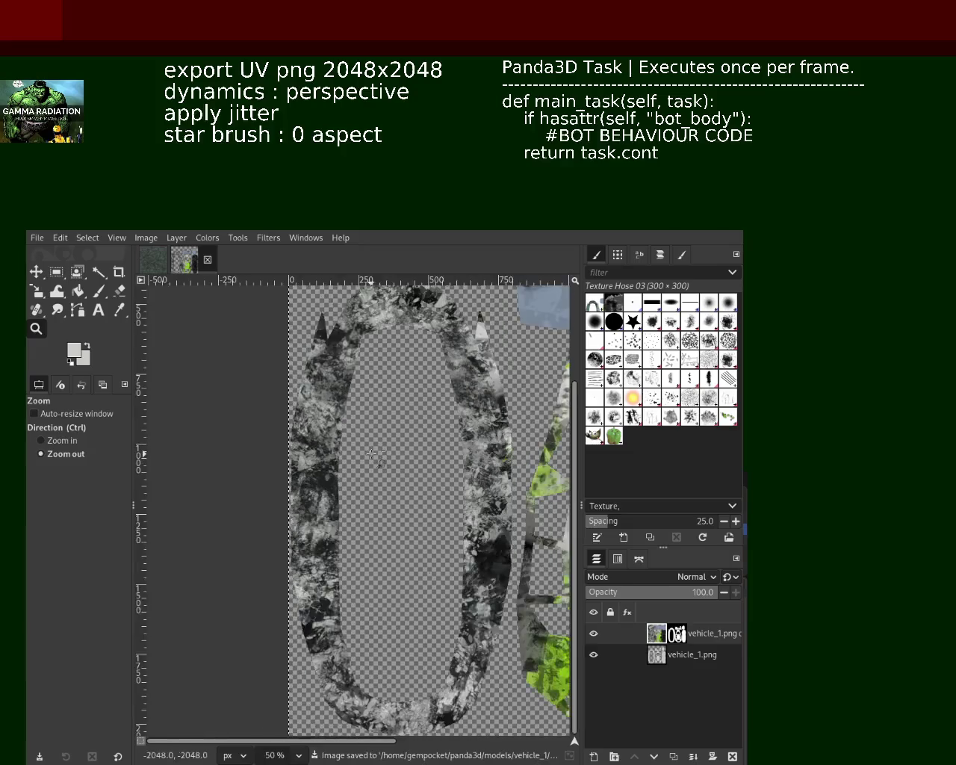
{"action": "scroll", "coordinate": [477, 482], "scroll_direction": "down", "scroll_amount": 2}
{"action": "scroll", "coordinate": [477, 481], "scroll_direction": "up", "scroll_amount": 2}
{"action": "scroll", "coordinate": [477, 482], "scroll_direction": "down", "scroll_amount": 2}
{"action": "scroll", "coordinate": [299, 418], "scroll_direction": "up", "scroll_amount": 1}
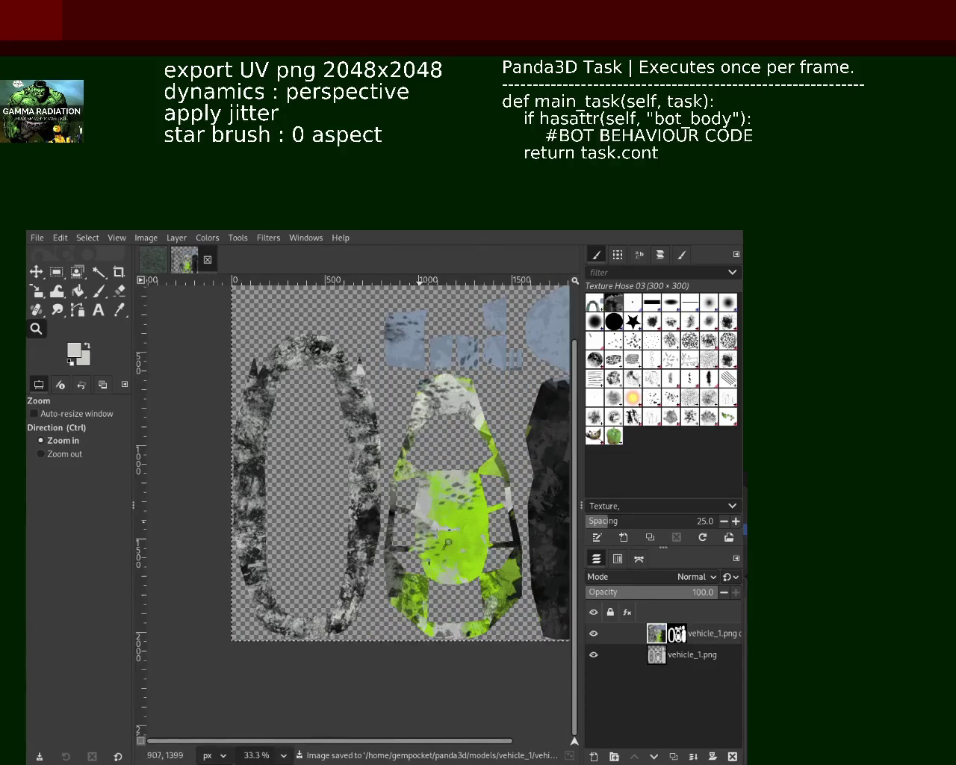
{"action": "scroll", "coordinate": [284, 411], "scroll_direction": "up", "scroll_amount": 1}
{"action": "scroll", "coordinate": [276, 406], "scroll_direction": "up", "scroll_amount": 1}
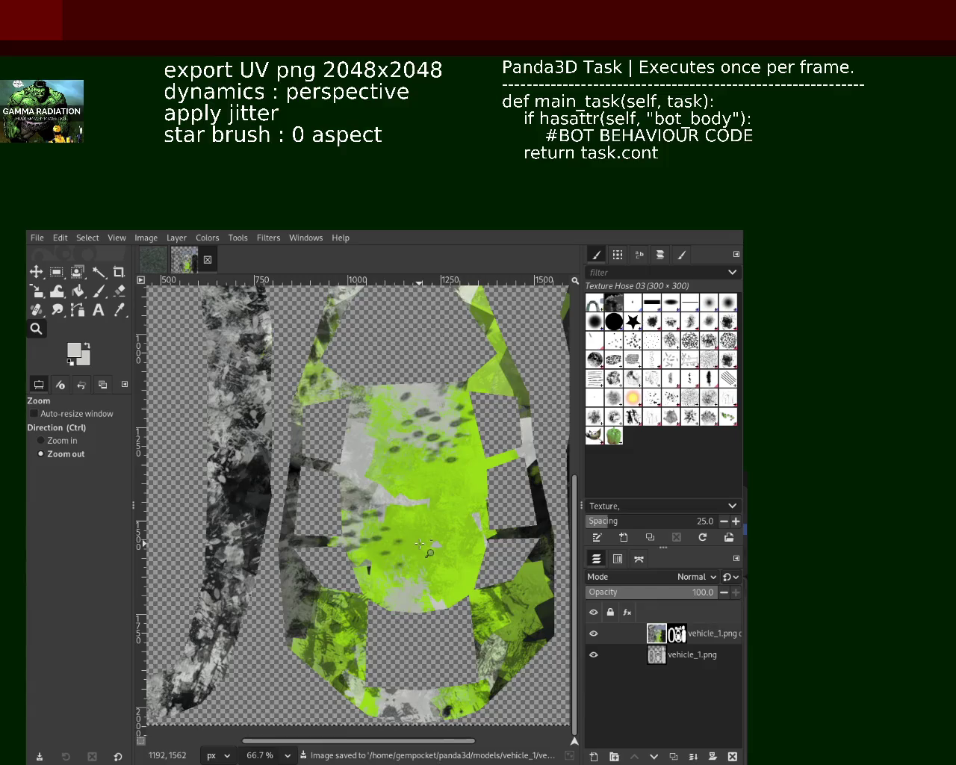
{"action": "scroll", "coordinate": [420, 543], "scroll_direction": "down", "scroll_amount": 3}
{"action": "scroll", "coordinate": [348, 469], "scroll_direction": "up", "scroll_amount": 2}
{"action": "scroll", "coordinate": [423, 439], "scroll_direction": "up", "scroll_amount": 2}
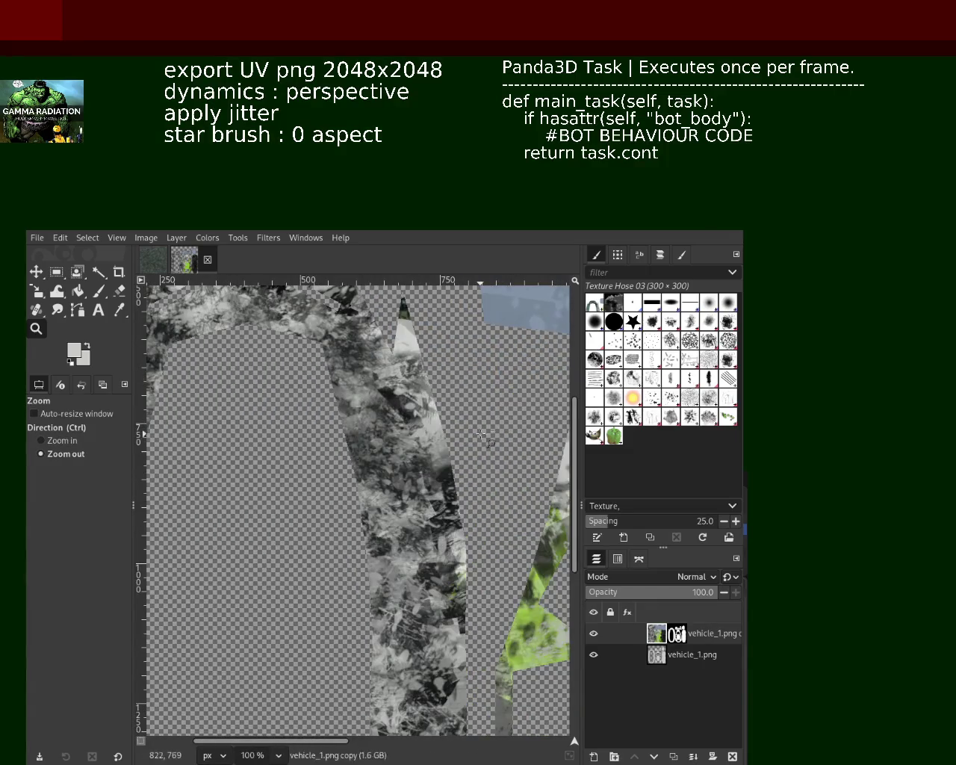
{"action": "scroll", "coordinate": [482, 435], "scroll_direction": "down", "scroll_amount": 2}
{"action": "scroll", "coordinate": [345, 381], "scroll_direction": "up", "scroll_amount": 2}
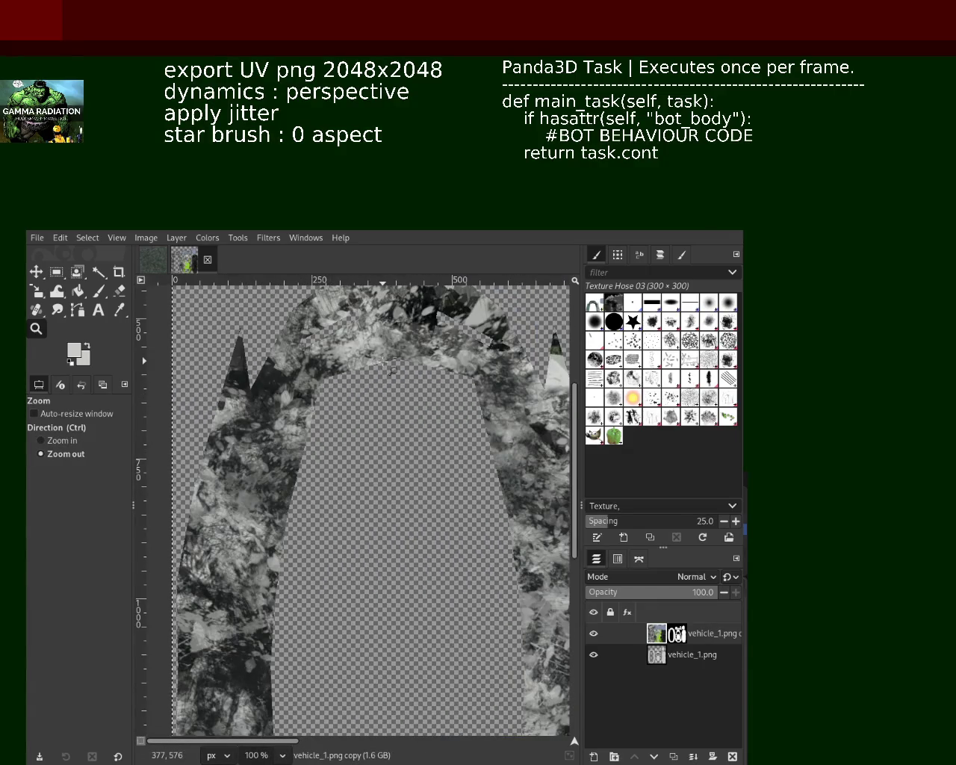
{"action": "scroll", "coordinate": [383, 364], "scroll_direction": "down", "scroll_amount": 1}
{"action": "scroll", "coordinate": [342, 448], "scroll_direction": "up", "scroll_amount": 1}
{"action": "scroll", "coordinate": [339, 442], "scroll_direction": "down", "scroll_amount": 1}
{"action": "scroll", "coordinate": [340, 446], "scroll_direction": "down", "scroll_amount": 1}
{"action": "scroll", "coordinate": [379, 632], "scroll_direction": "up", "scroll_amount": 1}
{"action": "scroll", "coordinate": [380, 631], "scroll_direction": "up", "scroll_amount": 2}
{"action": "scroll", "coordinate": [321, 559], "scroll_direction": "down", "scroll_amount": 1}
{"action": "scroll", "coordinate": [321, 559], "scroll_direction": "down", "scroll_amount": 1}
{"action": "scroll", "coordinate": [373, 523], "scroll_direction": "down", "scroll_amount": 2}
{"action": "scroll", "coordinate": [409, 506], "scroll_direction": "up", "scroll_amount": 1}
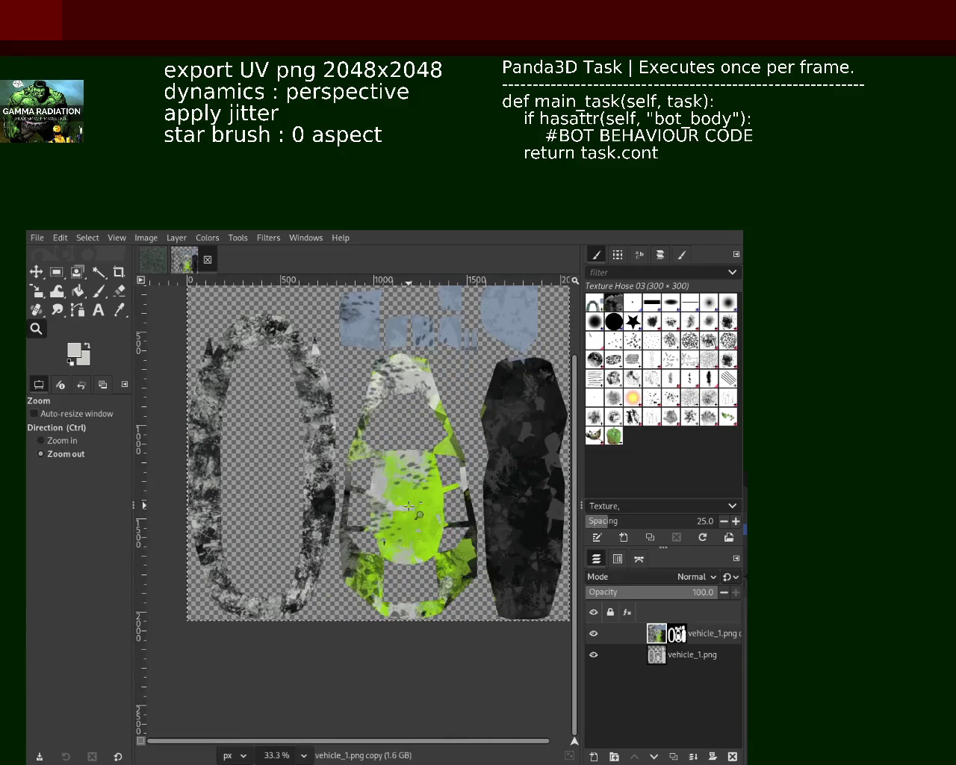
{"action": "scroll", "coordinate": [418, 515], "scroll_direction": "up", "scroll_amount": 1}
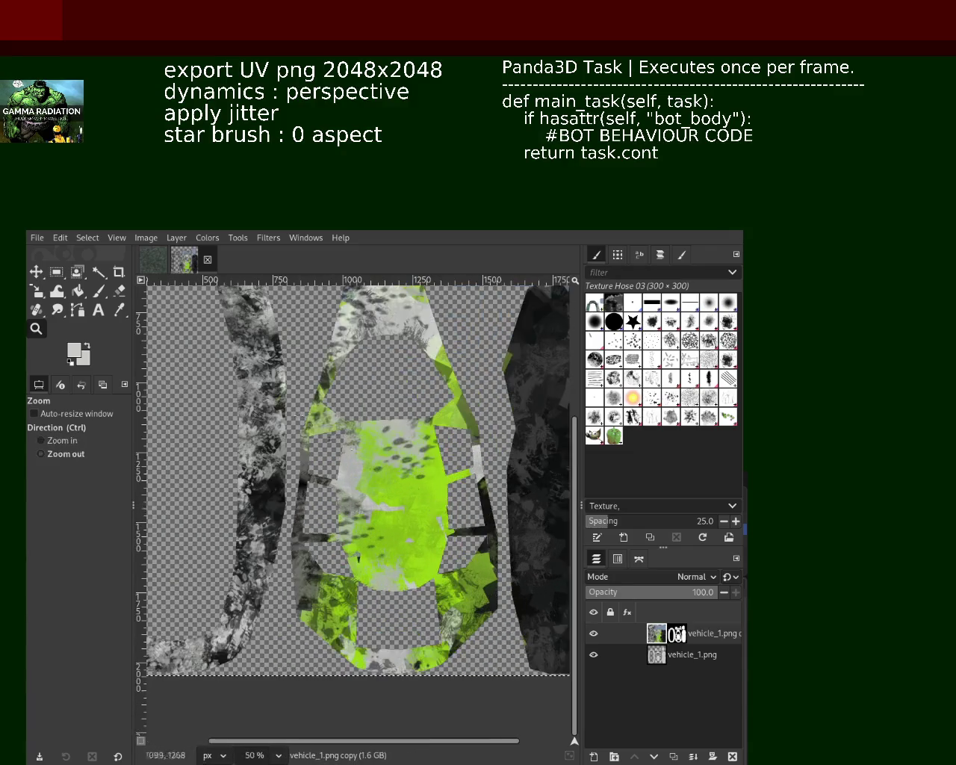
Repaint the top of the centre panel in sampled light grey, undoing stray dabs
{"action": "left_click", "coordinate": [96, 290]}
{"action": "left_click", "coordinate": [333, 416], "text": "ctrl"}
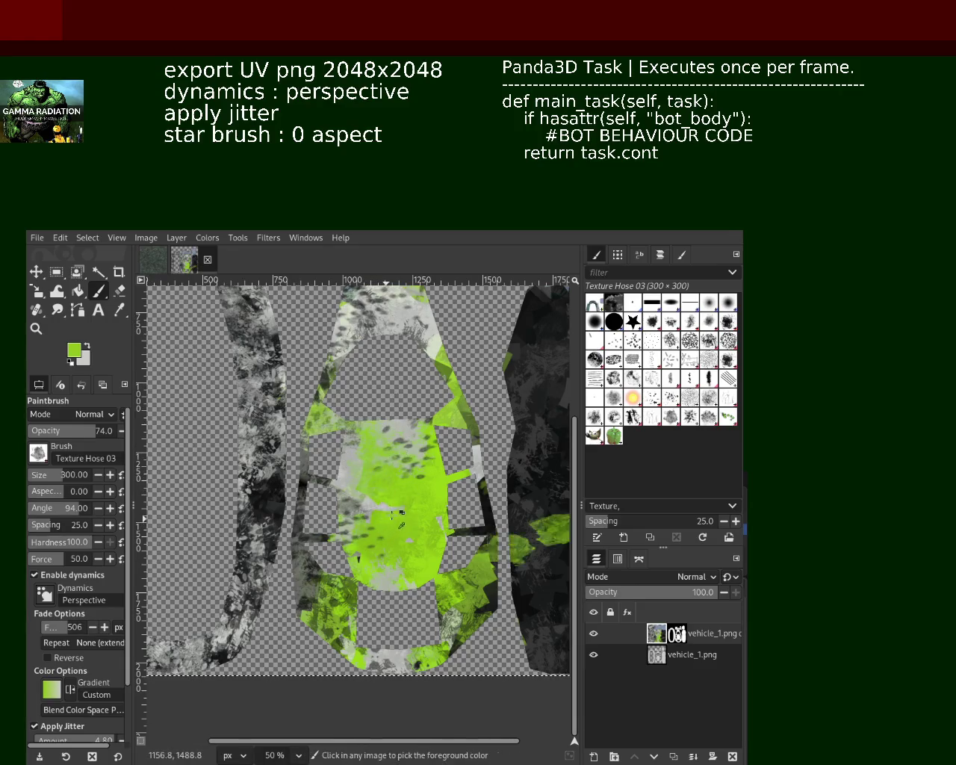
{"action": "key", "text": "ctrl+z"}
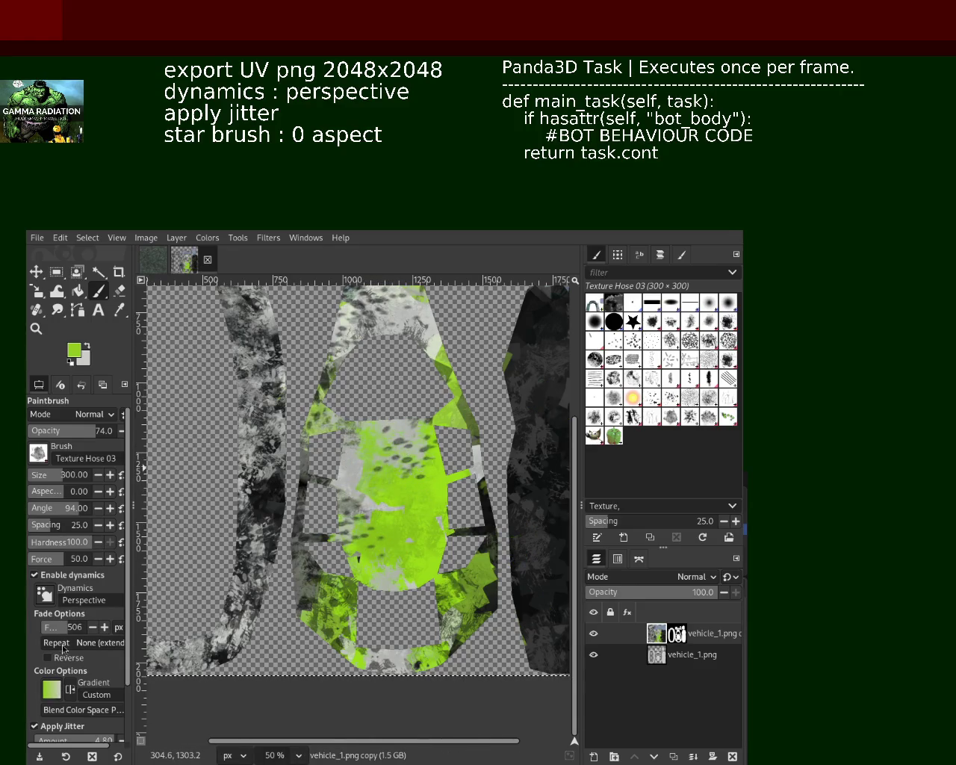
{"action": "scroll", "coordinate": [75, 567], "scroll_direction": "down", "scroll_amount": 2}
{"action": "scroll", "coordinate": [75, 567], "scroll_direction": "right", "scroll_amount": 1}
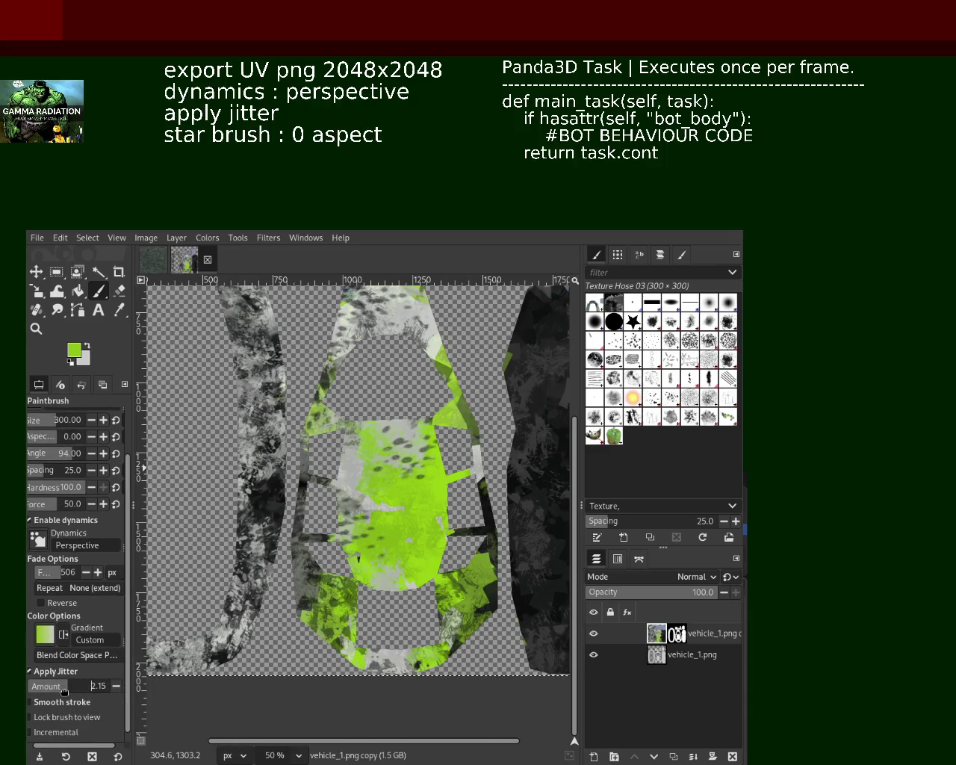
{"action": "key", "text": "ctrl+z"}
{"action": "left_click", "coordinate": [382, 303], "text": "ctrl"}
{"action": "left_click_drag", "start_coordinate": [381, 302], "coordinate": [373, 321]}
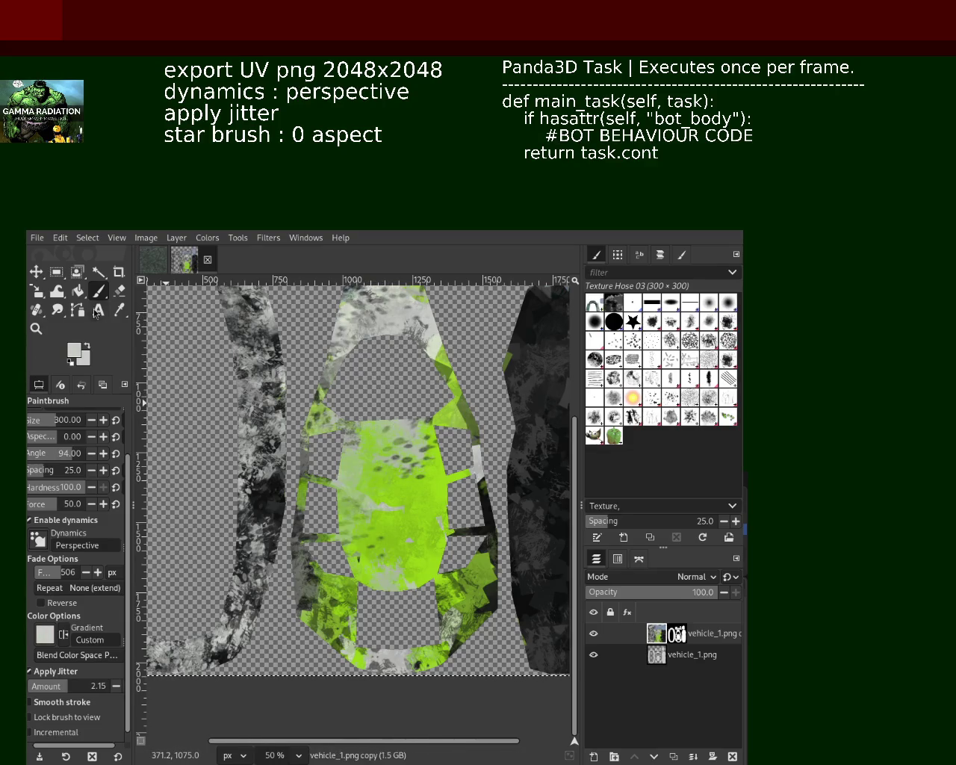
{"action": "left_click", "coordinate": [414, 577]}
{"action": "key", "text": "ctrl+z"}
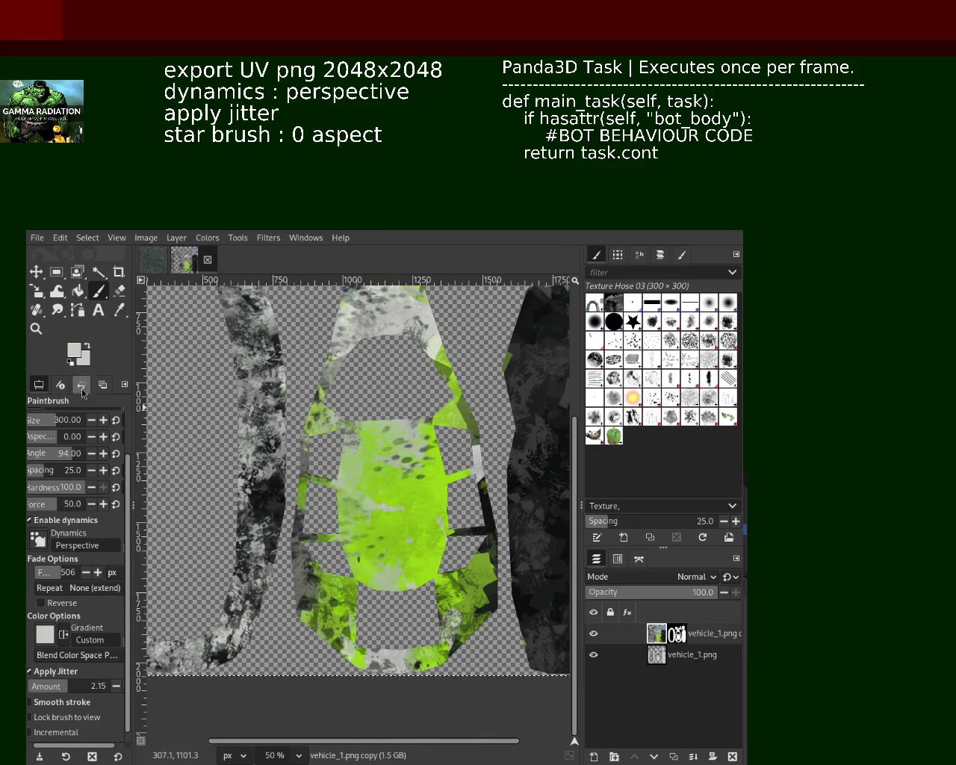
Set up the 2. Star brush with aspect 0, dynamics and jitter off, in lime green
{"action": "left_click", "coordinate": [633, 321]}
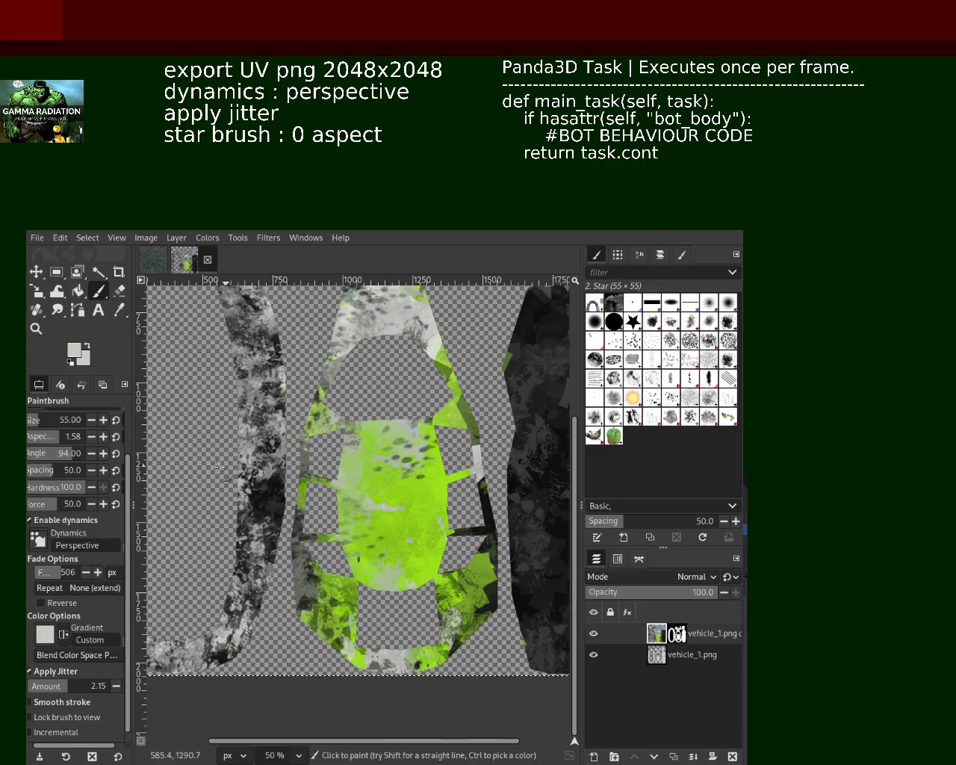
{"action": "left_click", "coordinate": [71, 437]}
{"action": "type", "text": "9"}
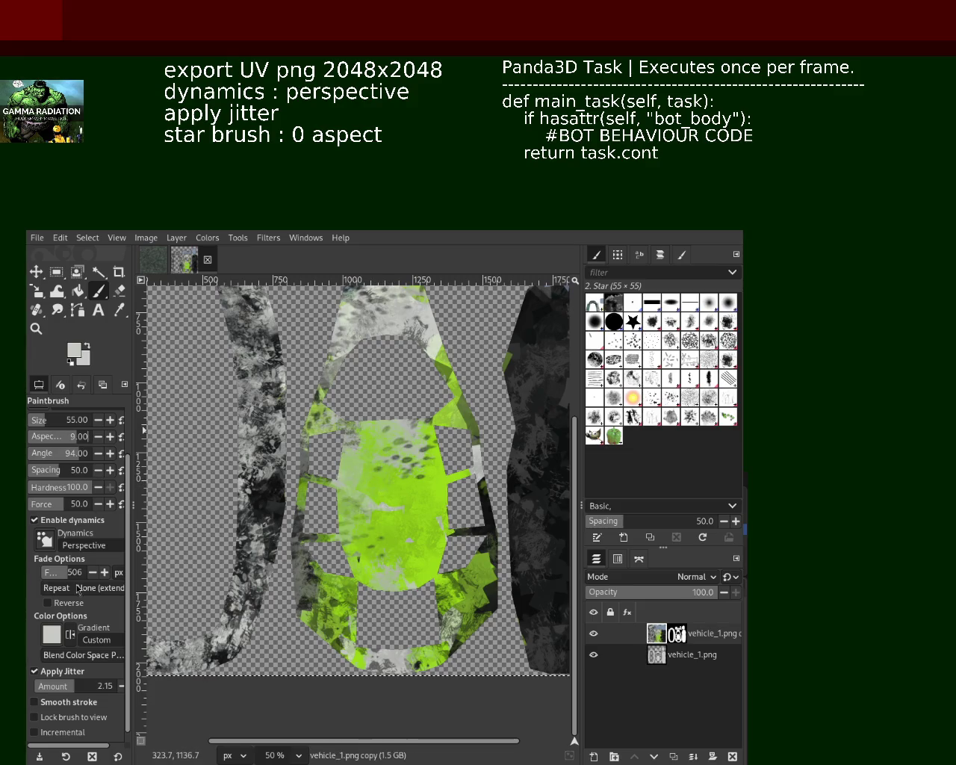
{"action": "left_click", "coordinate": [45, 519]}
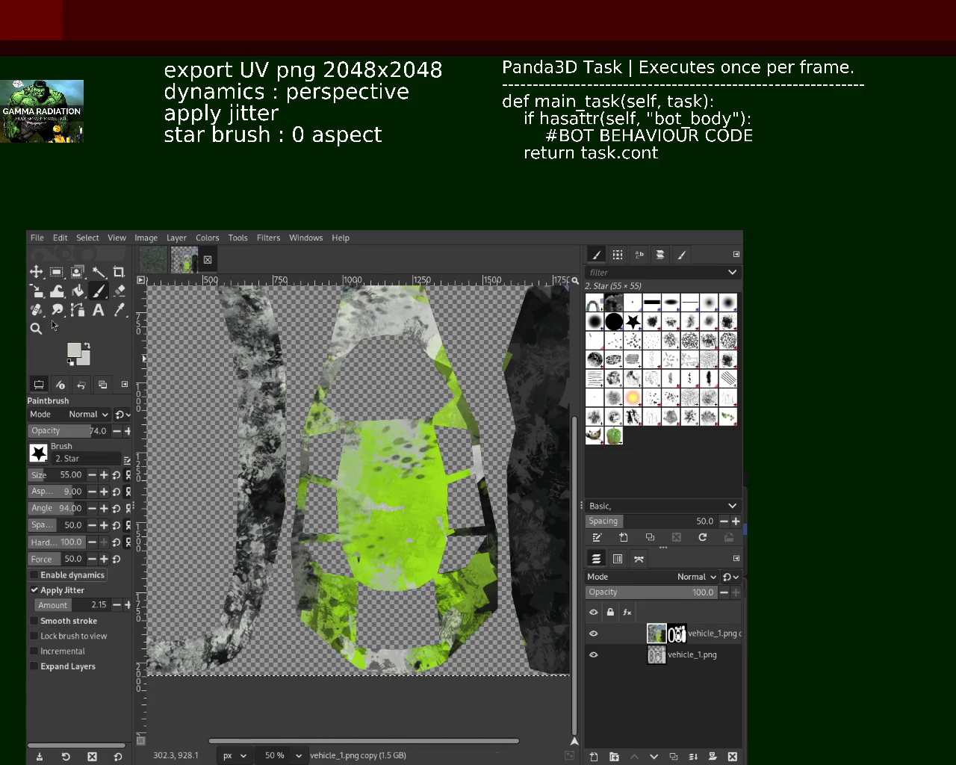
{"action": "left_click", "coordinate": [359, 490], "text": "ctrl"}
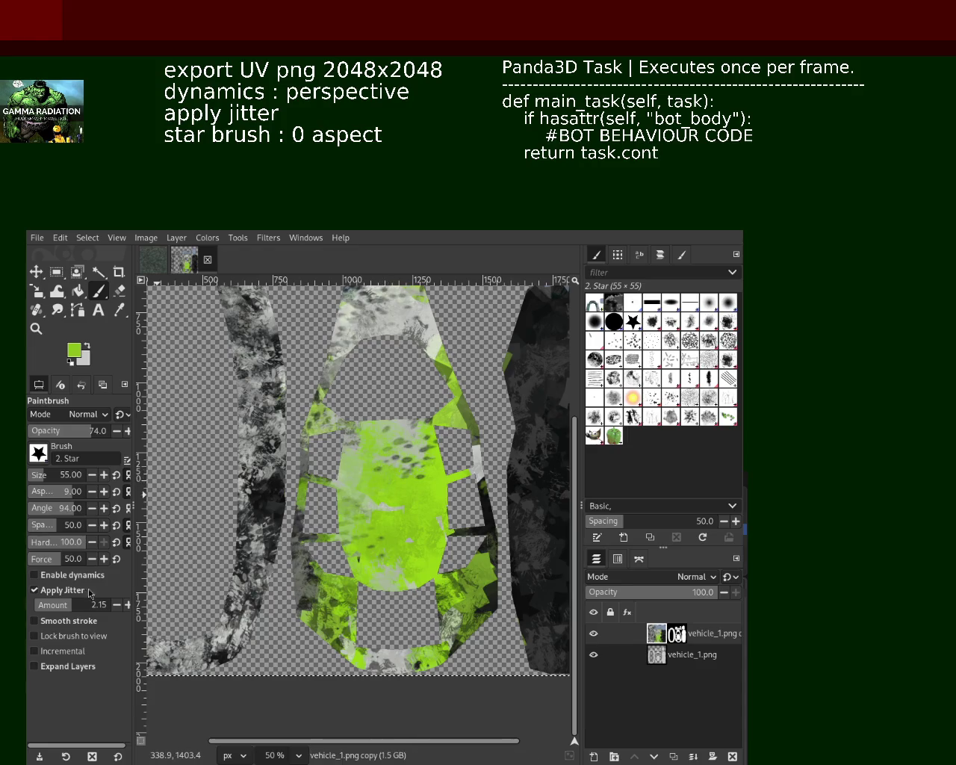
{"action": "left_click", "coordinate": [55, 590]}
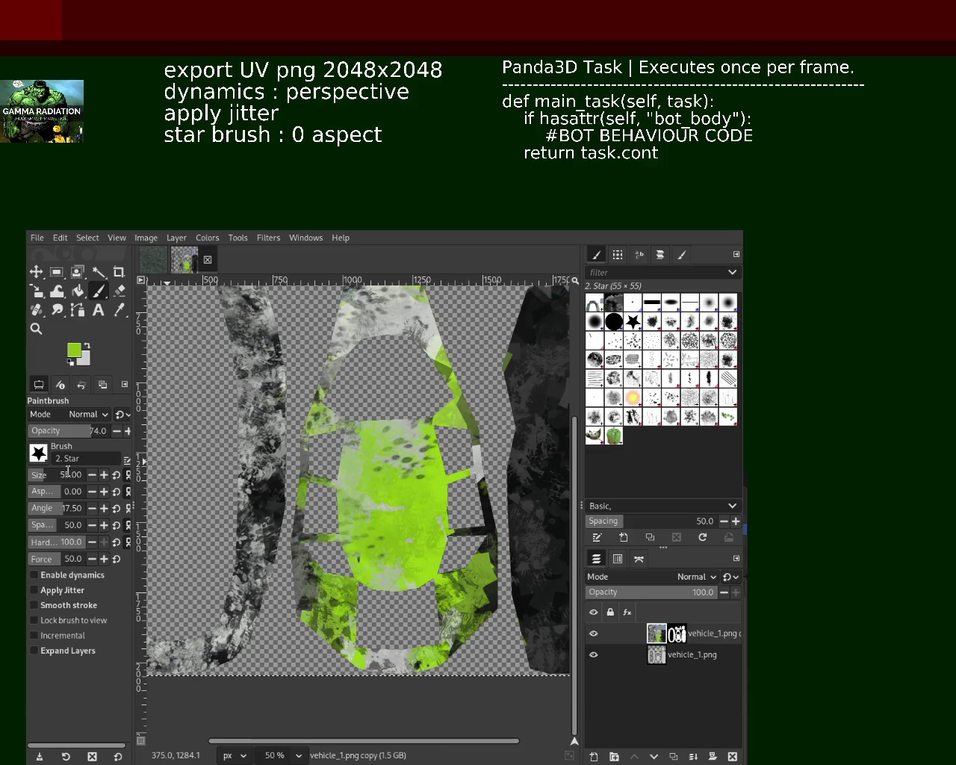
{"action": "scroll", "coordinate": [96, 435], "scroll_direction": "up", "scroll_amount": 1}
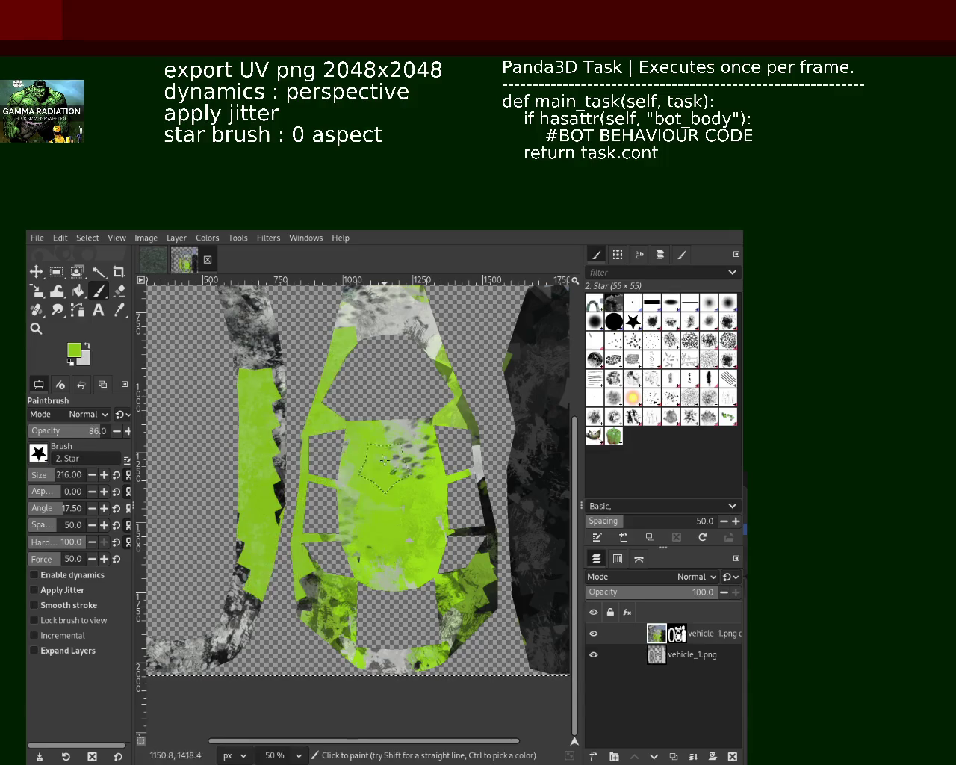
With brush spacing 1.0, paint the centre panel body lime and its top light grey
{"action": "left_click_drag", "start_coordinate": [66, 527], "coordinate": [30, 525]}
{"action": "mouse_move", "coordinate": [351, 613]}
{"action": "left_mouse_down"}
{"action": "mouse_move", "coordinate": [392, 441]}
{"action": "mouse_move", "coordinate": [366, 313]}
{"action": "mouse_move", "coordinate": [391, 447]}
{"action": "left_mouse_up"}
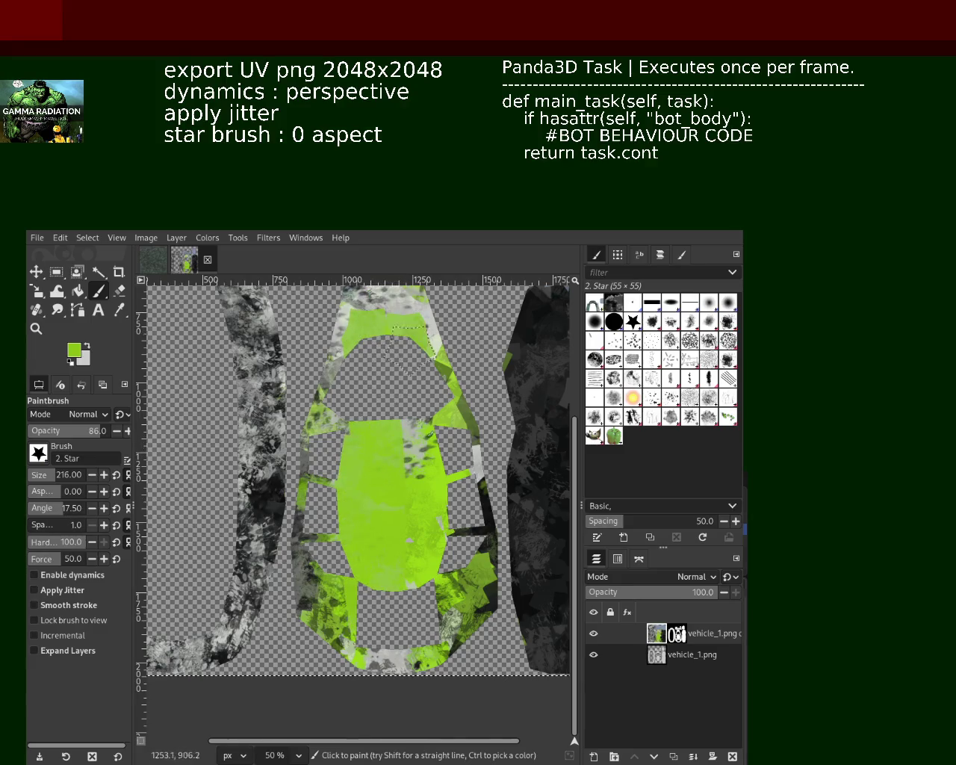
{"action": "left_click", "coordinate": [403, 305], "text": "ctrl"}
{"action": "mouse_move", "coordinate": [404, 305]}
{"action": "left_mouse_down"}
{"action": "mouse_move", "coordinate": [370, 307]}
{"action": "mouse_move", "coordinate": [392, 352]}
{"action": "left_mouse_up"}
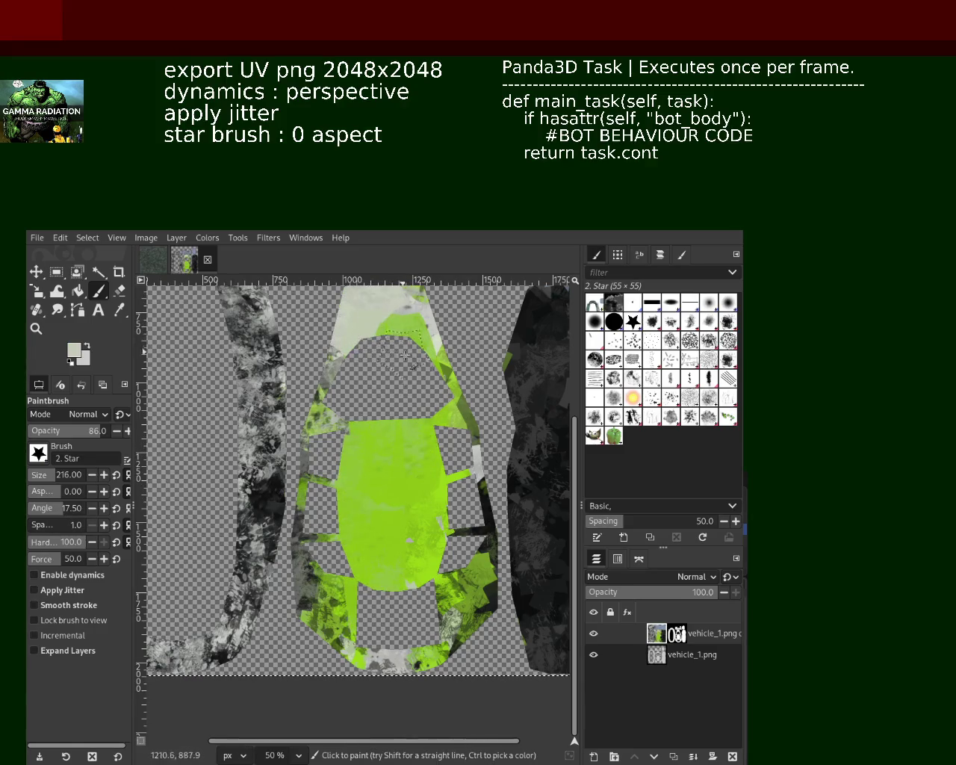
{"action": "left_click", "coordinate": [35, 328]}
{"action": "scroll", "coordinate": [371, 404], "scroll_direction": "up", "scroll_amount": 1}
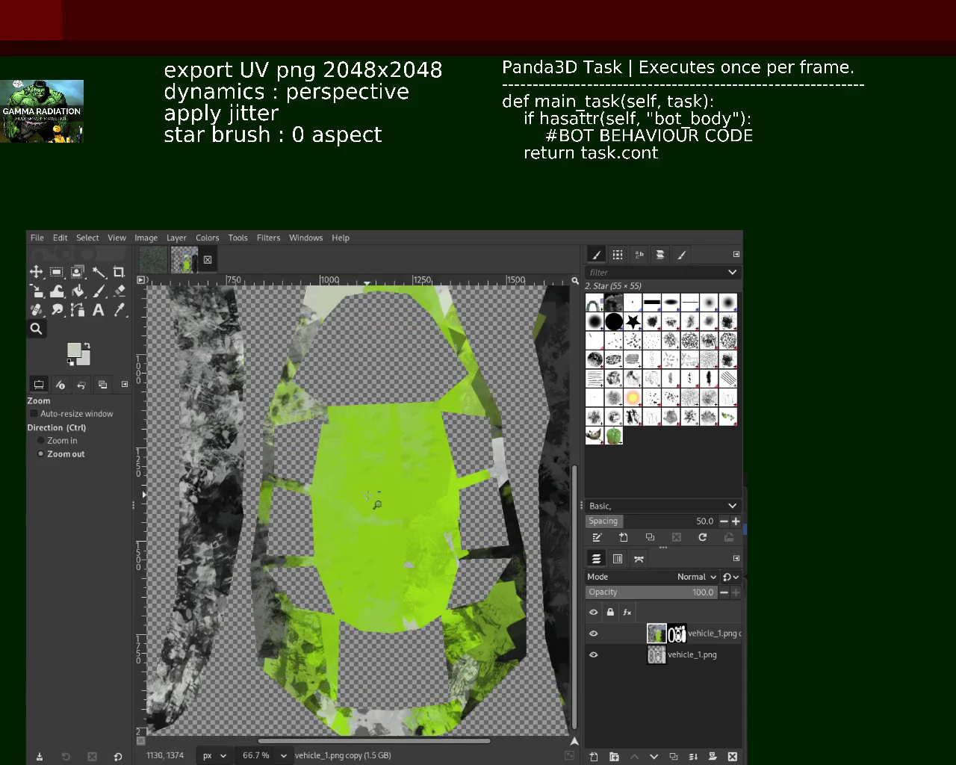
{"action": "scroll", "coordinate": [371, 404], "scroll_direction": "down", "scroll_amount": 2}
{"action": "scroll", "coordinate": [372, 404], "scroll_direction": "up", "scroll_amount": 1}
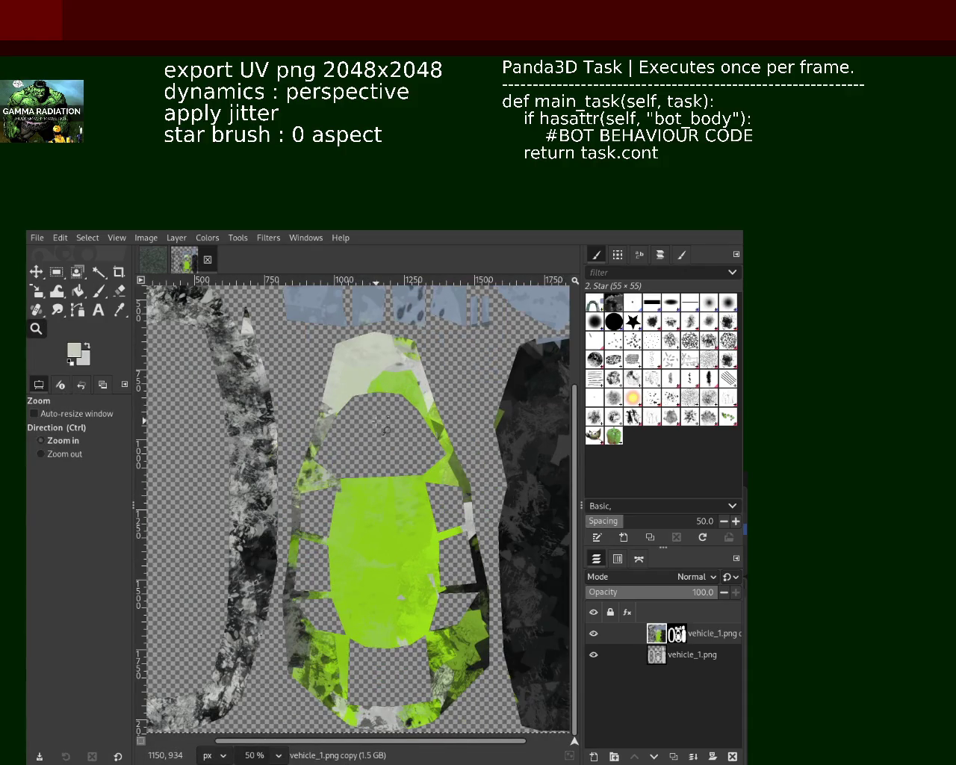
{"action": "left_click", "coordinate": [377, 421], "text": "ctrl"}
{"action": "left_click", "coordinate": [377, 422], "text": "ctrl"}
{"action": "left_click", "coordinate": [366, 394]}
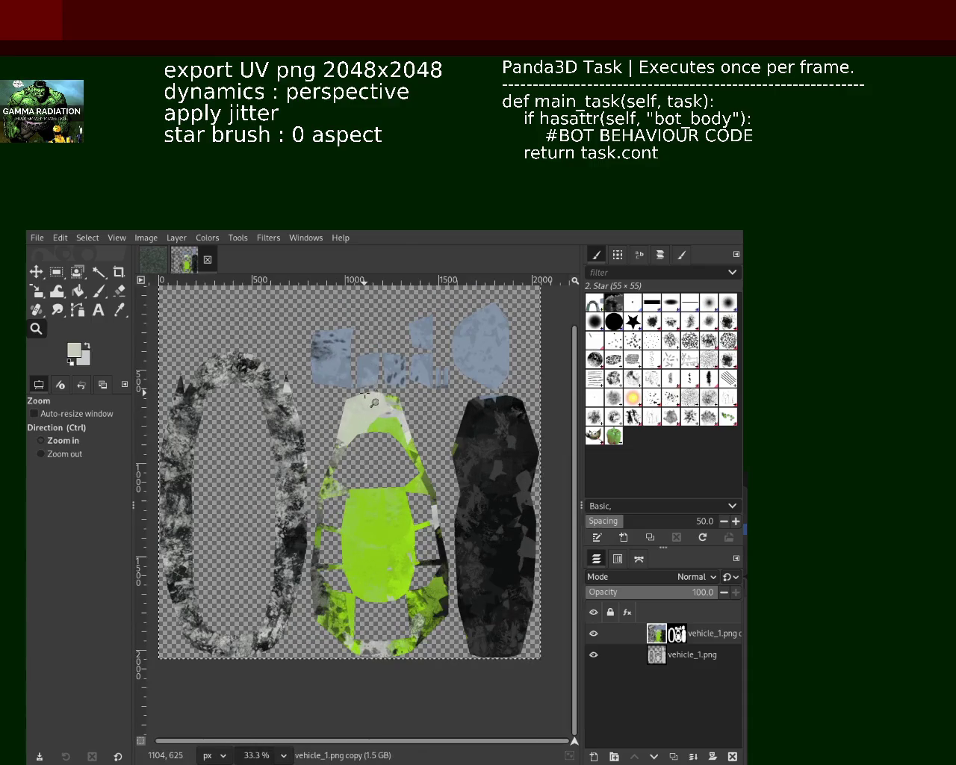
{"action": "left_click", "coordinate": [351, 559], "text": "ctrl"}
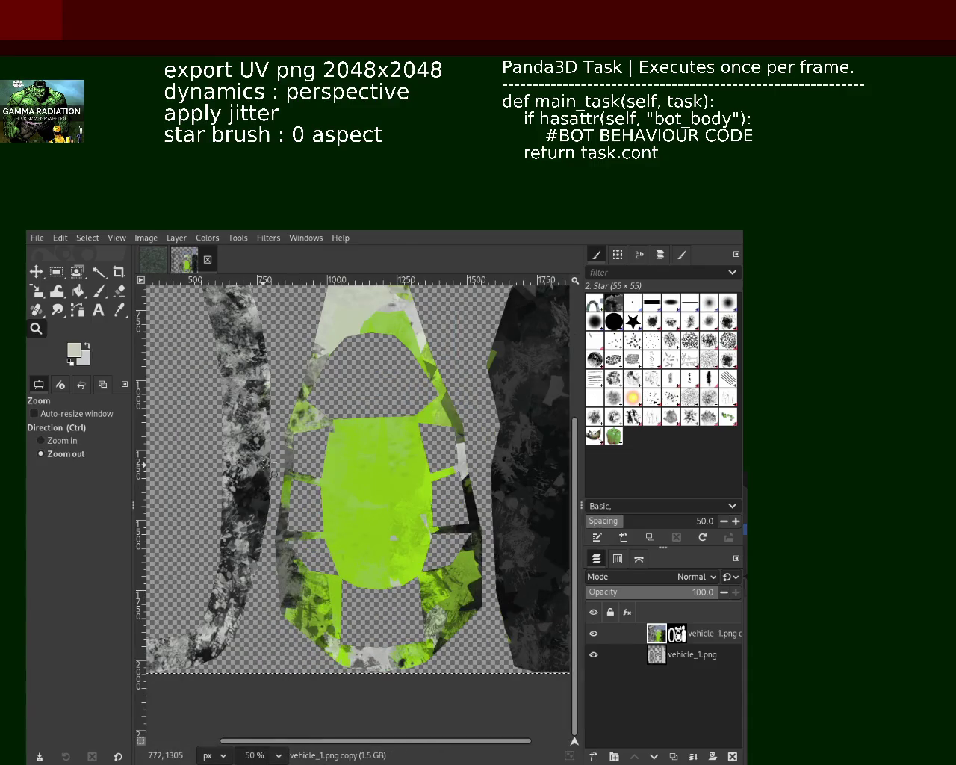
Paint the lower and left frame strips light grey, then darken the left edge with black
{"action": "left_click", "coordinate": [100, 297]}
{"action": "left_click_drag", "start_coordinate": [351, 661], "coordinate": [318, 642]}
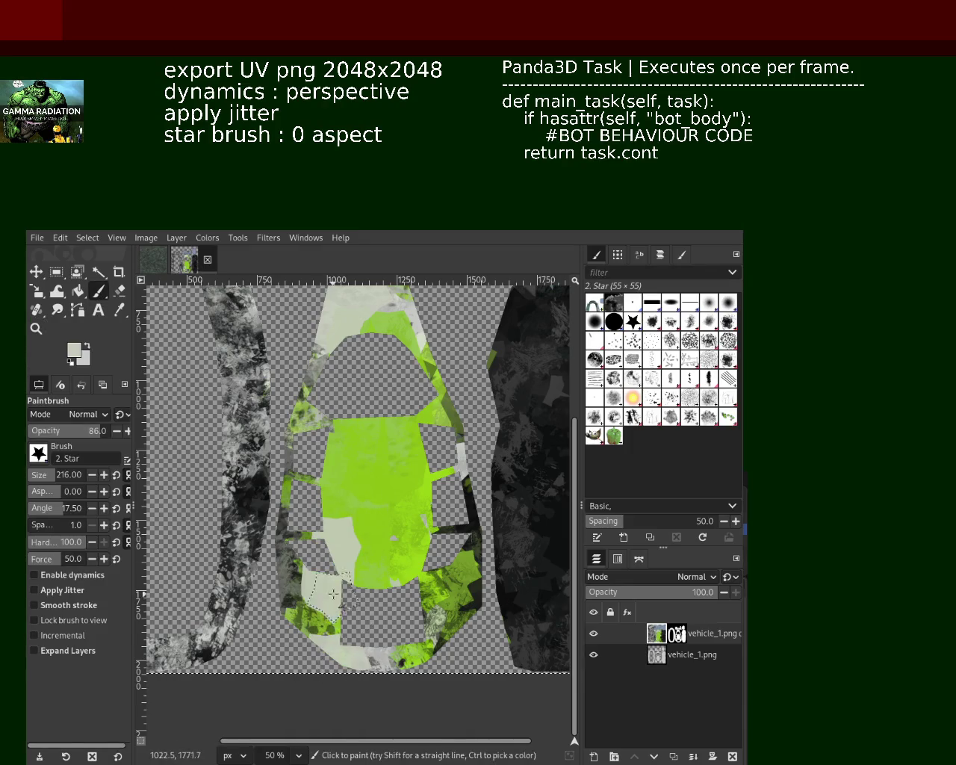
{"action": "left_click_drag", "start_coordinate": [313, 448], "coordinate": [274, 579]}
{"action": "key", "text": "d"}
{"action": "left_click_drag", "start_coordinate": [317, 418], "coordinate": [287, 631]}
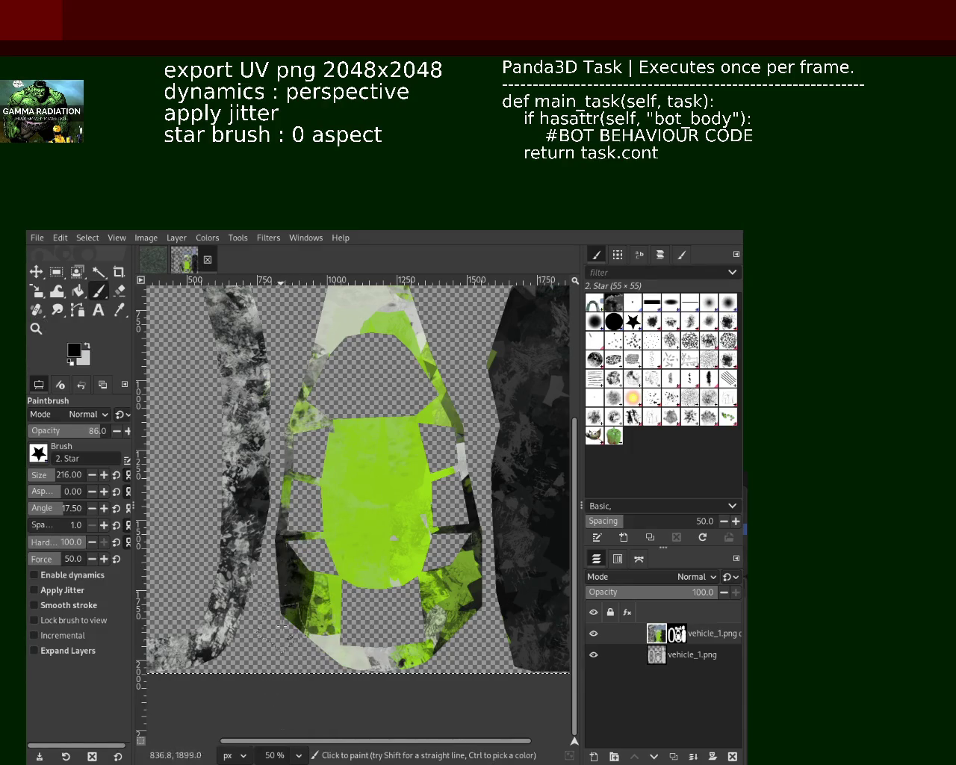
Repaint the lower rim and left frame strip light grey, comparing the left stroke with undo/redo
{"action": "left_click", "coordinate": [436, 612], "text": "ctrl"}
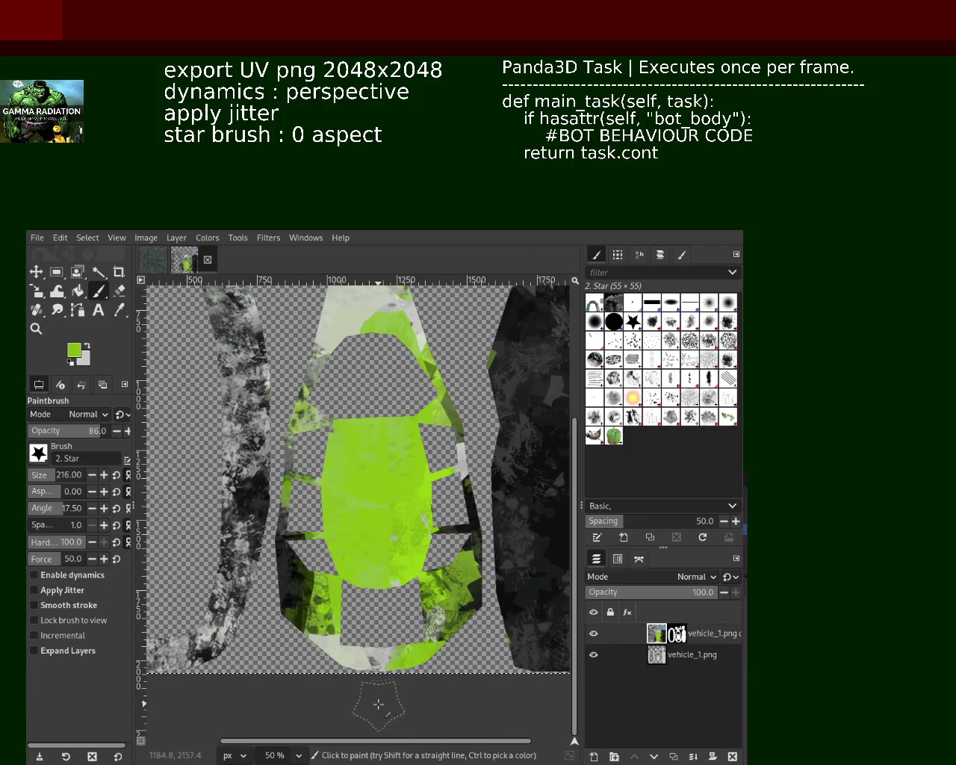
{"action": "left_click", "coordinate": [371, 654], "text": "ctrl"}
{"action": "mouse_move", "coordinate": [373, 649]}
{"action": "left_mouse_down"}
{"action": "mouse_move", "coordinate": [446, 650]}
{"action": "mouse_move", "coordinate": [447, 602]}
{"action": "left_mouse_up"}
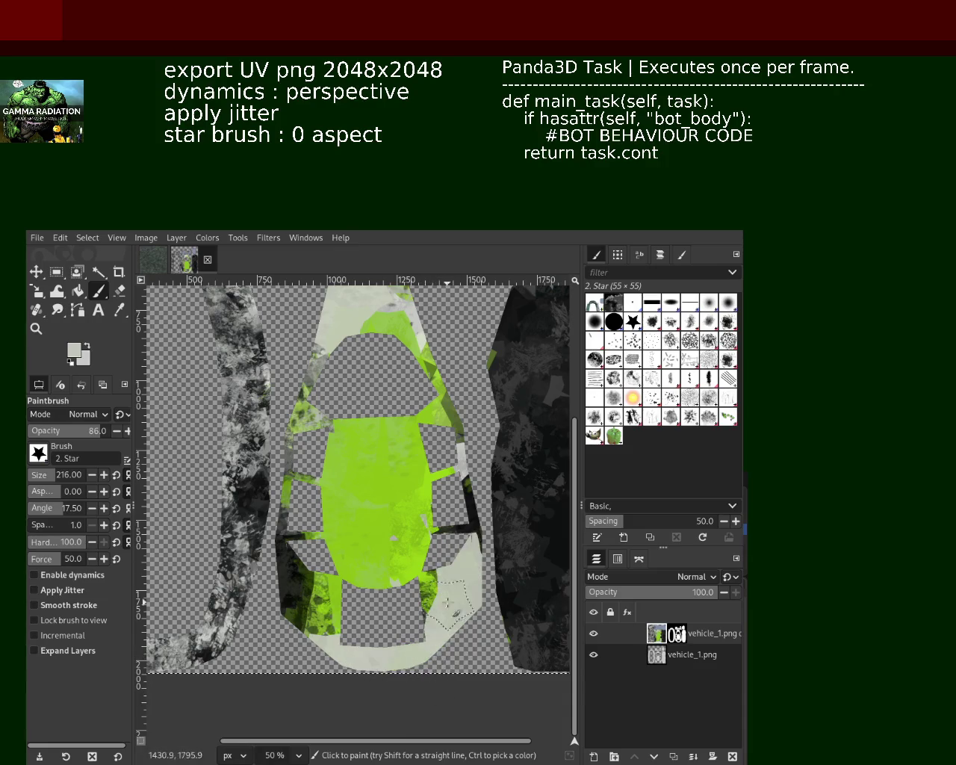
{"action": "left_click_drag", "start_coordinate": [328, 389], "coordinate": [310, 642]}
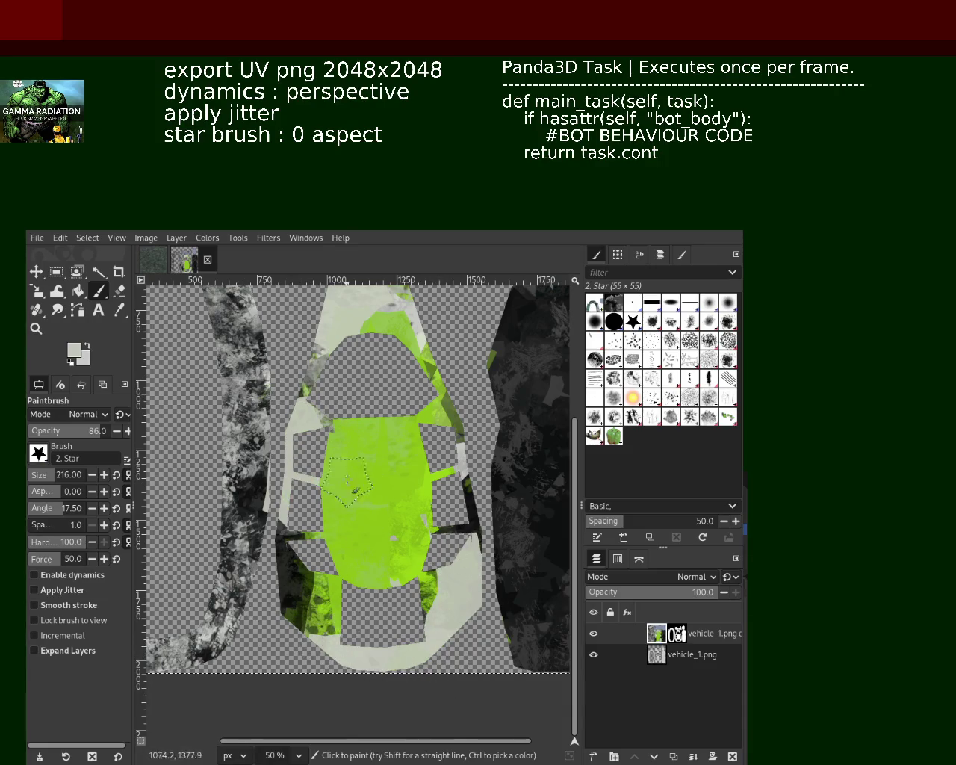
{"action": "key", "text": "ctrl+z"}
{"action": "key", "text": "ctrl+y"}
{"action": "key", "text": "ctrl+z"}
{"action": "key", "text": "ctrl+y"}
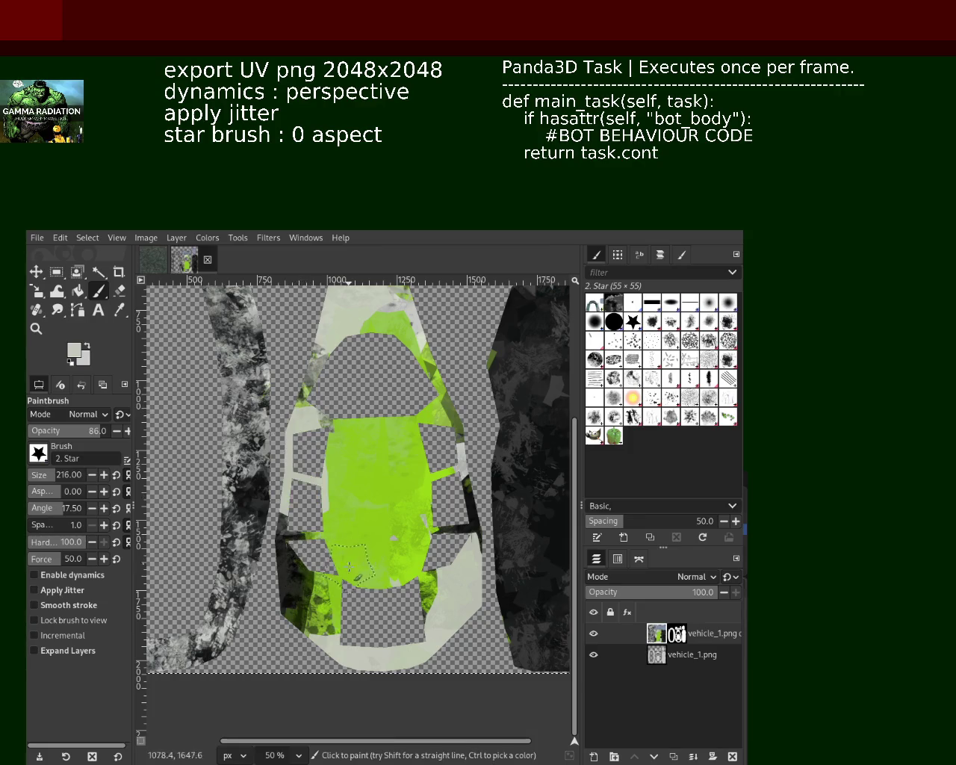
Paint the right frame strip and top arch dark, and dab dark grey along the bottom band
{"action": "left_click", "coordinate": [468, 494], "text": "ctrl"}
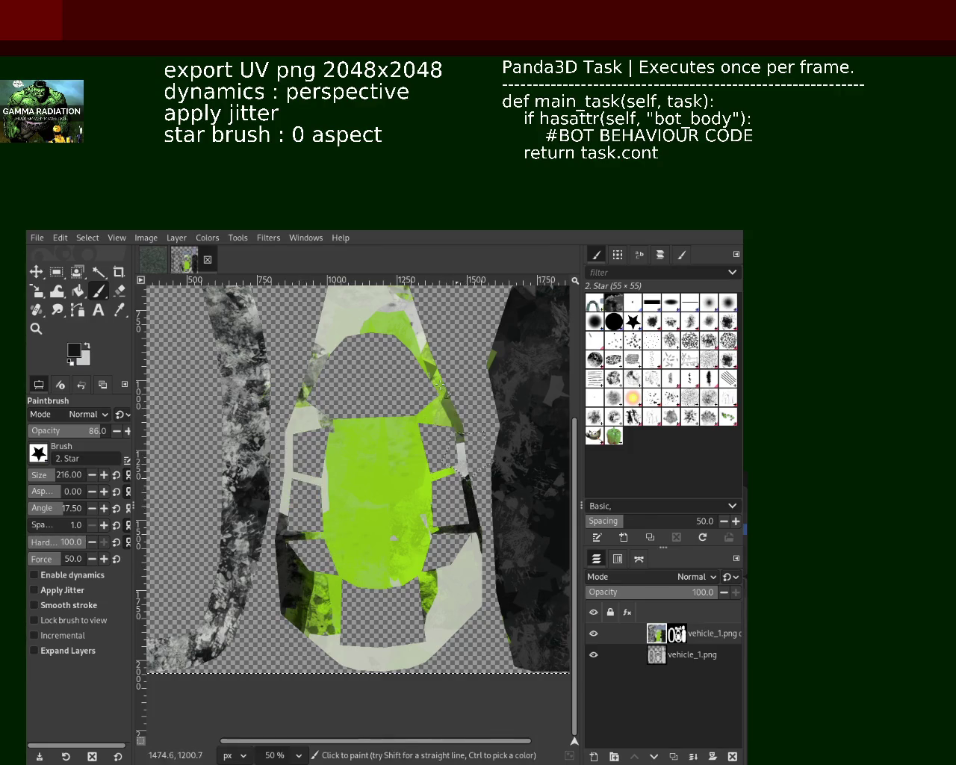
{"action": "mouse_move", "coordinate": [467, 494]}
{"action": "left_mouse_down"}
{"action": "mouse_move", "coordinate": [446, 410]}
{"action": "mouse_move", "coordinate": [440, 599]}
{"action": "left_mouse_up"}
{"action": "left_click_drag", "start_coordinate": [422, 339], "coordinate": [378, 299]}
{"action": "left_click_drag", "start_coordinate": [430, 358], "coordinate": [339, 295]}
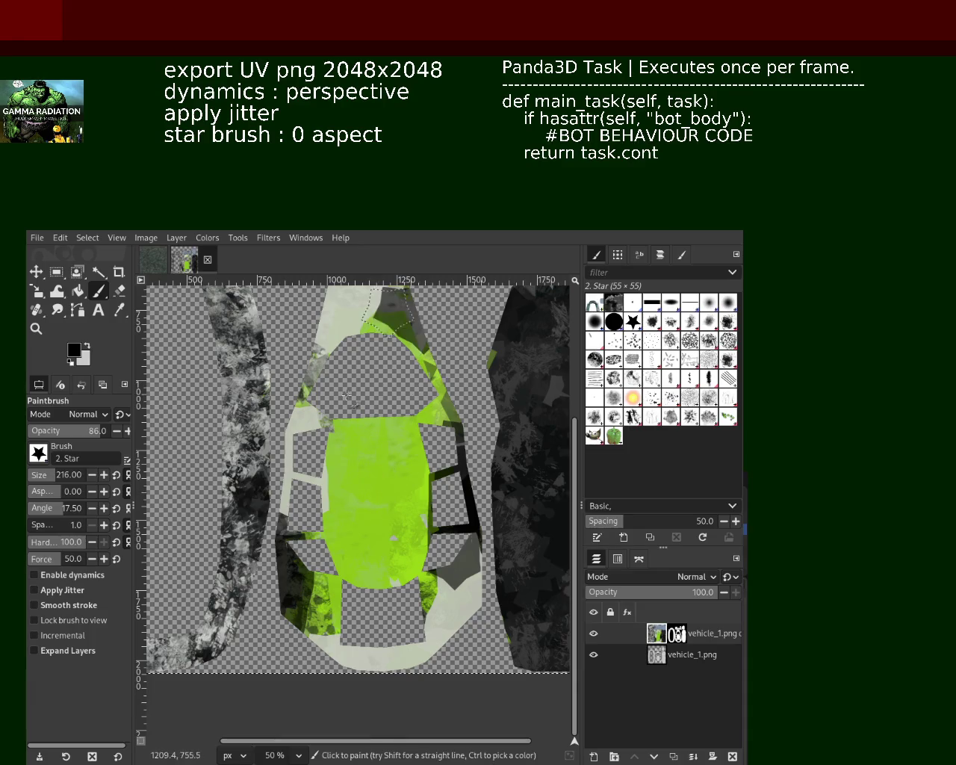
{"action": "key", "text": "ctrl+z"}
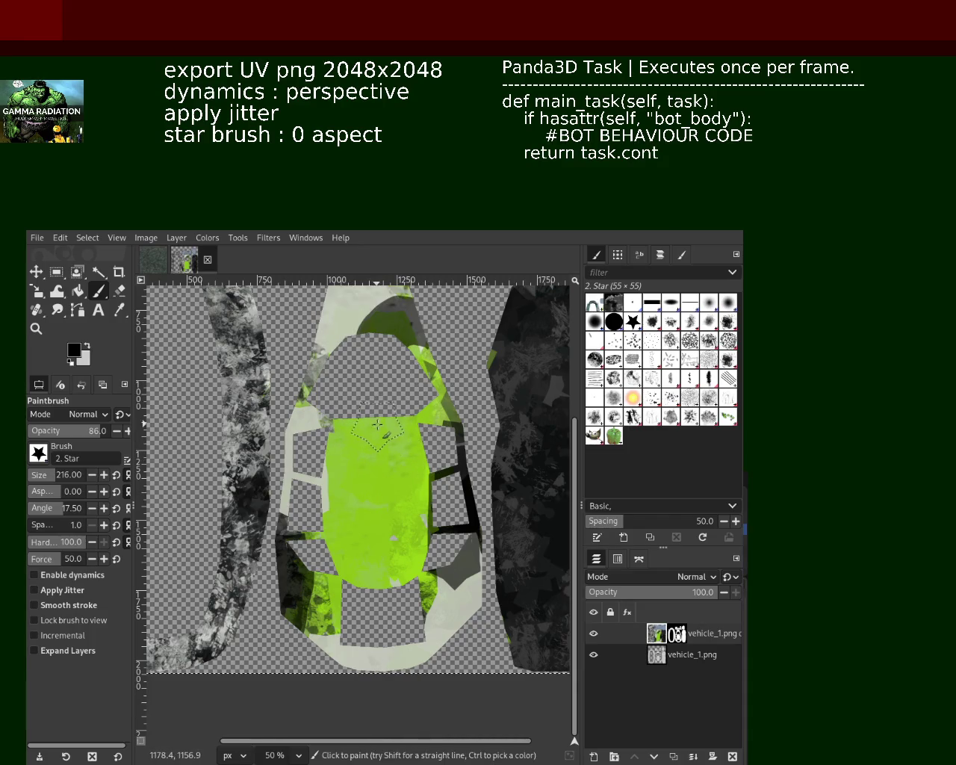
{"action": "left_click_drag", "start_coordinate": [407, 657], "coordinate": [325, 658]}
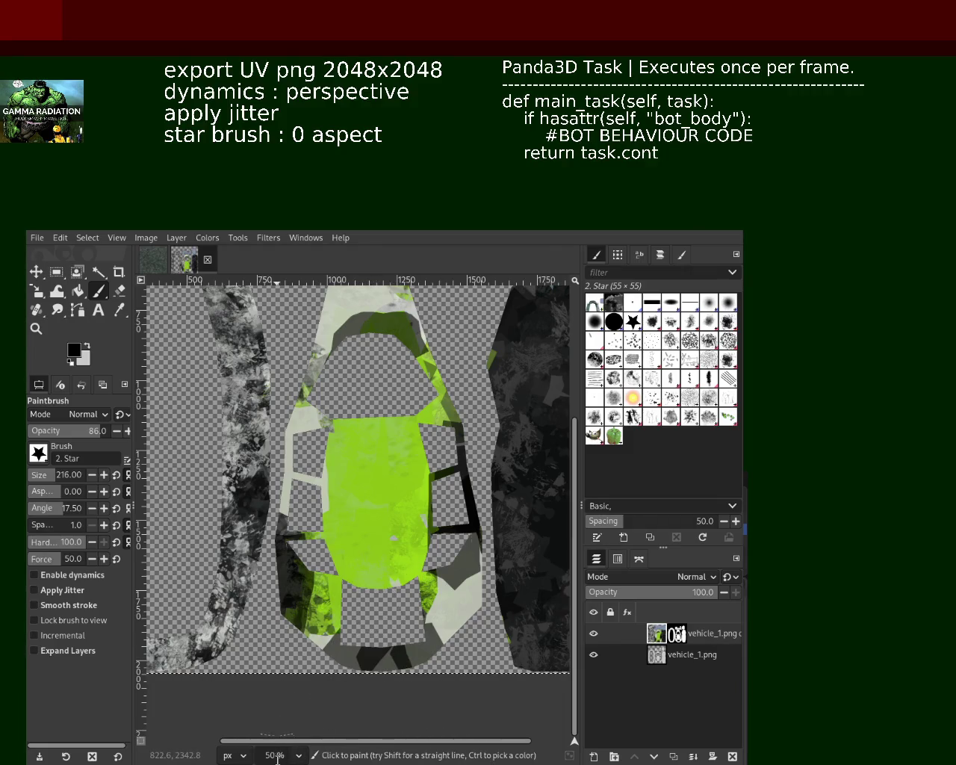
{"action": "left_click", "coordinate": [427, 656]}
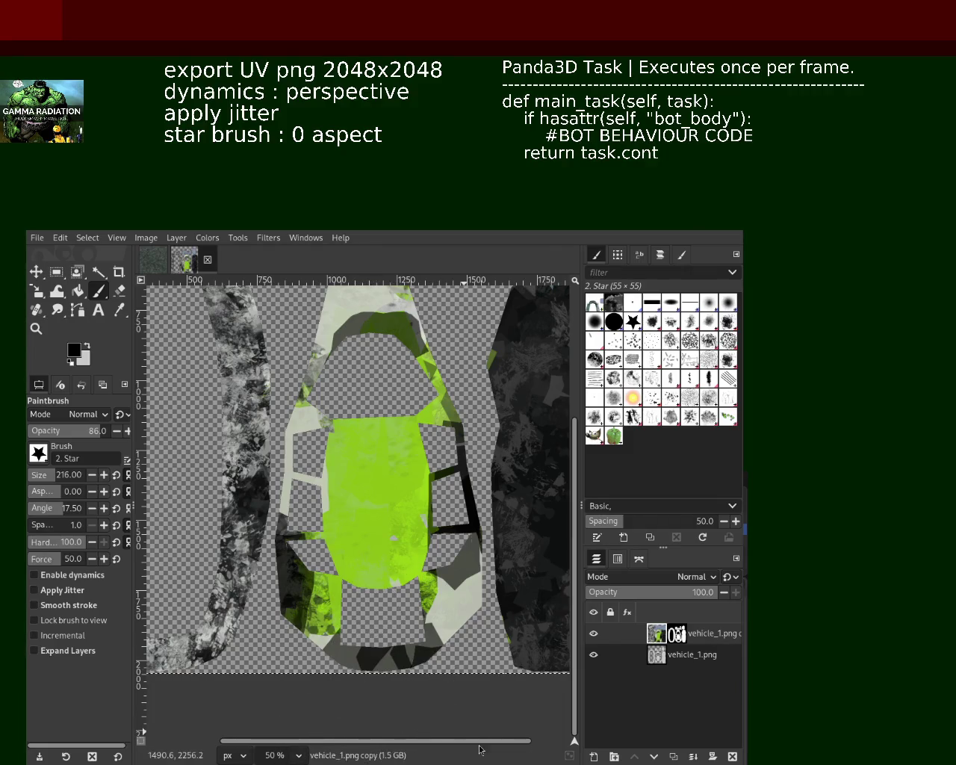
Paint lime over the dark lower-left and lower-right areas, then the lower-left strip light grey
{"action": "left_click", "coordinate": [344, 588], "text": "ctrl"}
{"action": "left_click_drag", "start_coordinate": [339, 589], "coordinate": [335, 644]}
{"action": "left_click_drag", "start_coordinate": [437, 583], "coordinate": [422, 650]}
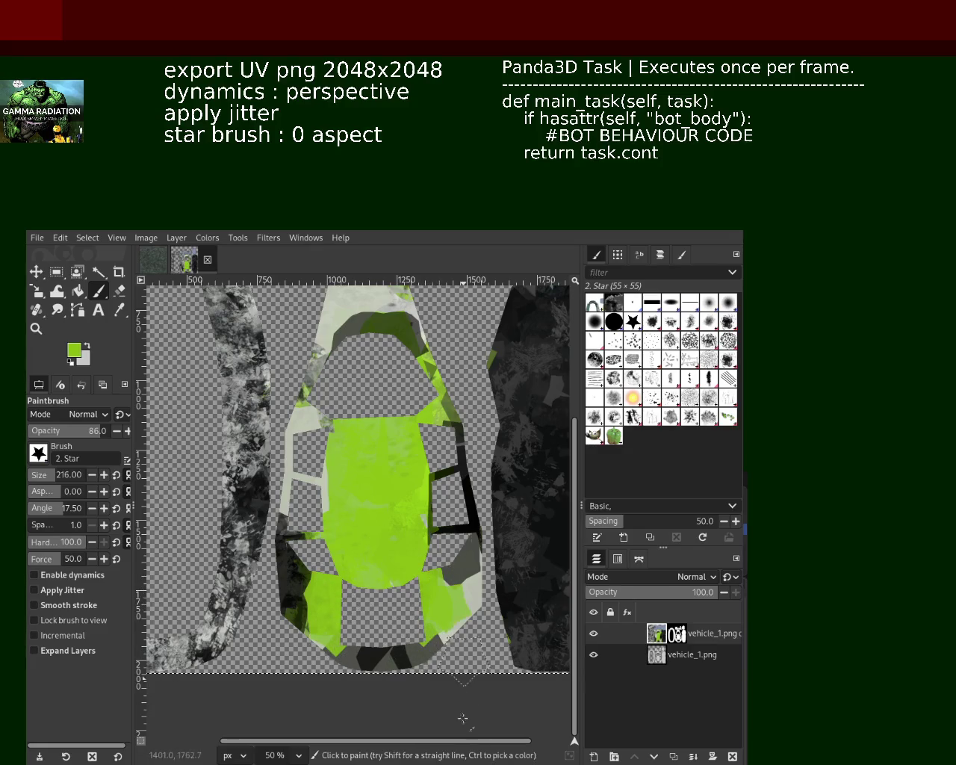
{"action": "left_click", "coordinate": [467, 642], "text": "ctrl"}
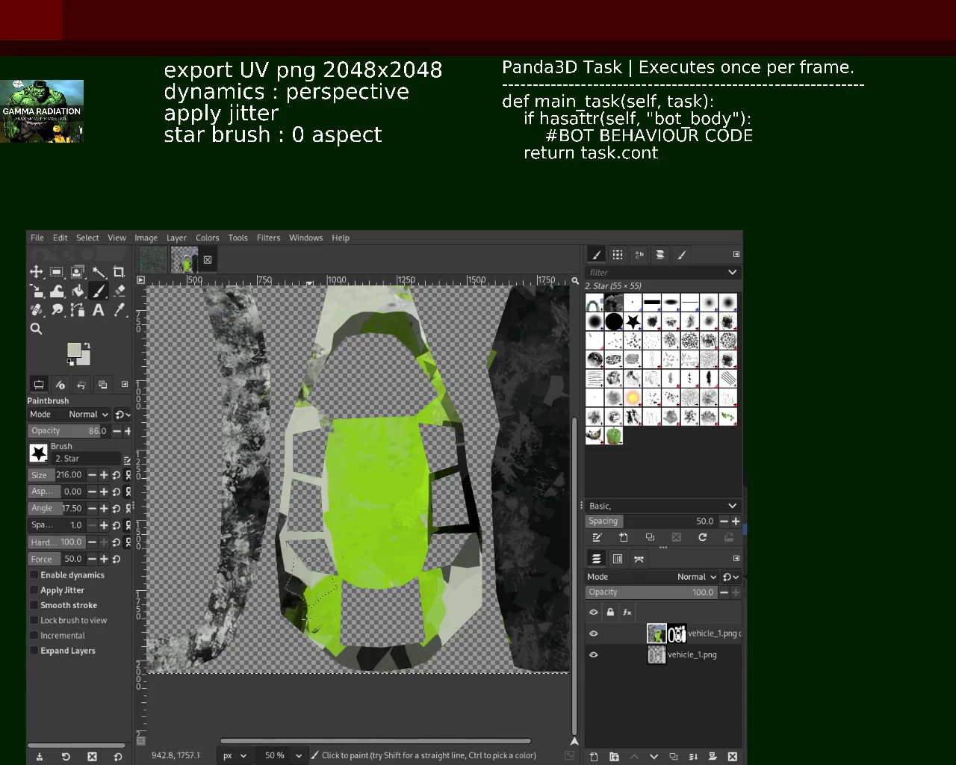
{"action": "left_click_drag", "start_coordinate": [303, 530], "coordinate": [321, 646]}
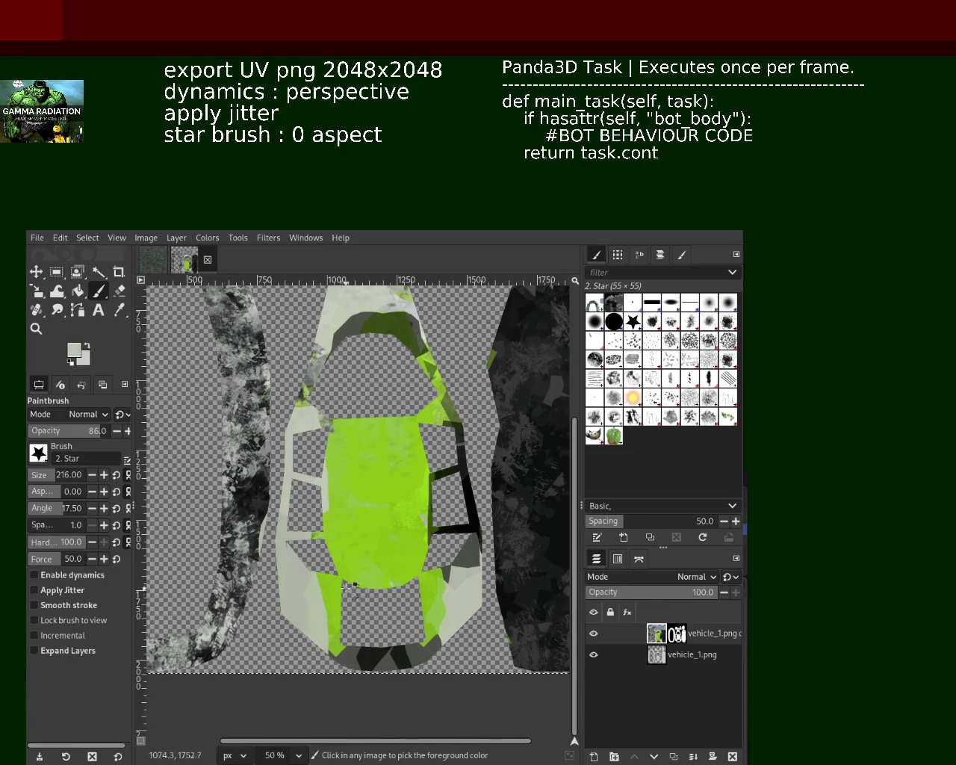
{"action": "key", "text": "ctrl+z"}
{"action": "left_click_drag", "start_coordinate": [303, 527], "coordinate": [333, 641]}
Cover the lime centre with light grey, leaving a vertical green stripe after several retries
{"action": "left_click", "coordinate": [328, 567], "text": "ctrl"}
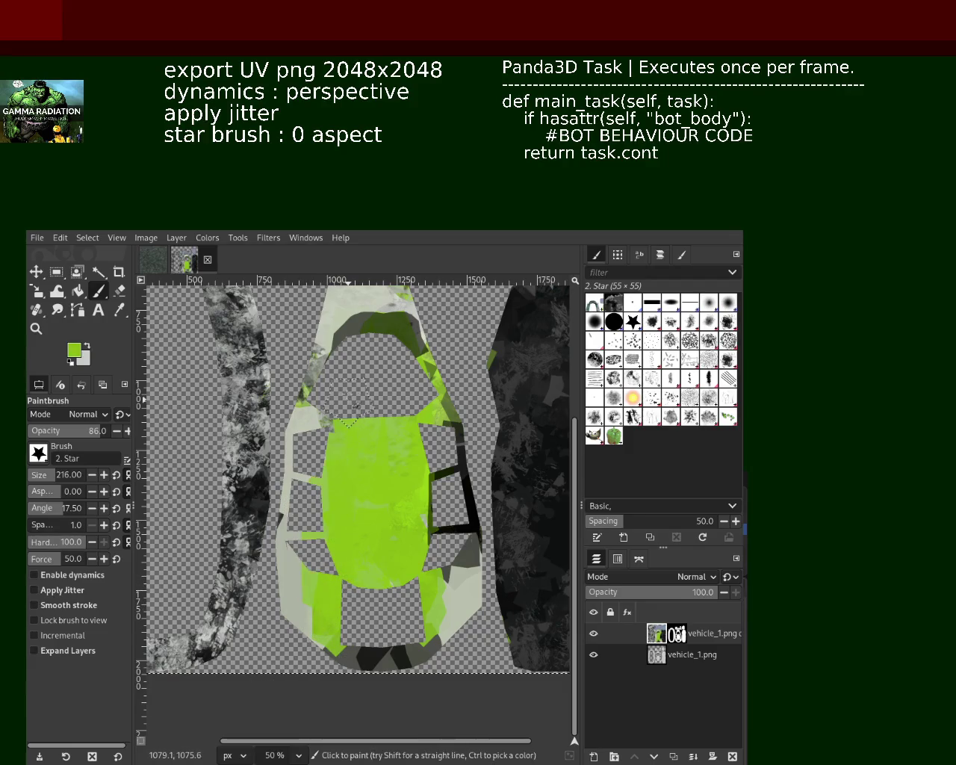
{"action": "left_click", "coordinate": [357, 300], "text": "ctrl"}
{"action": "mouse_move", "coordinate": [357, 301]}
{"action": "left_mouse_down"}
{"action": "mouse_move", "coordinate": [372, 467]}
{"action": "mouse_move", "coordinate": [345, 597]}
{"action": "left_mouse_up"}
{"action": "left_click_drag", "start_coordinate": [418, 430], "coordinate": [437, 659]}
{"action": "key", "text": "ctrl+z"}
{"action": "left_click_drag", "start_coordinate": [388, 448], "coordinate": [425, 620]}
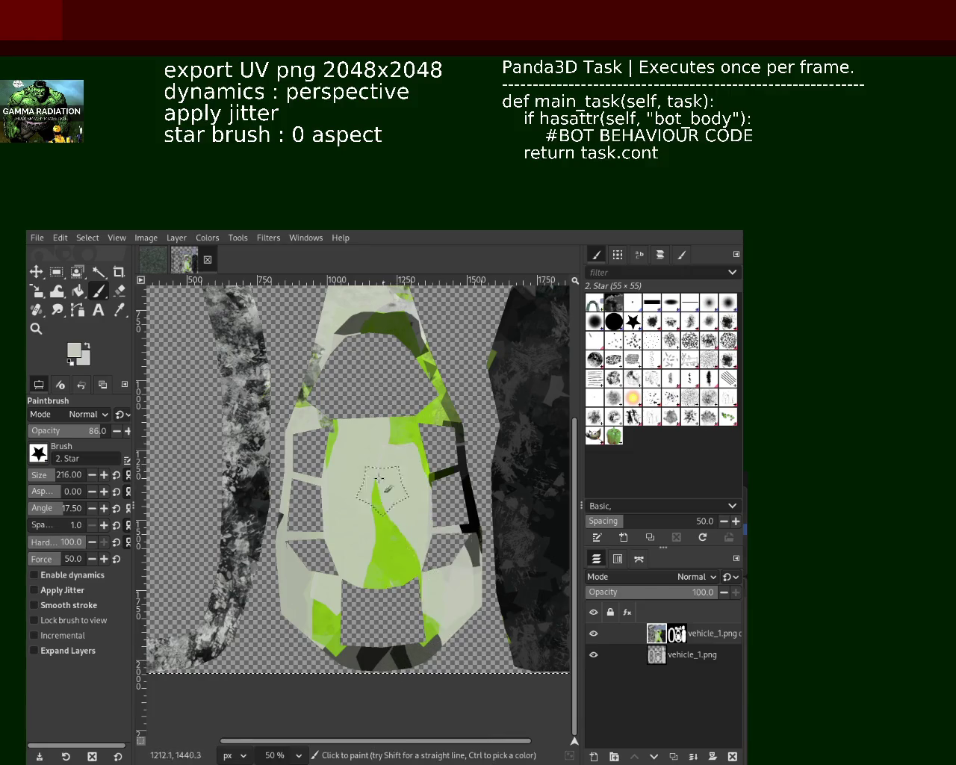
{"action": "key", "text": "ctrl+z"}
{"action": "left_click_drag", "start_coordinate": [385, 448], "coordinate": [401, 525]}
{"action": "key", "text": "ctrl+z"}
{"action": "left_click_drag", "start_coordinate": [414, 407], "coordinate": [433, 620]}
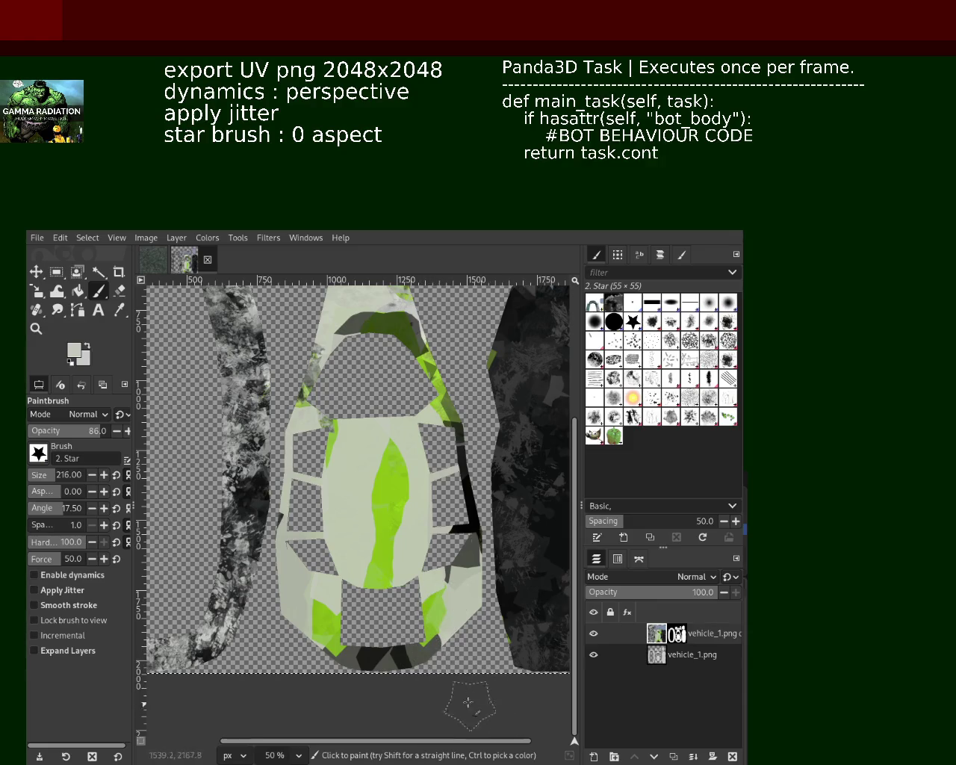
Paint dark grey strips down the car's left and right sides
{"action": "left_click", "coordinate": [472, 514], "text": "ctrl"}
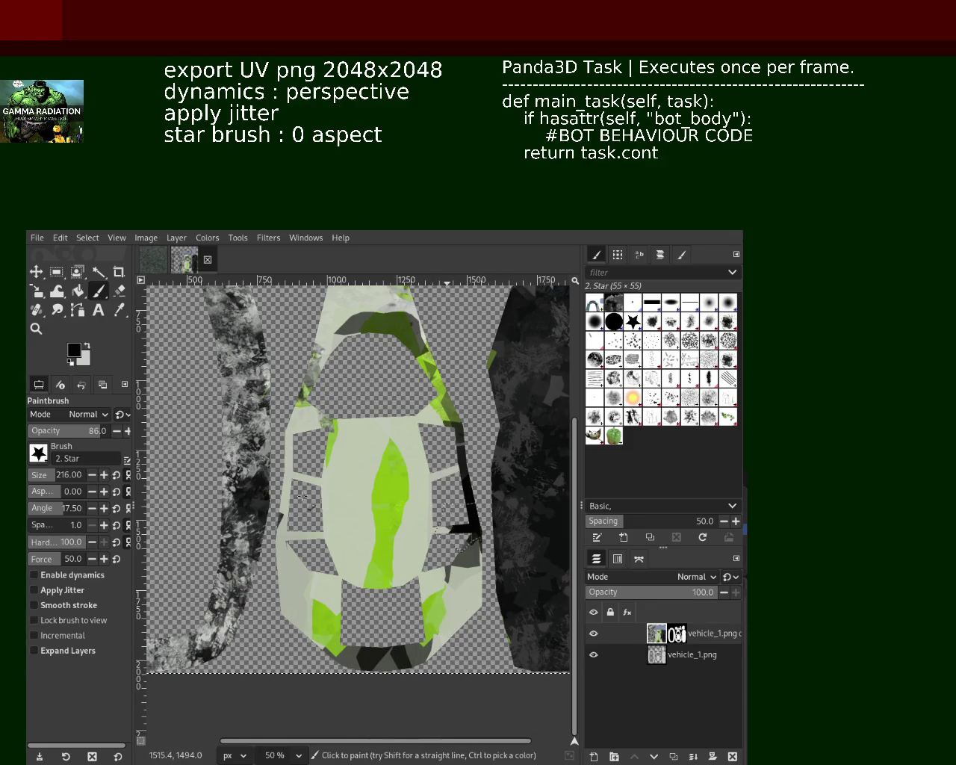
{"action": "left_click_drag", "start_coordinate": [293, 429], "coordinate": [282, 515]}
{"action": "left_click_drag", "start_coordinate": [302, 392], "coordinate": [282, 650]}
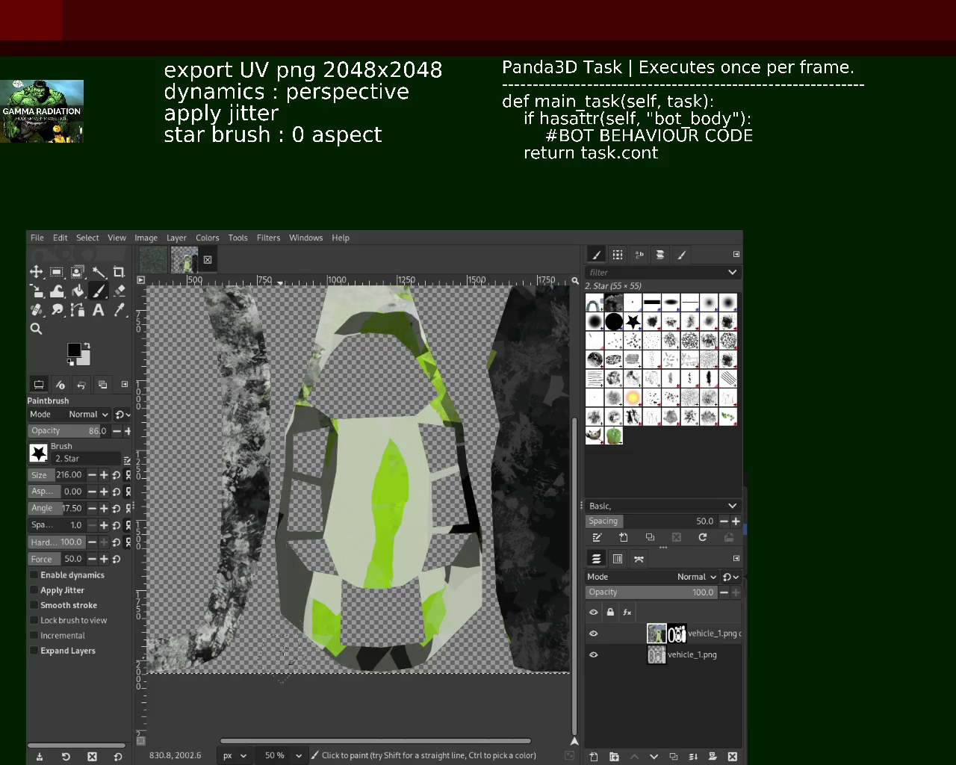
{"action": "left_click_drag", "start_coordinate": [415, 418], "coordinate": [439, 643]}
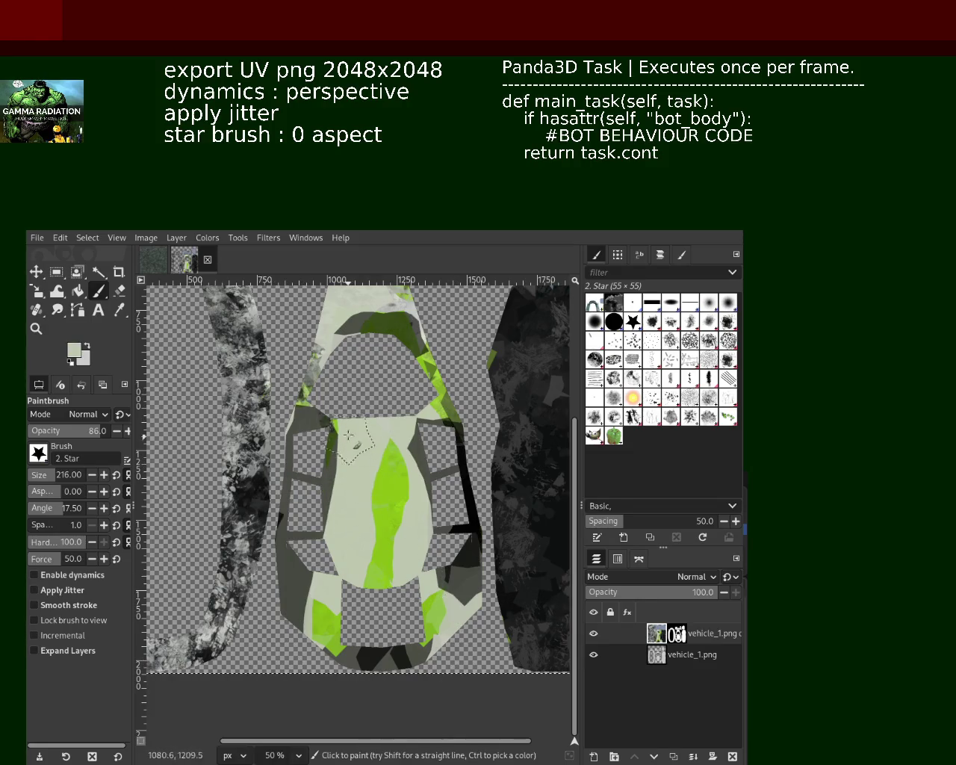
Paint a broad lime centre stripe, grey over most of it, then brush the central panel yellow-green
{"action": "left_click", "coordinate": [384, 484], "text": "ctrl"}
{"action": "left_click_drag", "start_coordinate": [383, 484], "coordinate": [384, 390]}
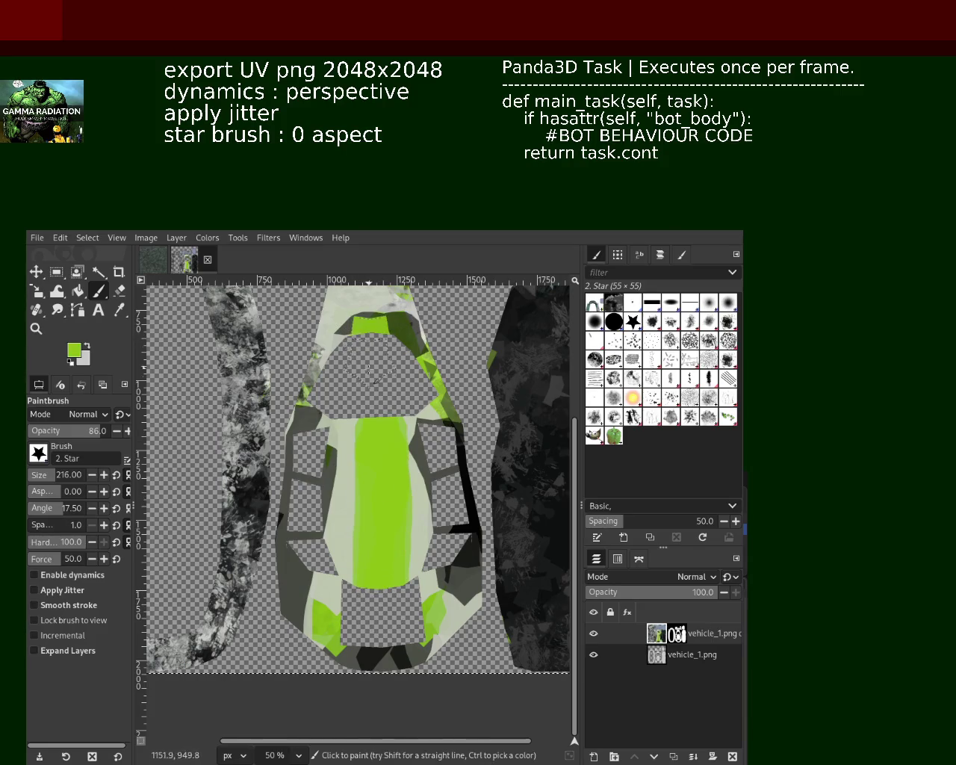
{"action": "left_click", "coordinate": [344, 313], "text": "ctrl"}
{"action": "left_click_drag", "start_coordinate": [370, 418], "coordinate": [340, 662]}
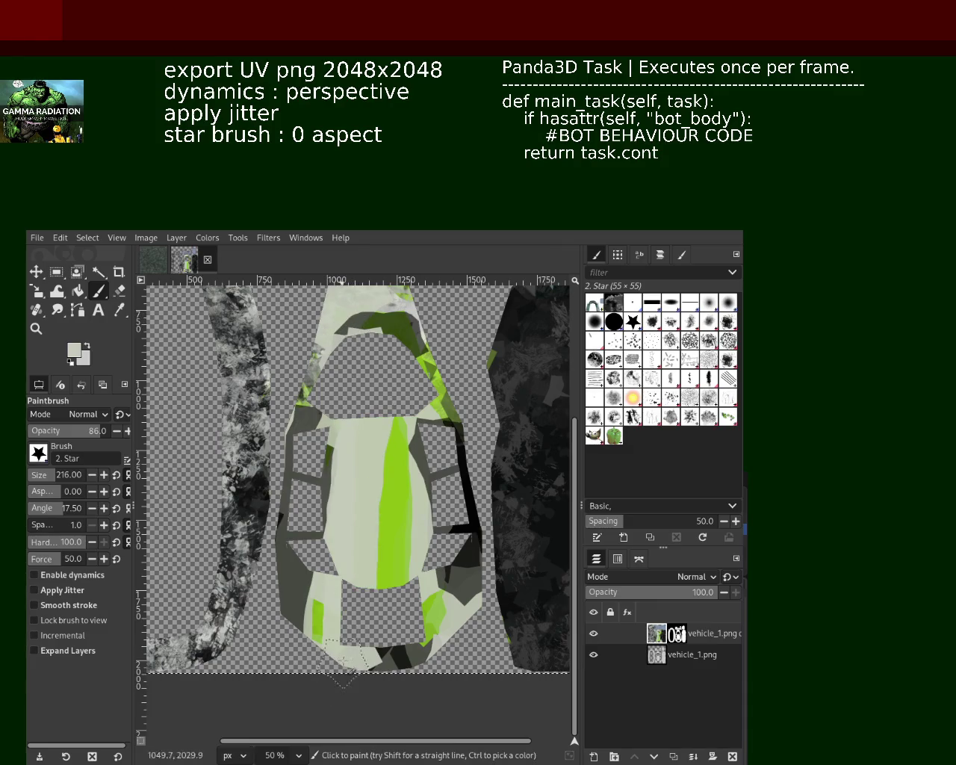
{"action": "left_click_drag", "start_coordinate": [407, 418], "coordinate": [395, 602]}
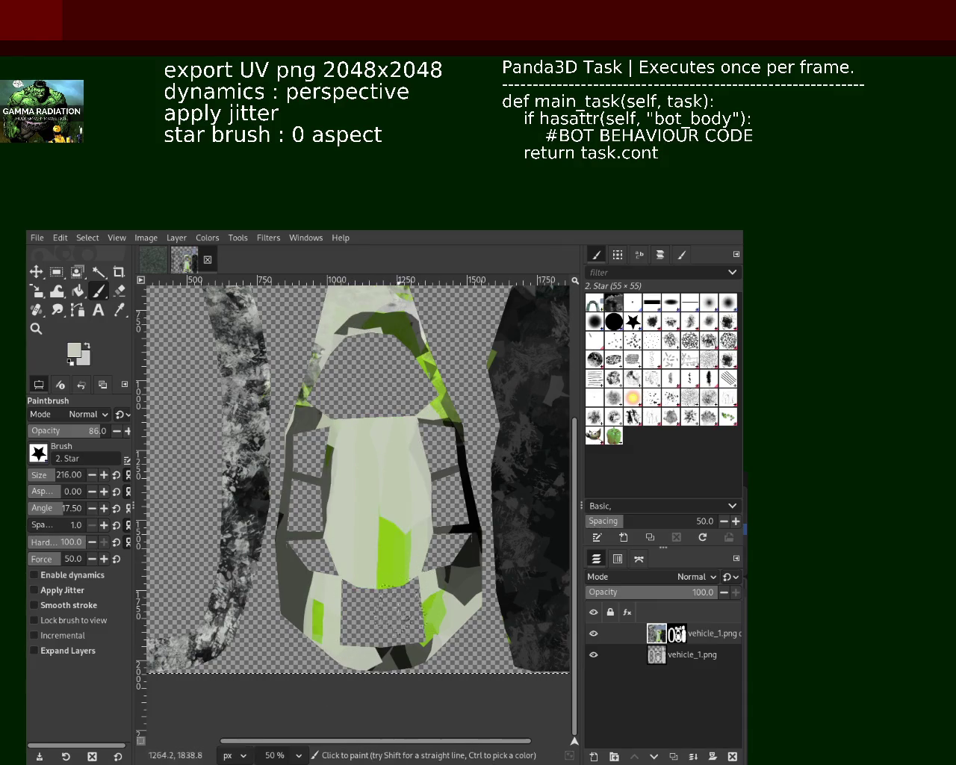
{"action": "key", "text": "ctrl+z"}
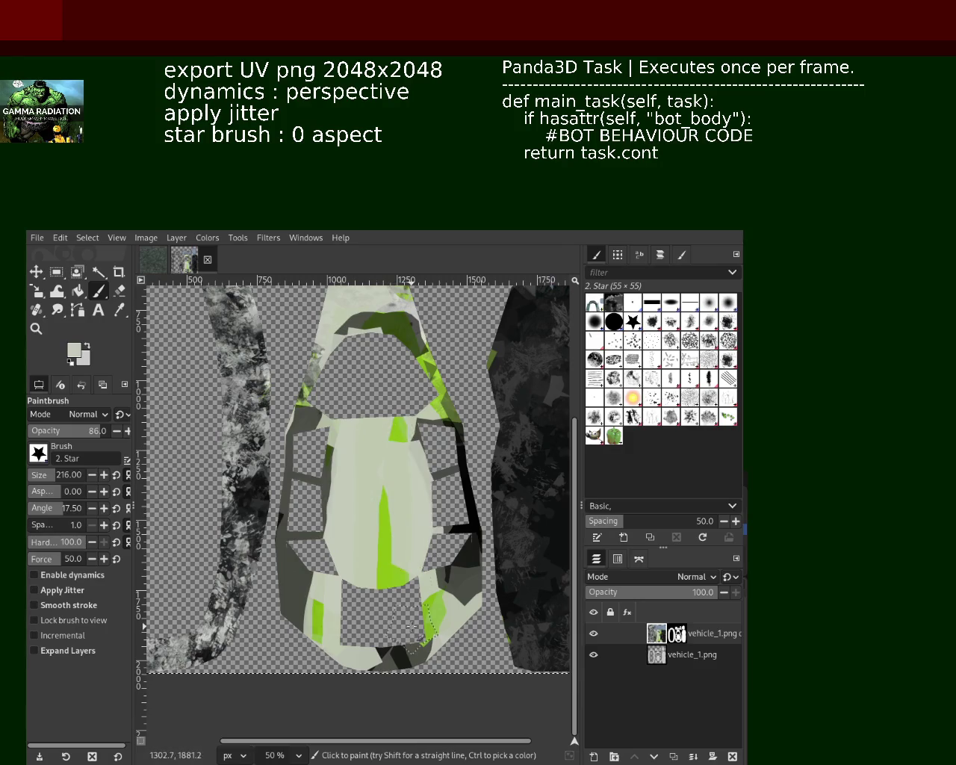
{"action": "left_click_drag", "start_coordinate": [370, 529], "coordinate": [377, 573]}
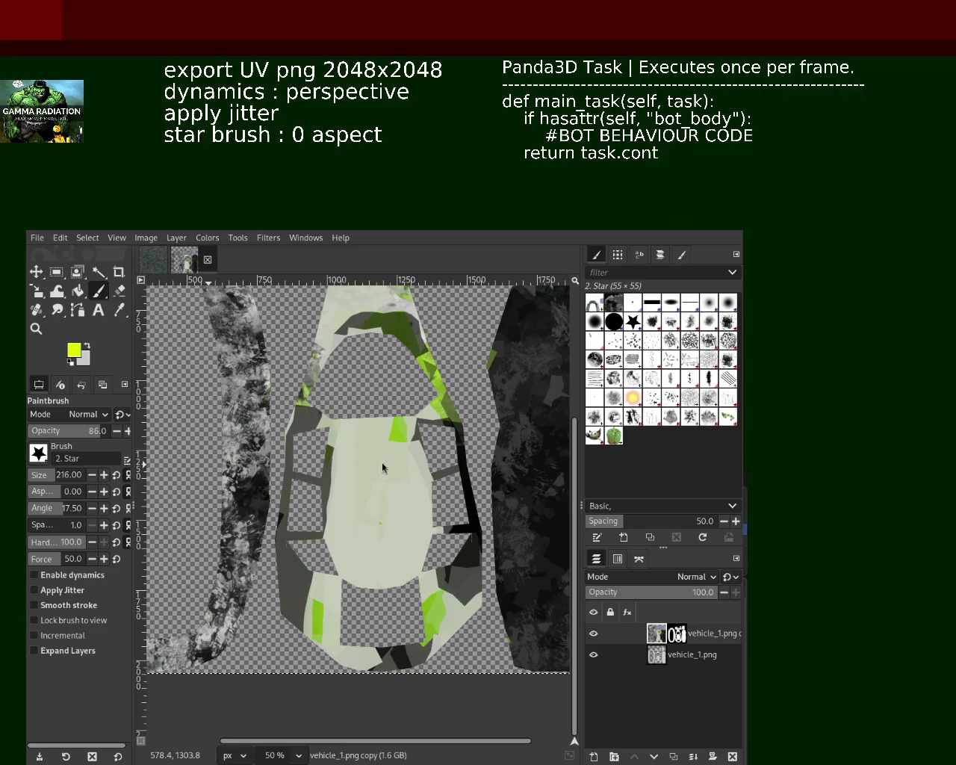
{"action": "mouse_move", "coordinate": [359, 441]}
{"action": "left_mouse_down"}
{"action": "mouse_move", "coordinate": [350, 526]}
{"action": "mouse_move", "coordinate": [394, 431]}
{"action": "mouse_move", "coordinate": [392, 569]}
{"action": "mouse_move", "coordinate": [395, 463]}
{"action": "mouse_move", "coordinate": [383, 455]}
{"action": "mouse_move", "coordinate": [391, 538]}
{"action": "left_mouse_up"}
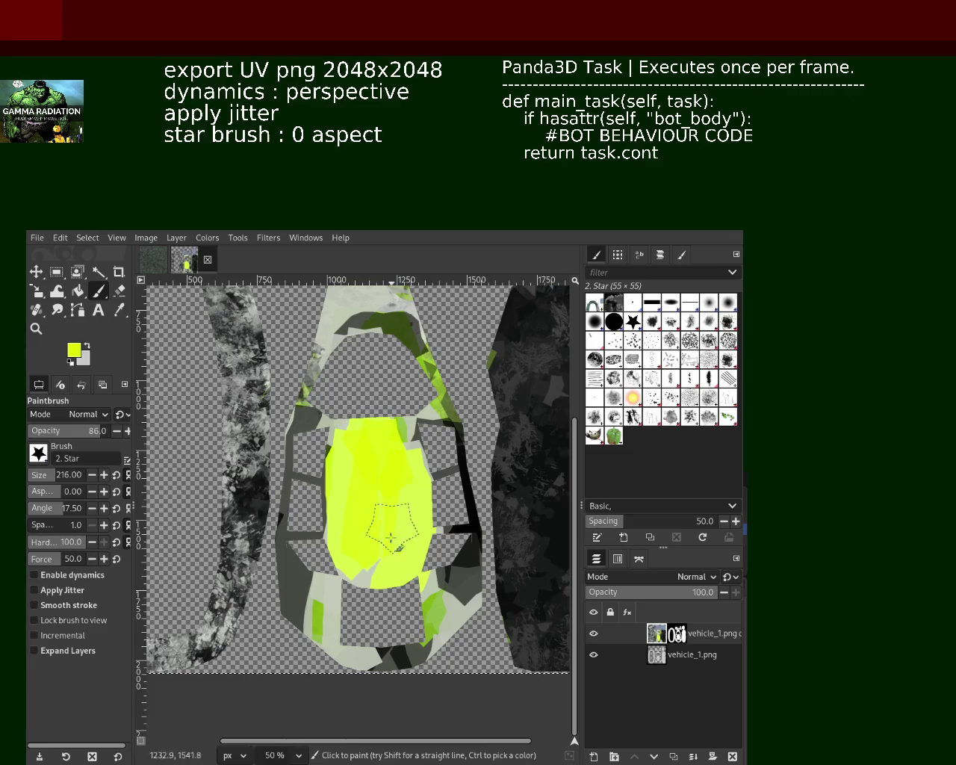
Paint the lower-left and lower-right panels yellow-green and select the Texture Hose 03 brush
{"action": "key", "text": "ctrl"}
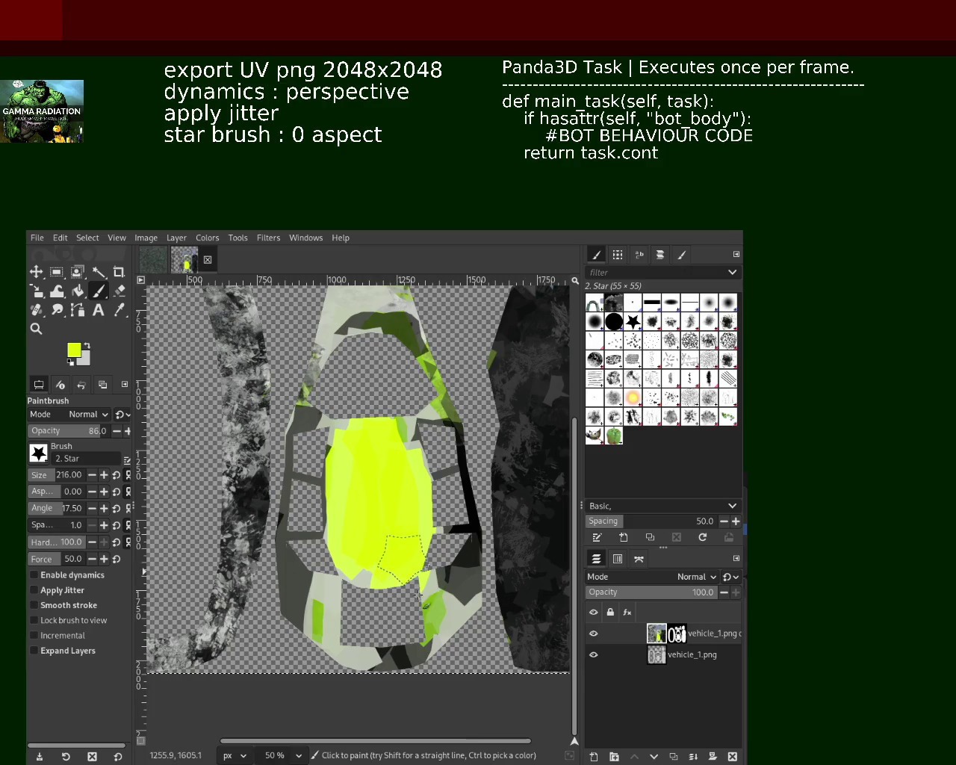
{"action": "left_click_drag", "start_coordinate": [437, 572], "coordinate": [441, 651]}
{"action": "mouse_move", "coordinate": [332, 586]}
{"action": "left_mouse_down"}
{"action": "mouse_move", "coordinate": [328, 609]}
{"action": "mouse_move", "coordinate": [347, 661]}
{"action": "left_mouse_up"}
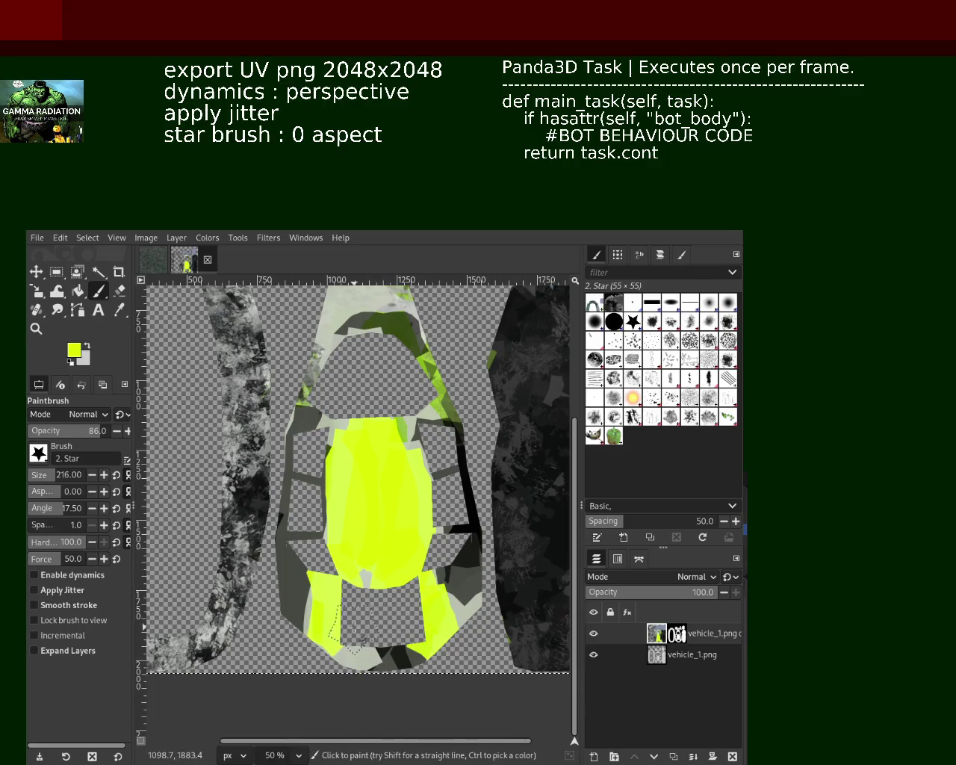
{"action": "mouse_move", "coordinate": [695, 633]}
{"action": "left_click", "coordinate": [701, 400]}
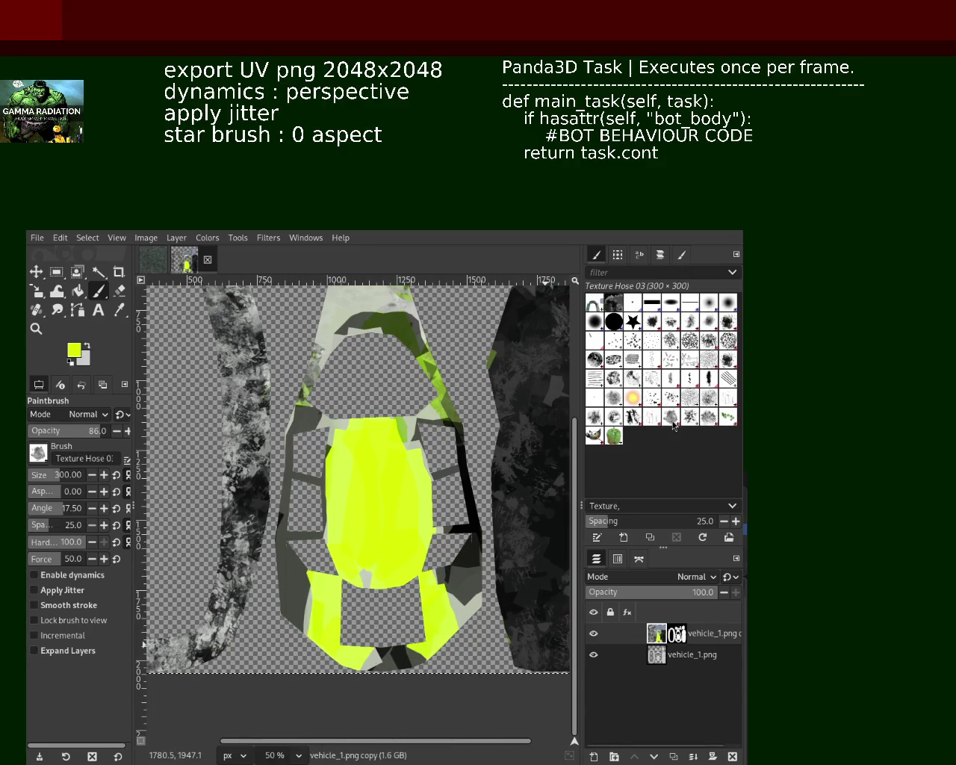
Sample black and test dark Texture Hose 01 strokes over the yellow centre, undoing each
{"action": "left_click", "coordinate": [458, 475], "text": "ctrl"}
{"action": "left_click_drag", "start_coordinate": [377, 463], "coordinate": [378, 534]}
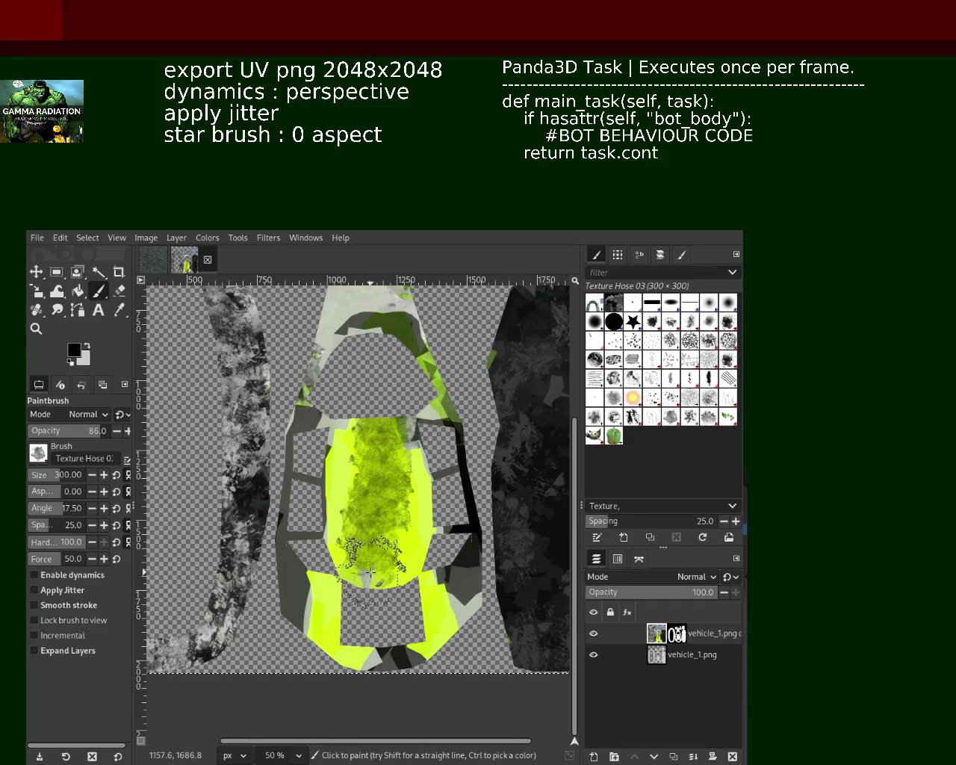
{"action": "key", "text": "ctrl+z"}
{"action": "left_click", "coordinate": [671, 397]}
{"action": "mouse_move", "coordinate": [420, 420]}
{"action": "left_mouse_down"}
{"action": "mouse_move", "coordinate": [377, 403]}
{"action": "mouse_move", "coordinate": [366, 649]}
{"action": "left_mouse_up"}
{"action": "key", "text": "ctrl+z"}
{"action": "key", "text": "ctrl+z"}
{"action": "left_click_drag", "start_coordinate": [377, 403], "coordinate": [366, 603]}
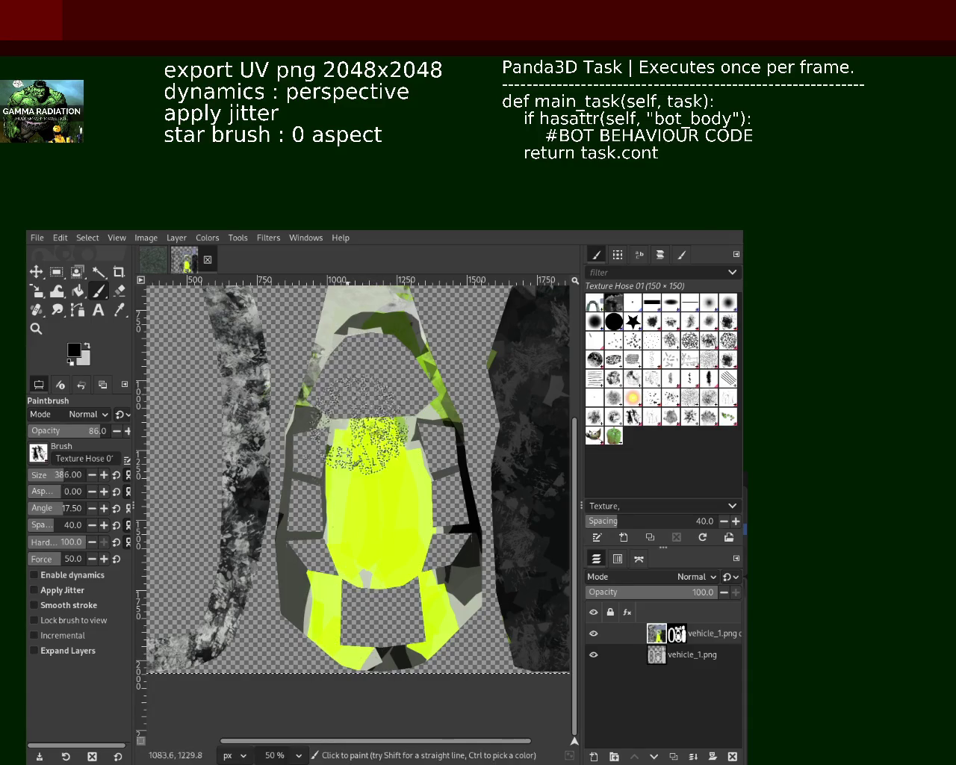
{"action": "key", "text": "ctrl+z"}
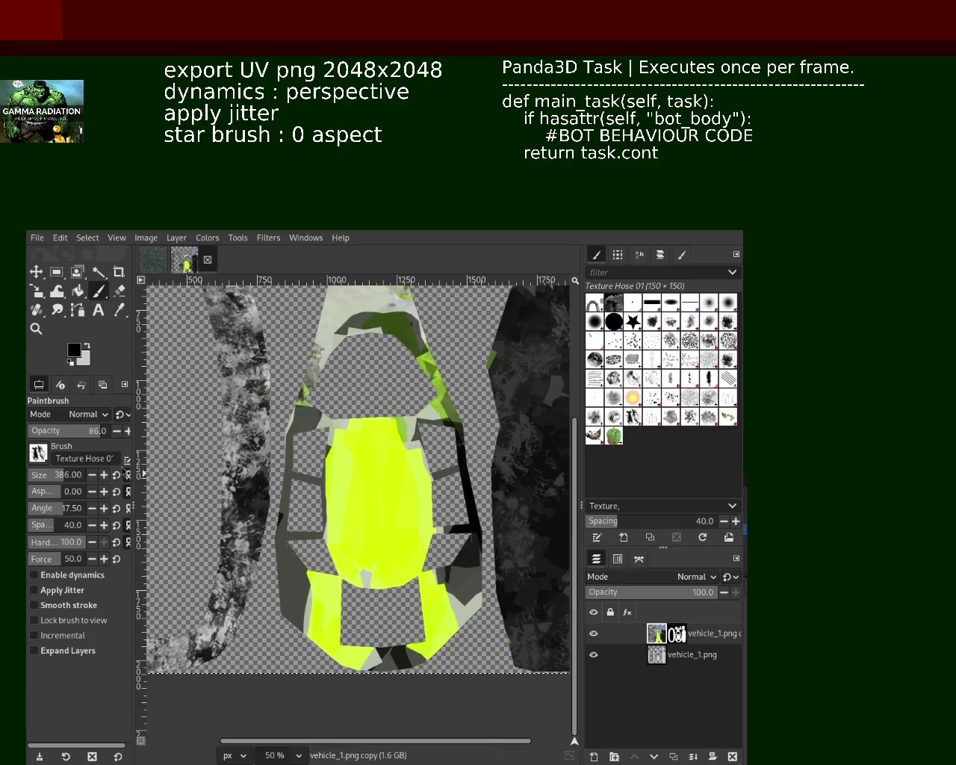
At brush size 246, paint a dark texture stroke down the yellow centre and zoom in on the hood
{"action": "left_click", "coordinate": [54, 475]}
{"action": "mouse_move", "coordinate": [374, 377]}
{"action": "left_mouse_down"}
{"action": "mouse_move", "coordinate": [366, 577]}
{"action": "mouse_move", "coordinate": [333, 661]}
{"action": "left_mouse_up"}
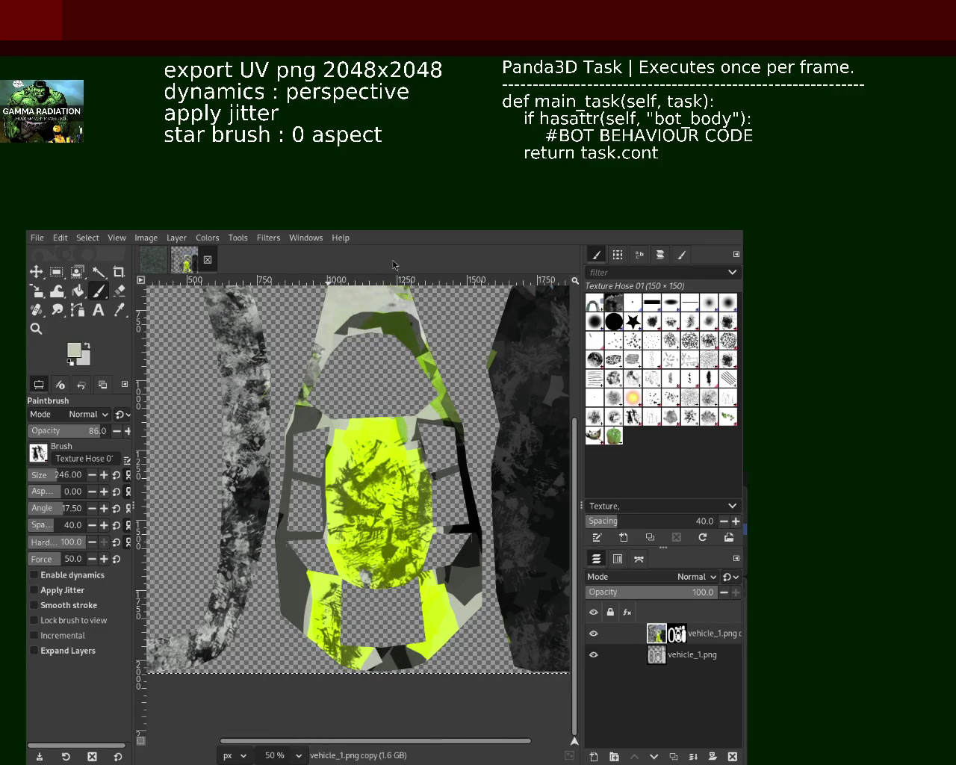
{"action": "left_click", "coordinate": [464, 472], "text": "ctrl"}
{"action": "left_click_drag", "start_coordinate": [351, 282], "coordinate": [351, 355]}
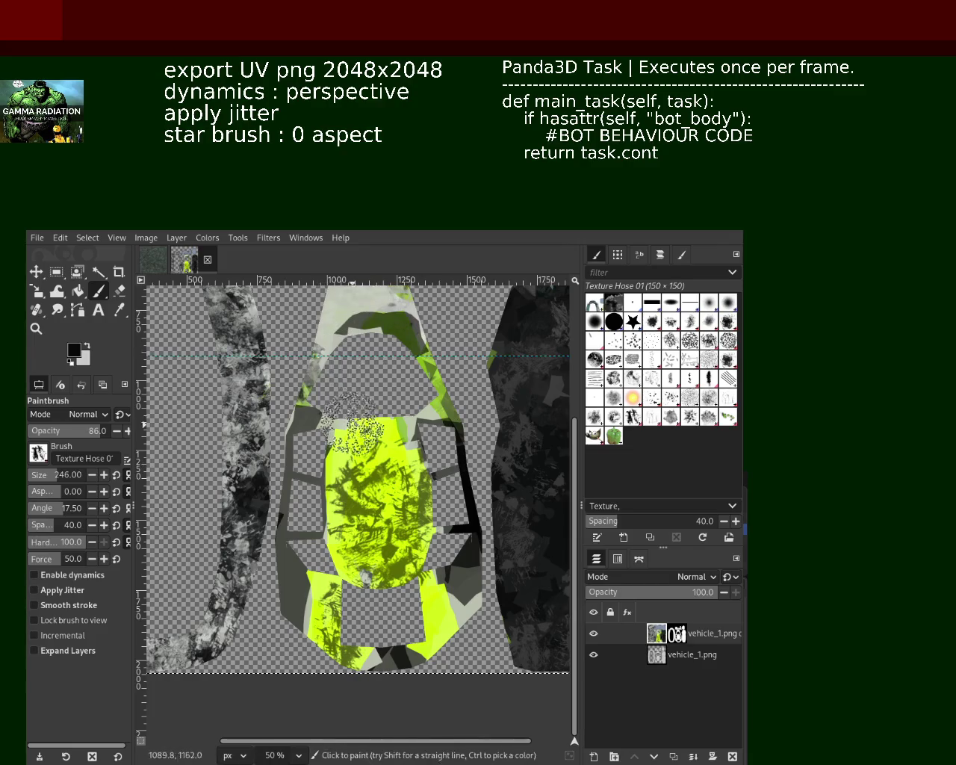
{"action": "left_click", "coordinate": [36, 328]}
{"action": "left_click", "coordinate": [364, 526]}
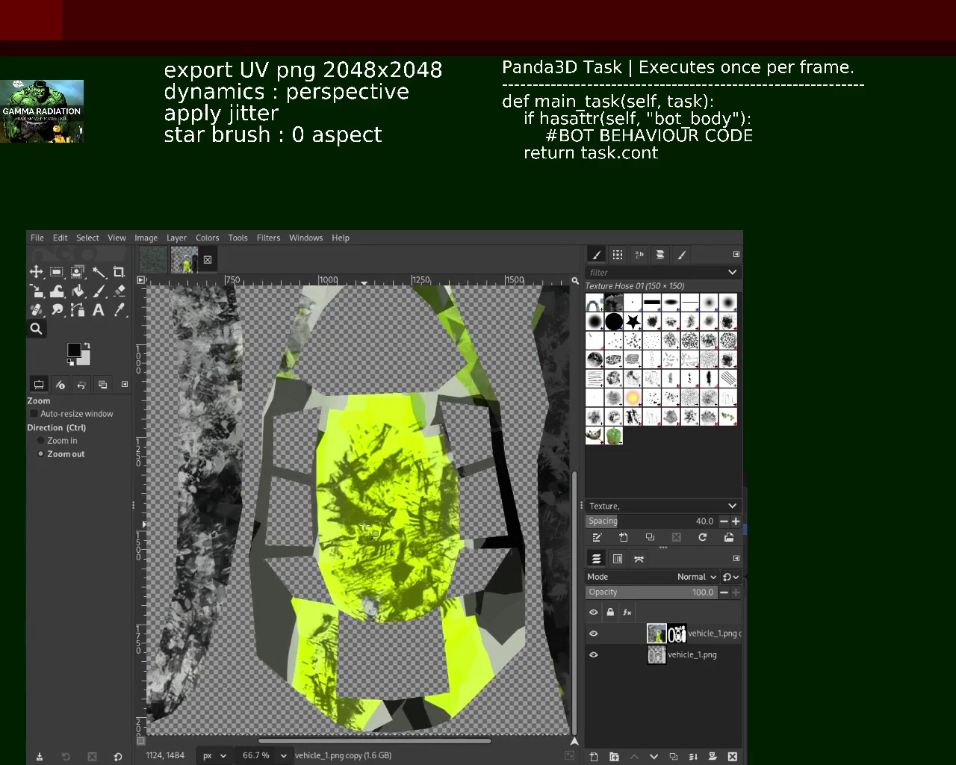
At 50% view, stamp dark hose texture on the hood, then paint sampled yellow over the marks
{"action": "left_click", "coordinate": [365, 526]}
{"action": "left_click", "coordinate": [364, 527], "text": "ctrl"}
{"action": "left_click", "coordinate": [98, 291]}
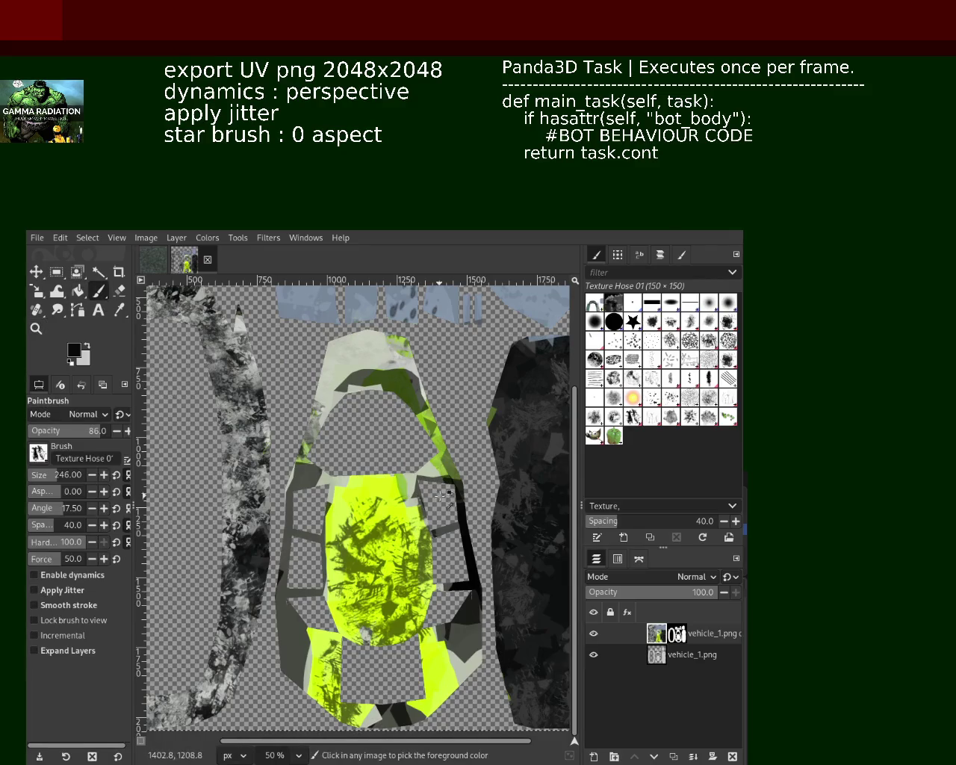
{"action": "left_click", "coordinate": [380, 372]}
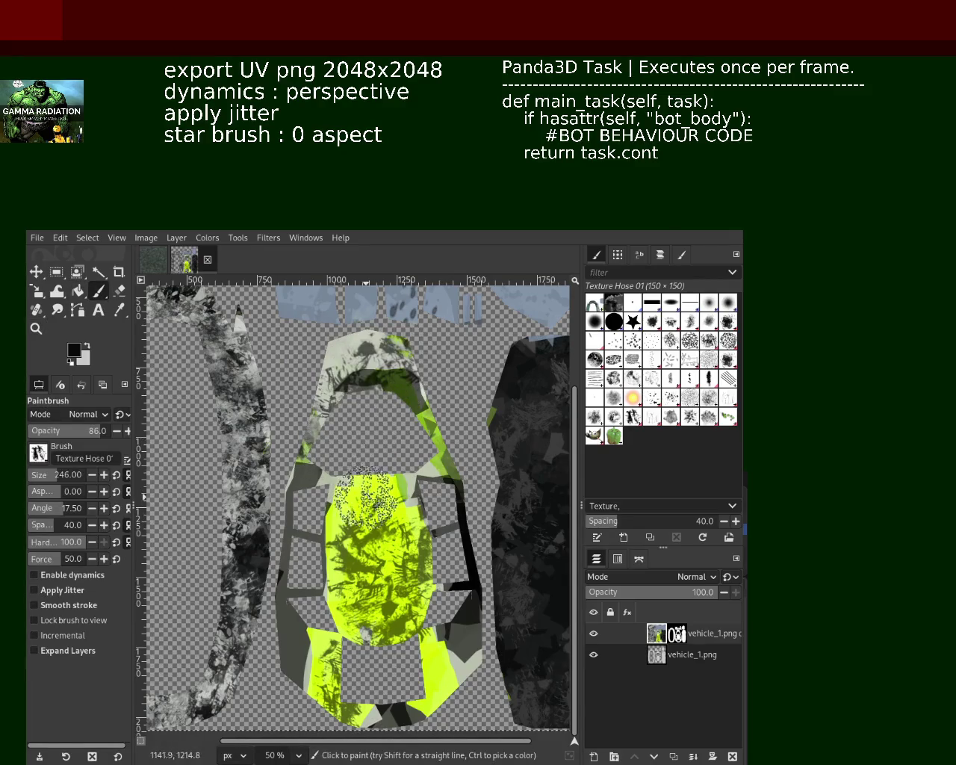
{"action": "left_click", "coordinate": [374, 556], "text": "ctrl"}
{"action": "mouse_move", "coordinate": [373, 556]}
{"action": "left_mouse_down"}
{"action": "mouse_move", "coordinate": [361, 521]}
{"action": "mouse_move", "coordinate": [364, 593]}
{"action": "left_mouse_up"}
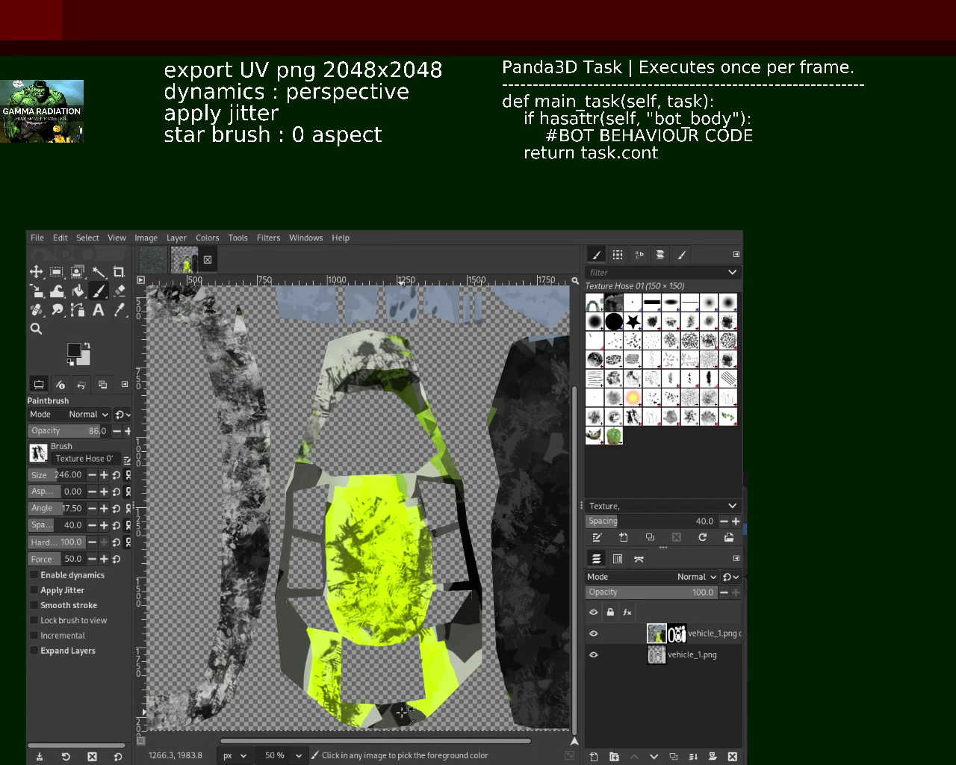
Add dark texture along the hood's left frame and lighter texture down its right side and centre
{"action": "left_click_drag", "start_coordinate": [310, 460], "coordinate": [296, 754]}
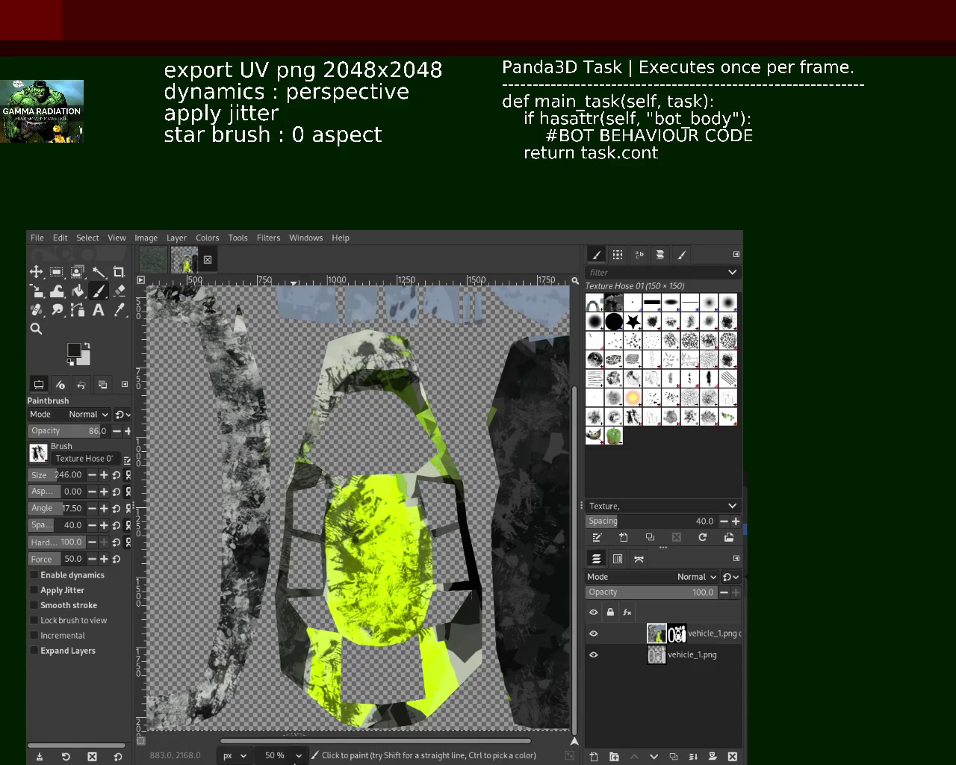
{"action": "left_click_drag", "start_coordinate": [430, 470], "coordinate": [445, 679]}
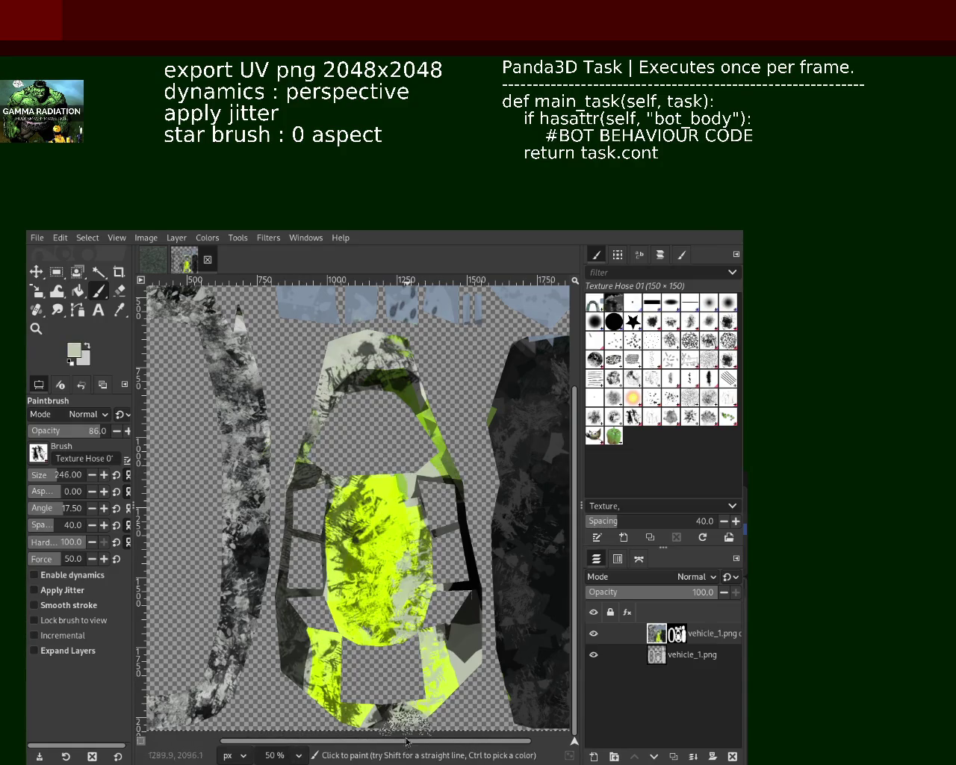
{"action": "left_click_drag", "start_coordinate": [347, 422], "coordinate": [358, 672]}
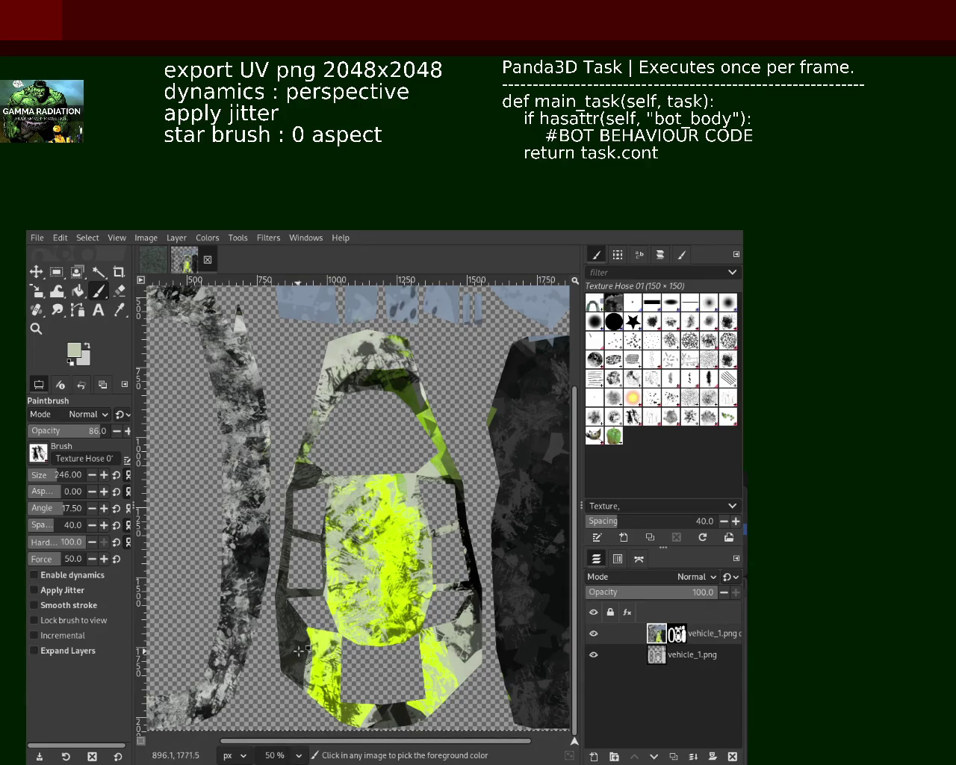
{"action": "left_click", "coordinate": [396, 485]}
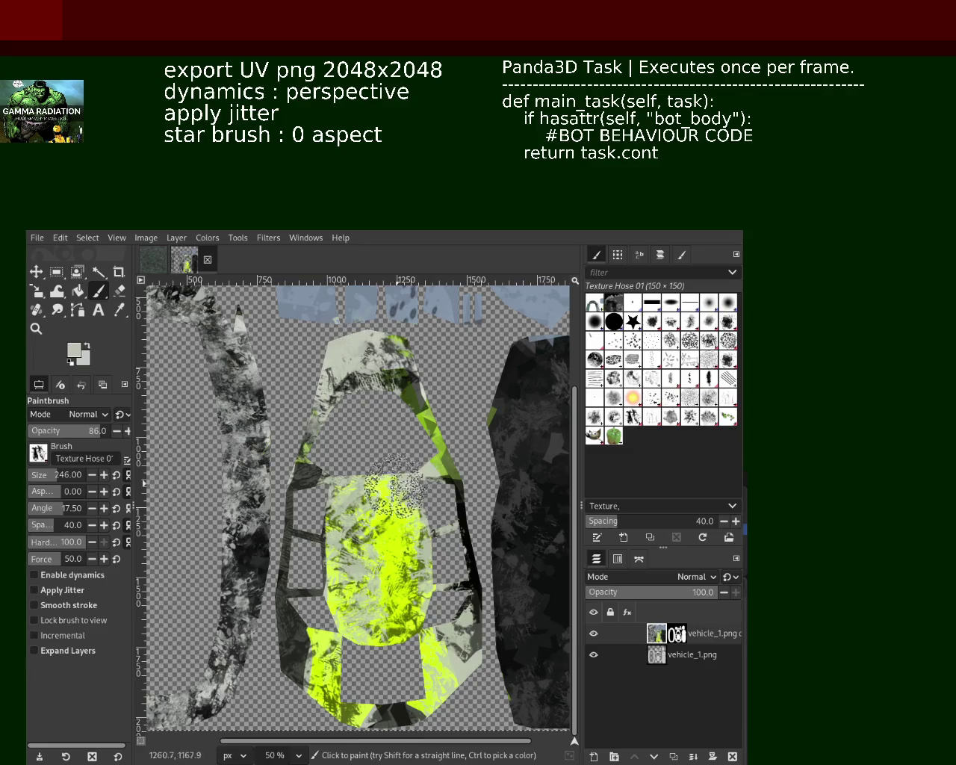
Sample black and darken the hood centre and upper arch with texture strokes
{"action": "left_click", "coordinate": [466, 532], "text": "ctrl"}
{"action": "left_click_drag", "start_coordinate": [306, 463], "coordinate": [374, 695]}
{"action": "left_click_drag", "start_coordinate": [440, 456], "coordinate": [359, 359]}
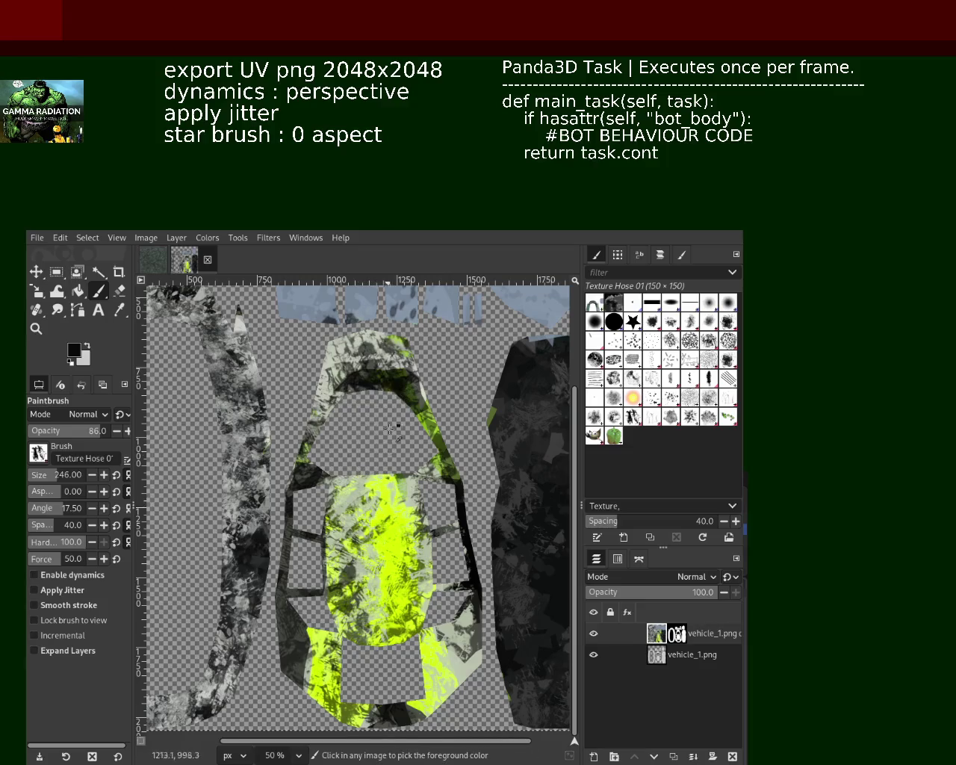
{"action": "left_click_drag", "start_coordinate": [397, 515], "coordinate": [397, 605]}
{"action": "key", "text": "ctrl+z"}
Brush yellow-green across the hood's bottom and left side, comparing strokes with undo/redo
{"action": "left_click_drag", "start_coordinate": [421, 698], "coordinate": [328, 710]}
{"action": "left_click_drag", "start_coordinate": [332, 407], "coordinate": [328, 384]}
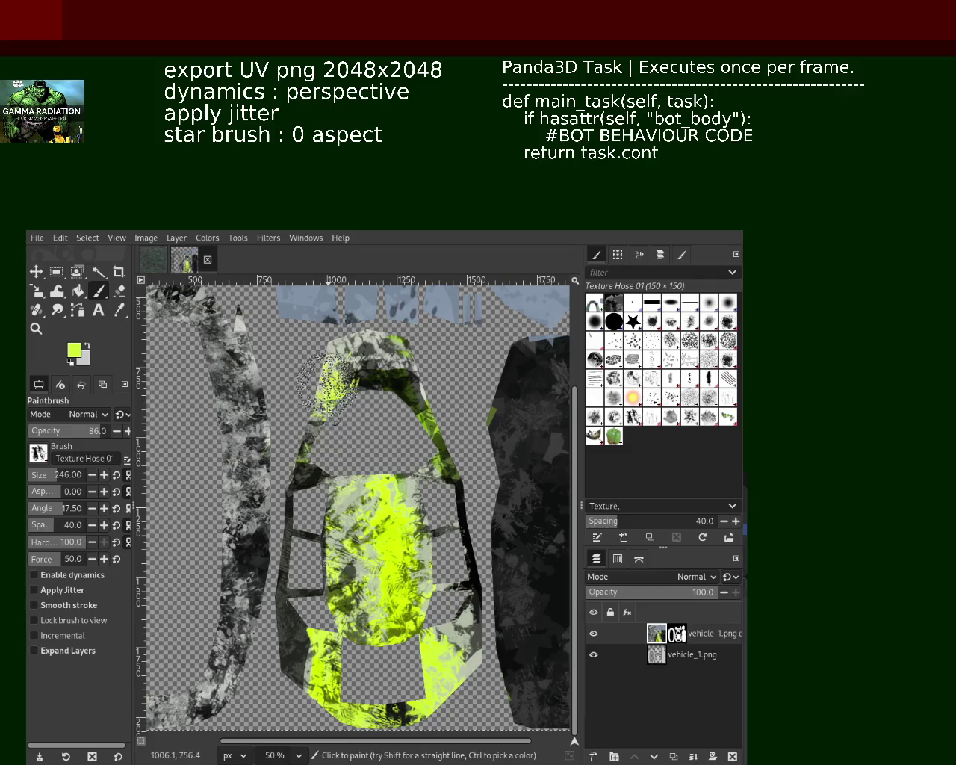
{"action": "key", "text": "ctrl+z"}
{"action": "left_click_drag", "start_coordinate": [321, 471], "coordinate": [299, 694]}
{"action": "key", "text": "ctrl+z"}
{"action": "key", "text": "ctrl+y"}
{"action": "key", "text": "ctrl+z"}
{"action": "key", "text": "ctrl+y"}
Paint pale green over the hood and add speckles across the windshield area
{"action": "left_click", "coordinate": [412, 539], "text": "ctrl"}
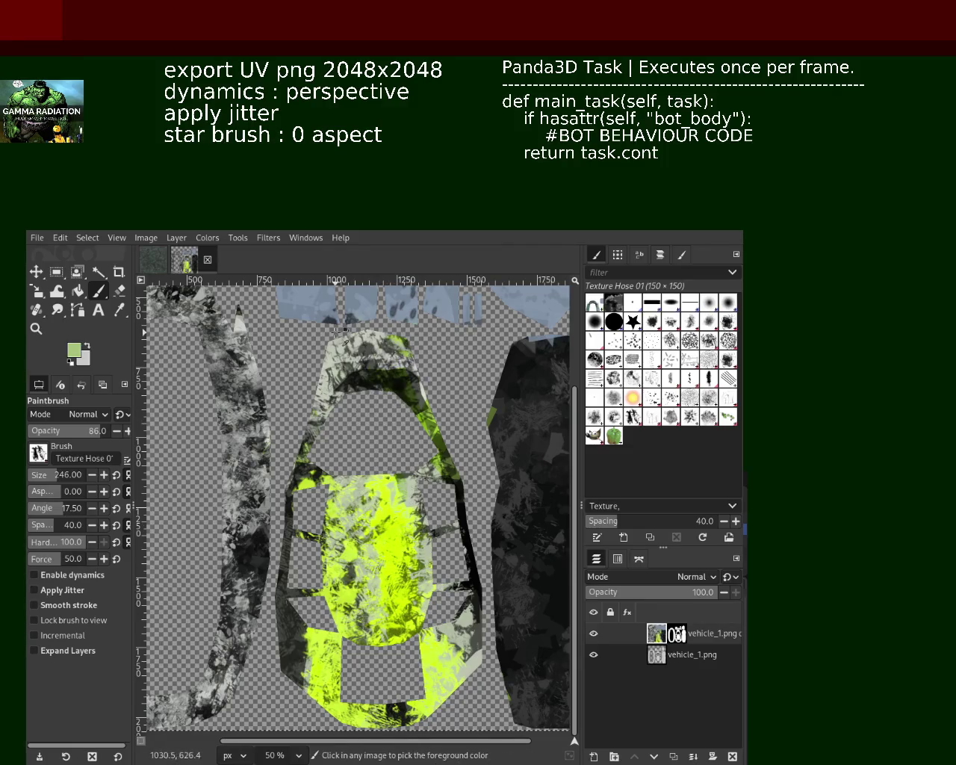
{"action": "left_click_drag", "start_coordinate": [350, 478], "coordinate": [403, 571]}
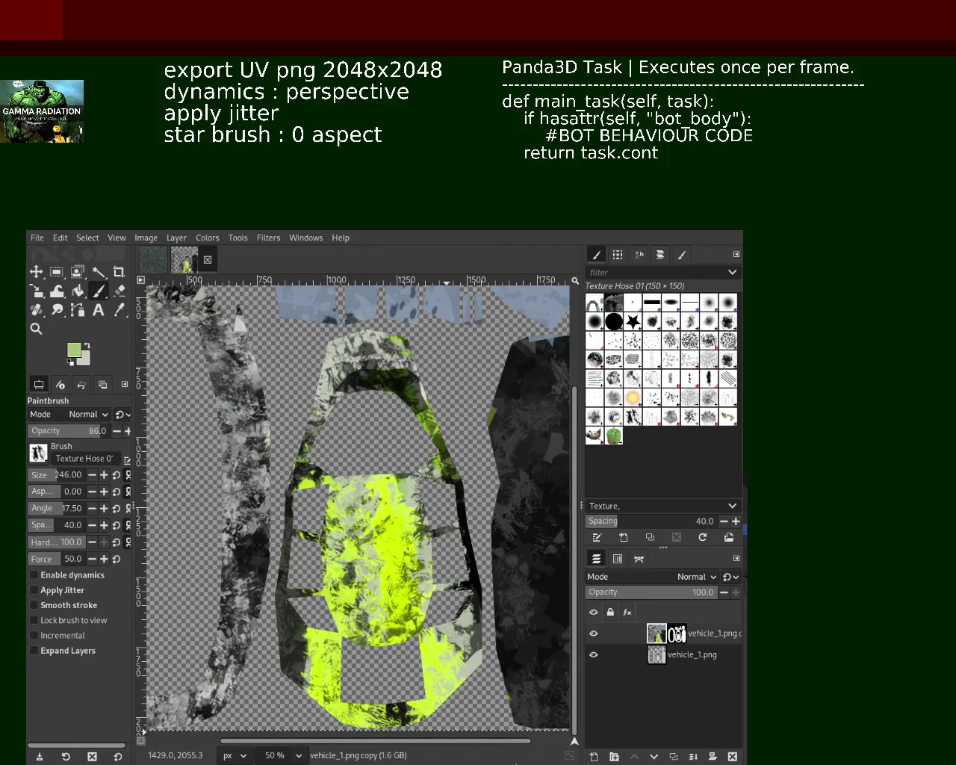
{"action": "left_click", "coordinate": [478, 676], "text": "ctrl"}
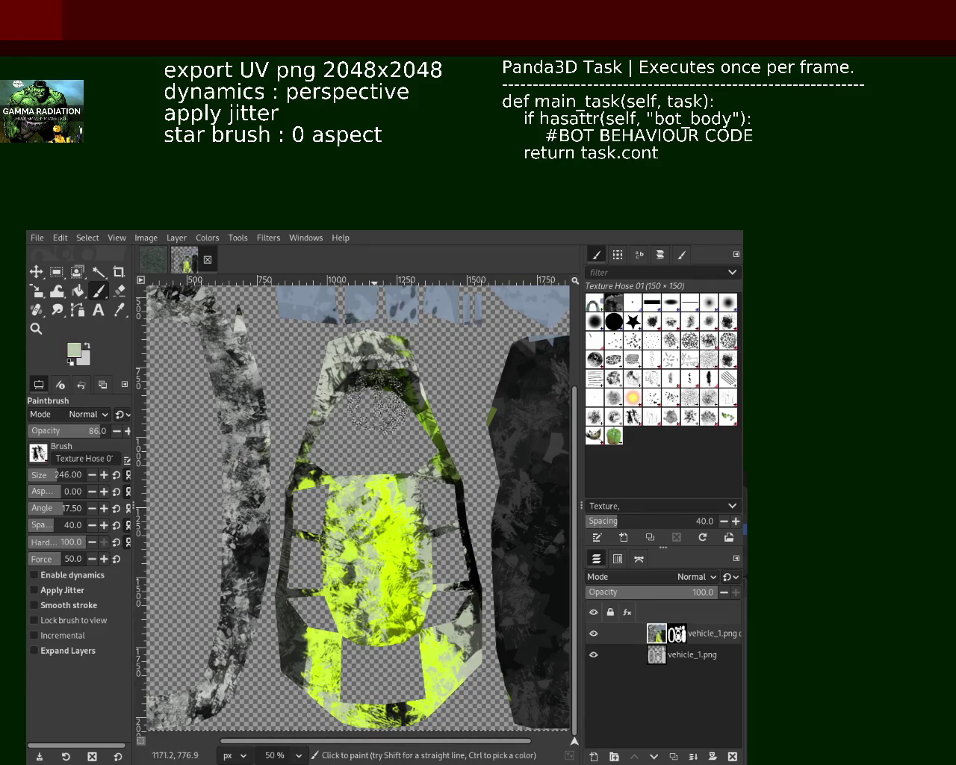
{"action": "left_click", "coordinate": [396, 543], "text": "ctrl"}
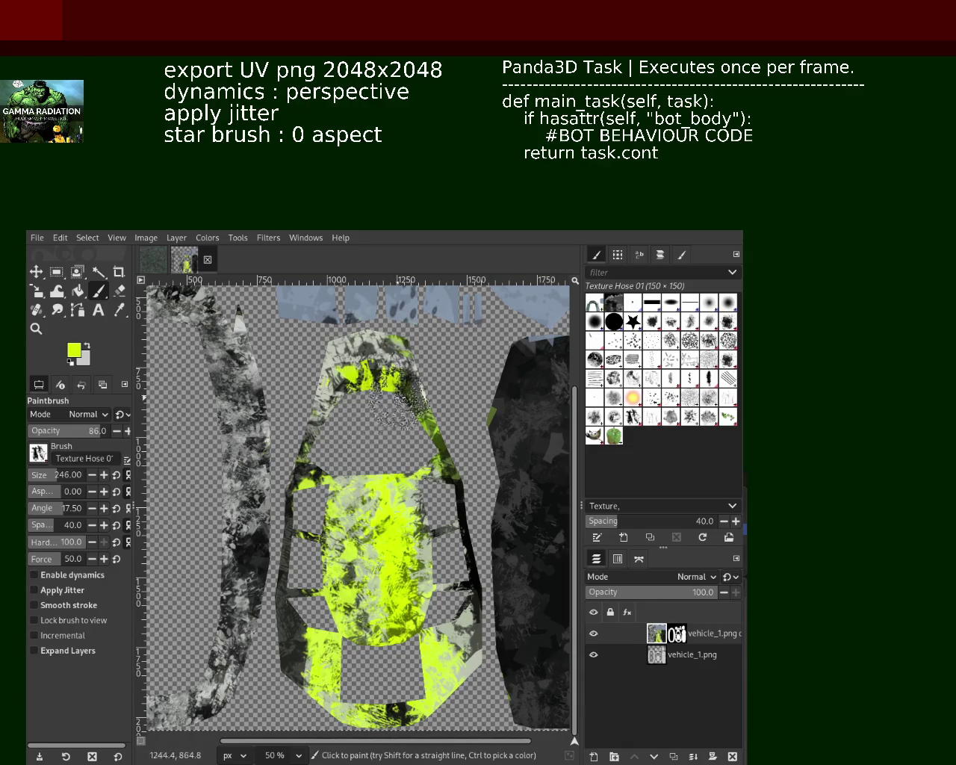
{"action": "key", "text": "d"}
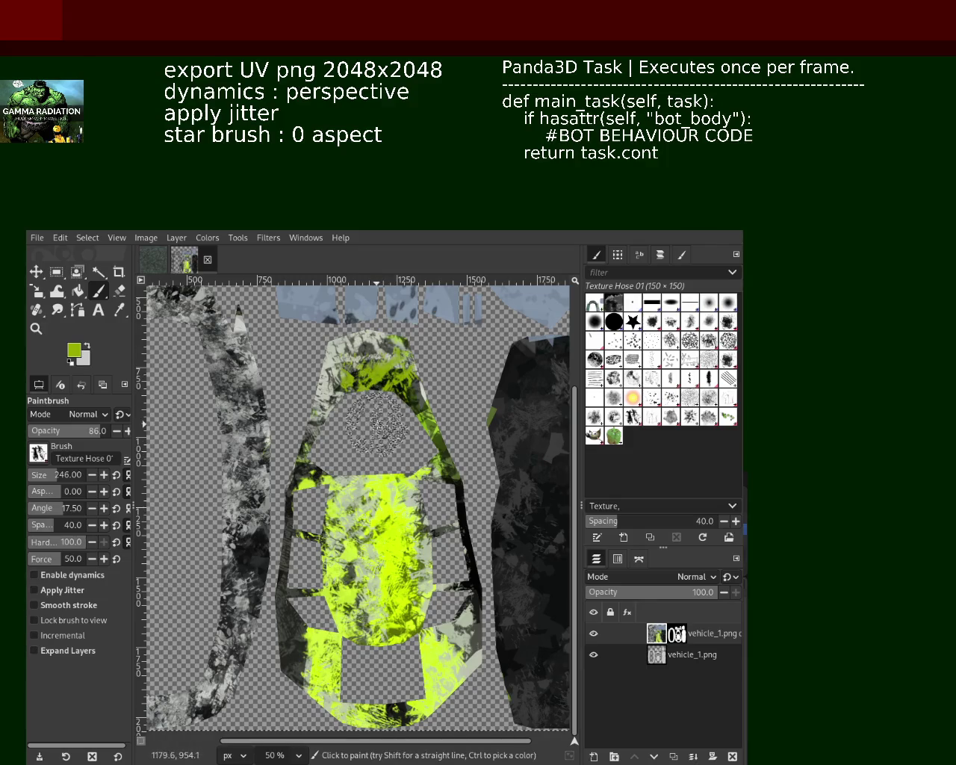
{"action": "left_click_drag", "start_coordinate": [388, 507], "coordinate": [385, 396]}
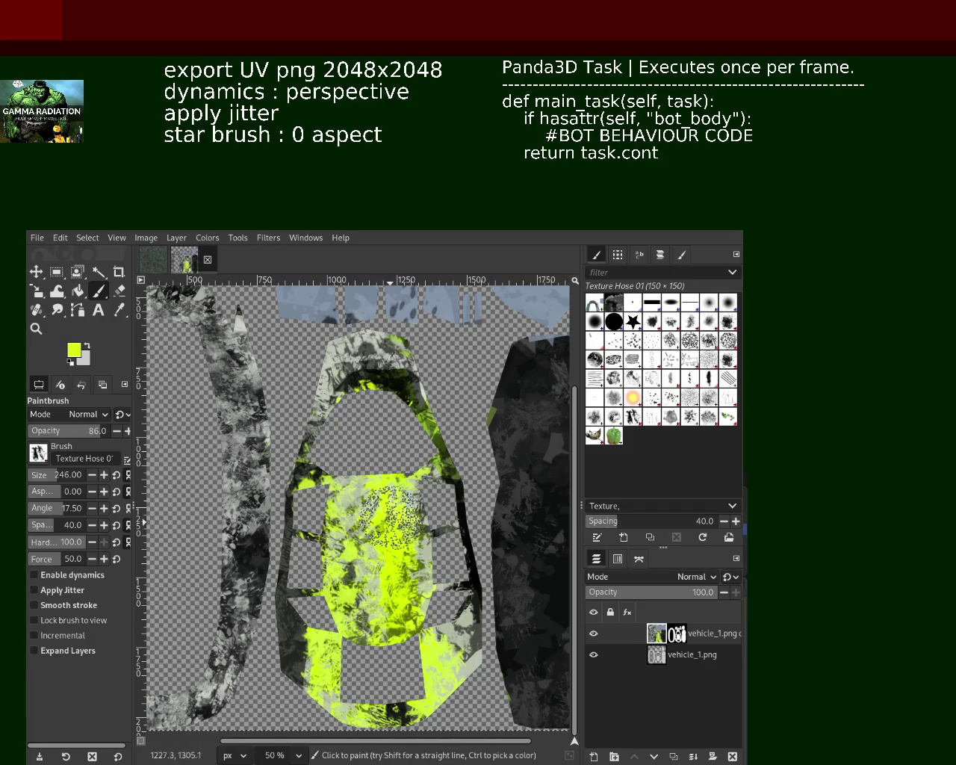
{"action": "key", "text": "ctrl+z"}
{"action": "key", "text": "ctrl+y"}
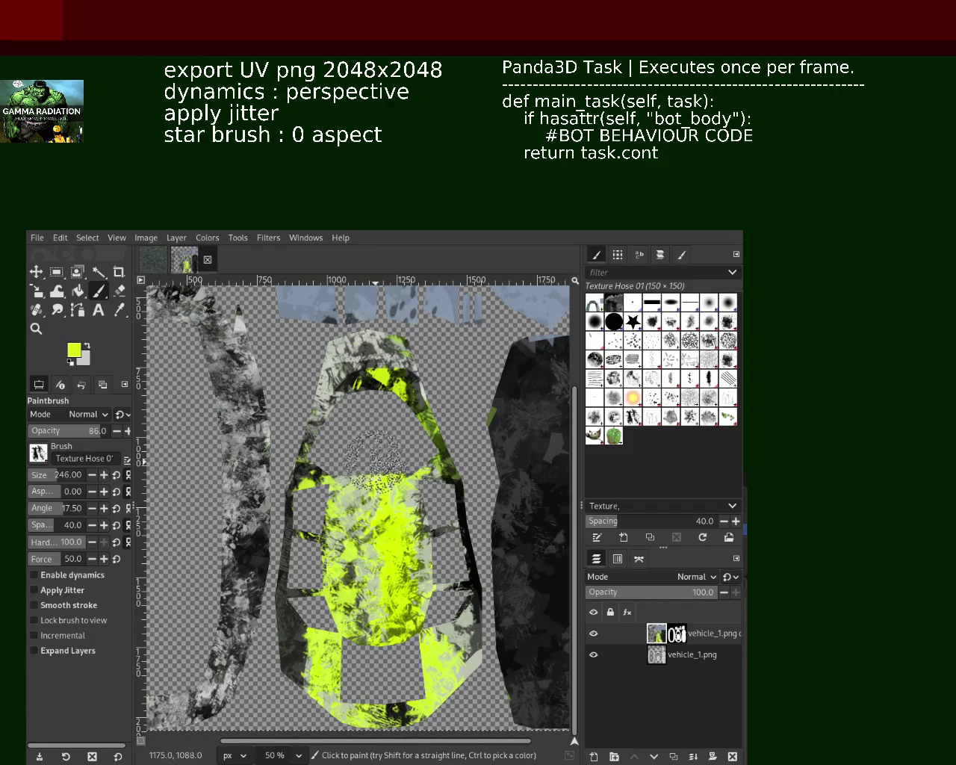
Try black speckles near the car's bottom centre, then undo them
{"action": "left_click", "coordinate": [468, 605], "text": "ctrl"}
{"action": "left_click_drag", "start_coordinate": [402, 705], "coordinate": [411, 729]}
{"action": "key", "text": "ctrl+z"}
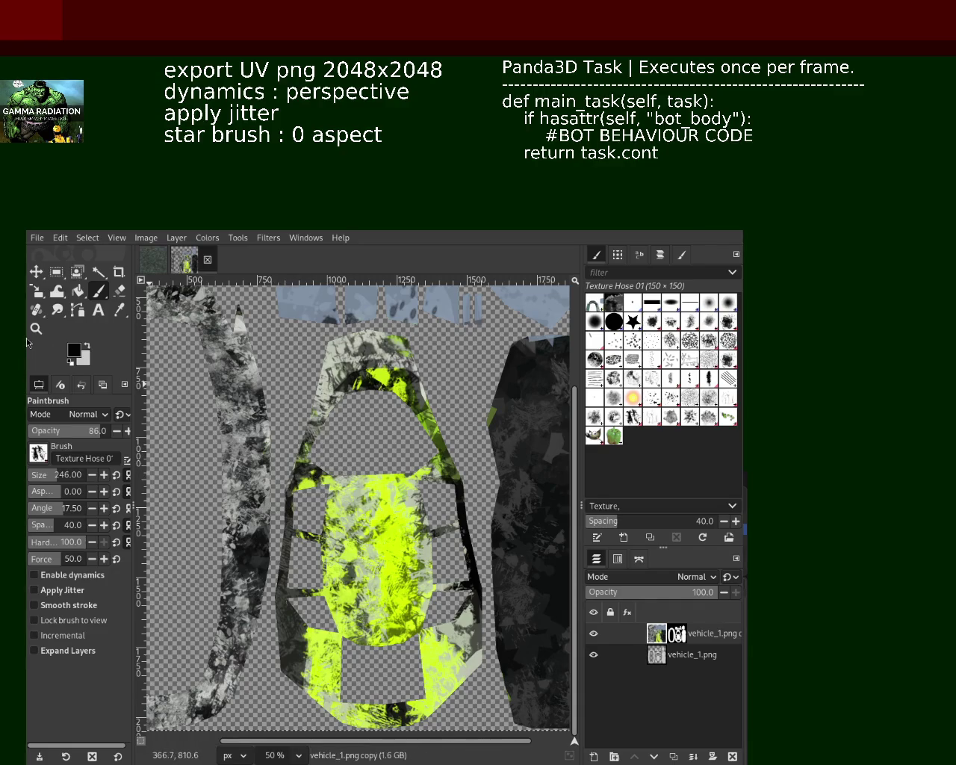
Zoom in to 200% on the hood texture and back out to the whole UV layout
{"action": "left_click", "coordinate": [35, 330]}
{"action": "left_click", "coordinate": [345, 520]}
{"action": "left_click", "coordinate": [345, 520], "text": "ctrl"}
{"action": "left_click", "coordinate": [343, 519], "text": "ctrl"}
{"action": "left_click", "coordinate": [343, 520], "text": "ctrl"}
{"action": "left_click", "coordinate": [345, 520], "text": "ctrl"}
{"action": "left_click", "coordinate": [347, 526], "text": "ctrl"}
{"action": "left_click", "coordinate": [357, 557]}
{"action": "left_click", "coordinate": [357, 556]}
{"action": "left_click", "coordinate": [357, 556]}
{"action": "left_click", "coordinate": [356, 557]}
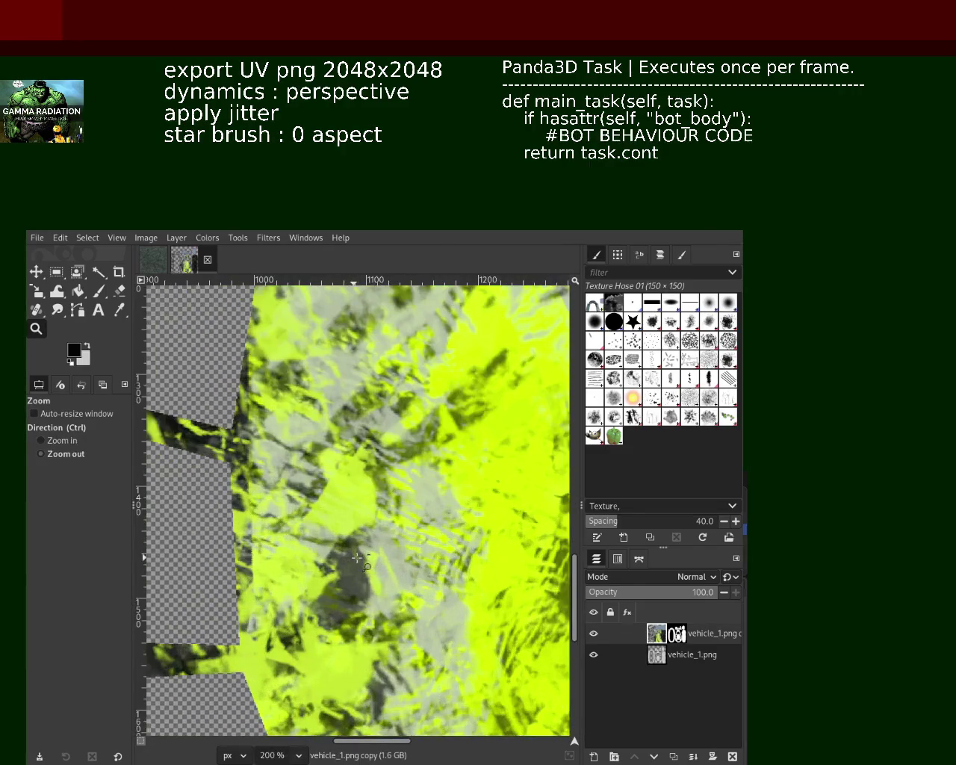
{"action": "left_click", "coordinate": [357, 557], "text": "ctrl"}
{"action": "left_click", "coordinate": [357, 556], "text": "ctrl"}
{"action": "left_click", "coordinate": [358, 559], "text": "ctrl"}
{"action": "left_click", "coordinate": [380, 571]}
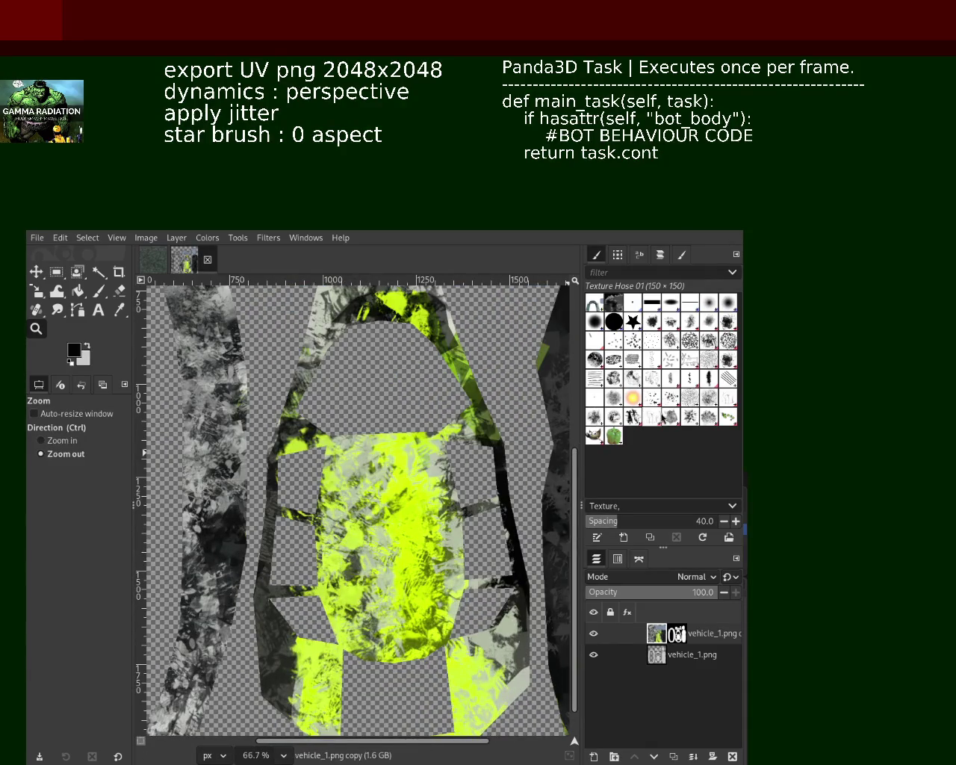
{"action": "left_click", "coordinate": [404, 589], "text": "ctrl"}
{"action": "left_click", "coordinate": [403, 588], "text": "ctrl"}
{"action": "left_click", "coordinate": [403, 588], "text": "ctrl"}
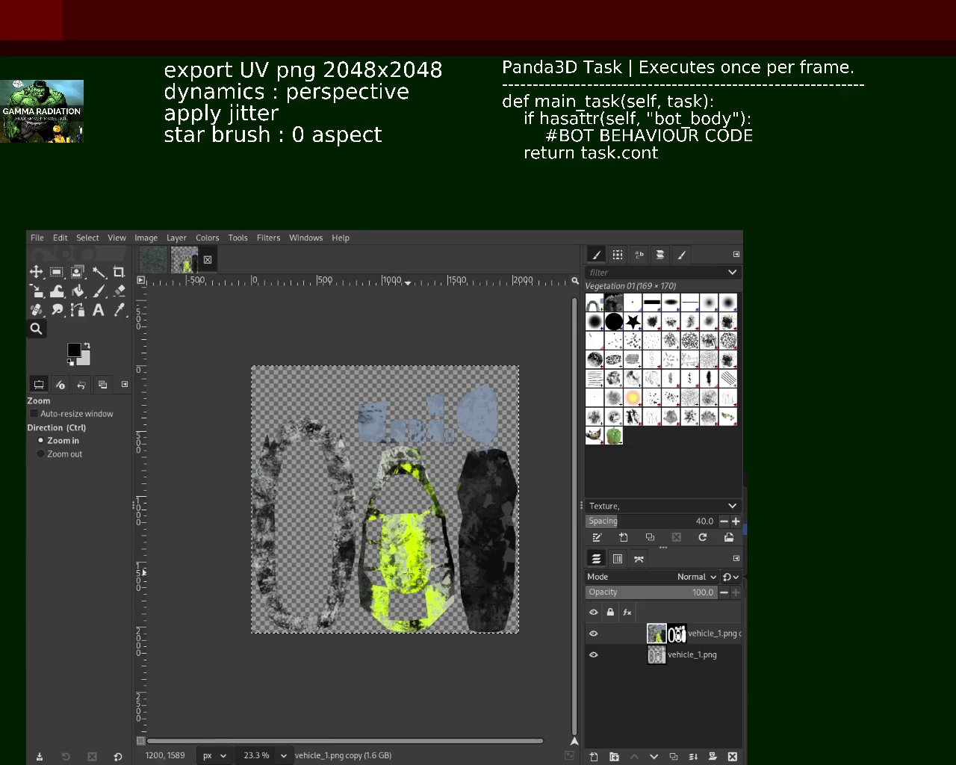
{"action": "scroll", "coordinate": [415, 573], "scroll_direction": "up", "scroll_amount": 3}
{"action": "scroll", "coordinate": [415, 575], "scroll_direction": "up", "scroll_amount": 3}
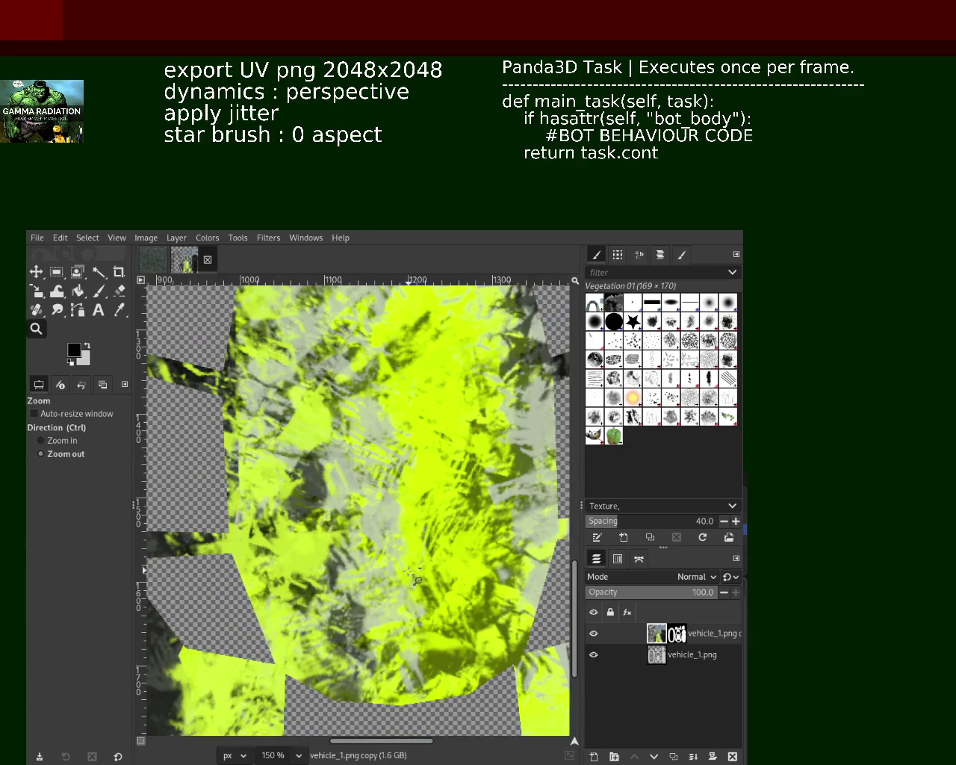
Select the Splats 01 brush and test dark and light-grey splatter on the hood, undoing both
{"action": "left_click", "coordinate": [96, 291]}
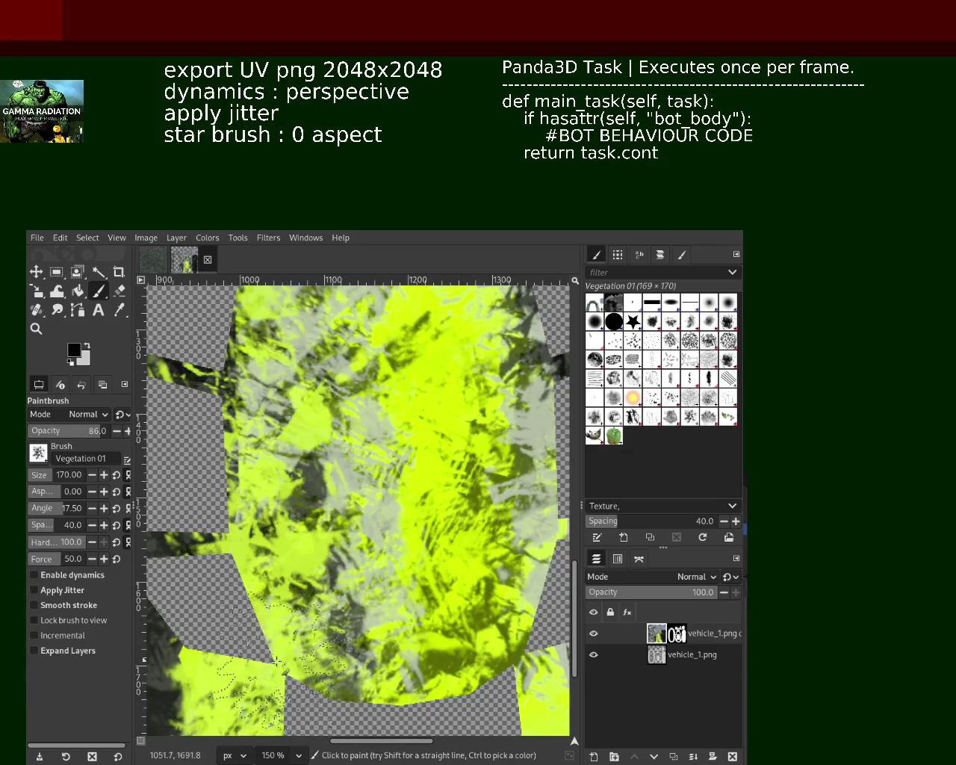
{"action": "left_click", "coordinate": [652, 397]}
{"action": "left_click_drag", "start_coordinate": [329, 418], "coordinate": [357, 660]}
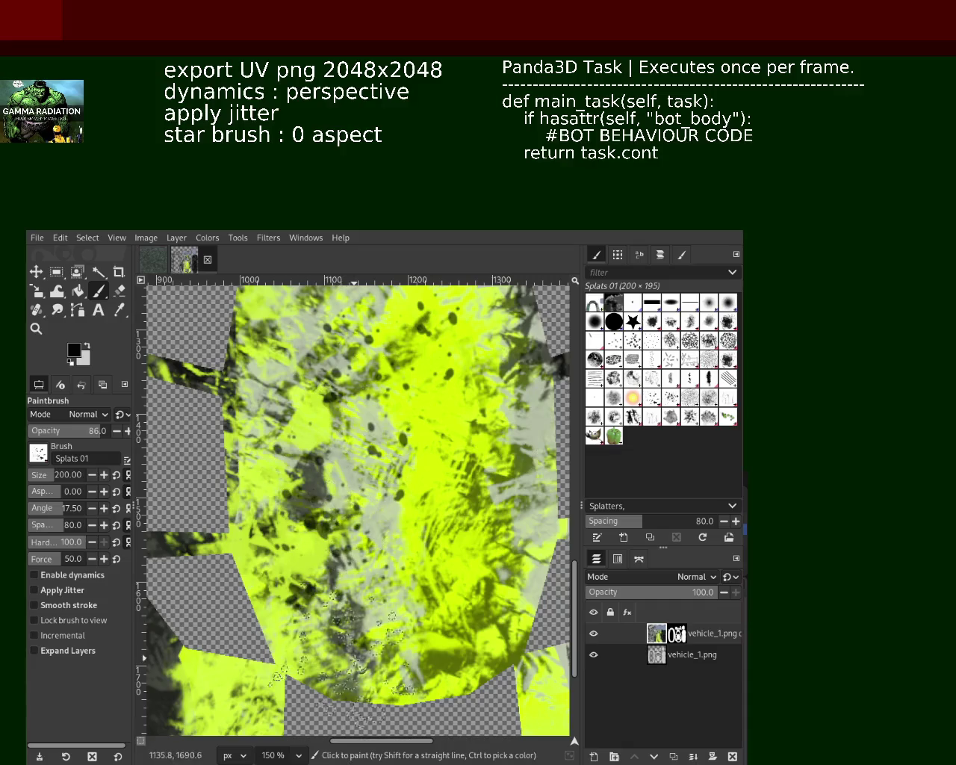
{"action": "key", "text": "ctrl+z"}
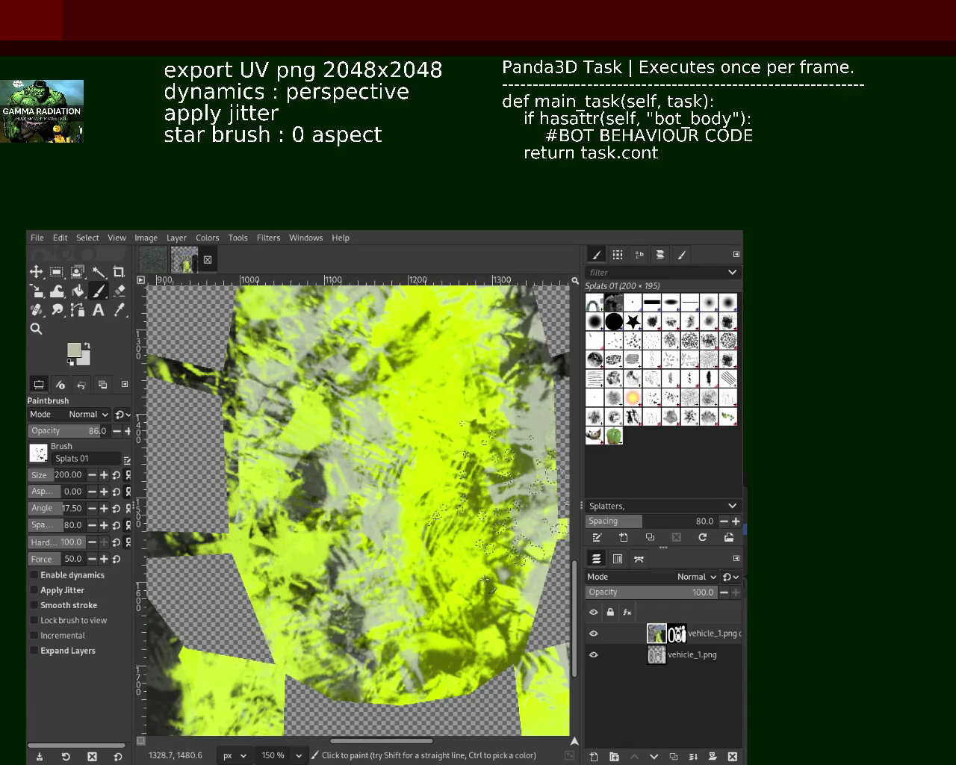
{"action": "left_click_drag", "start_coordinate": [515, 481], "coordinate": [343, 561]}
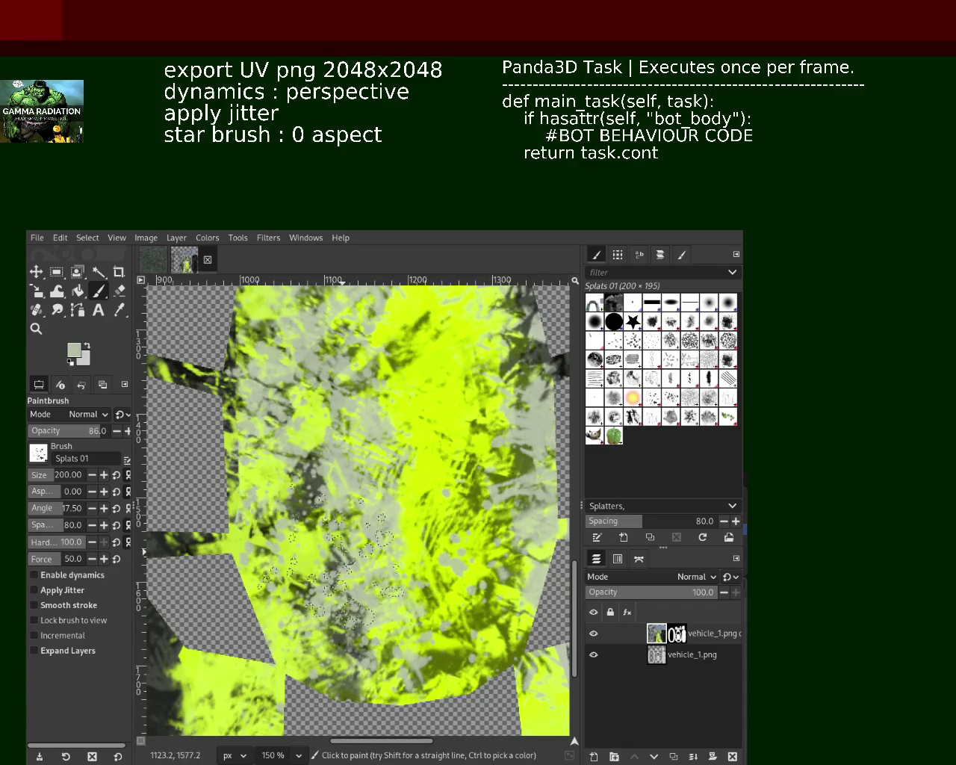
{"action": "key", "text": "ctrl+z"}
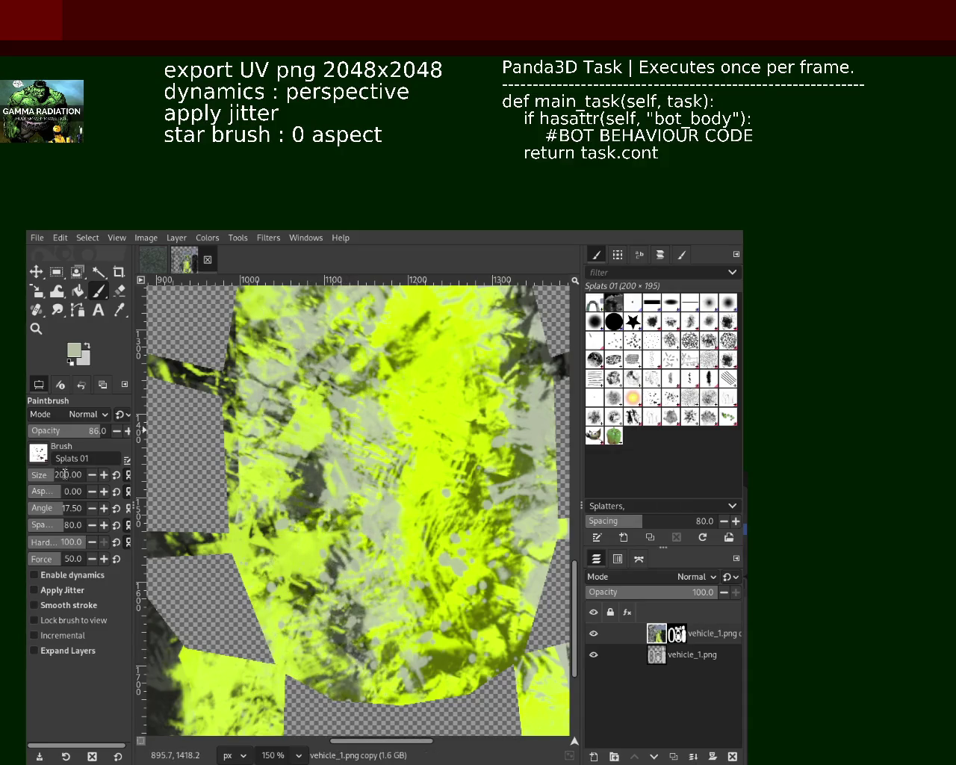
Enlarge the Splats 01 brush to size 1033 and set the view to 50%
{"action": "left_click_drag", "start_coordinate": [80, 483], "coordinate": [172, 485]}
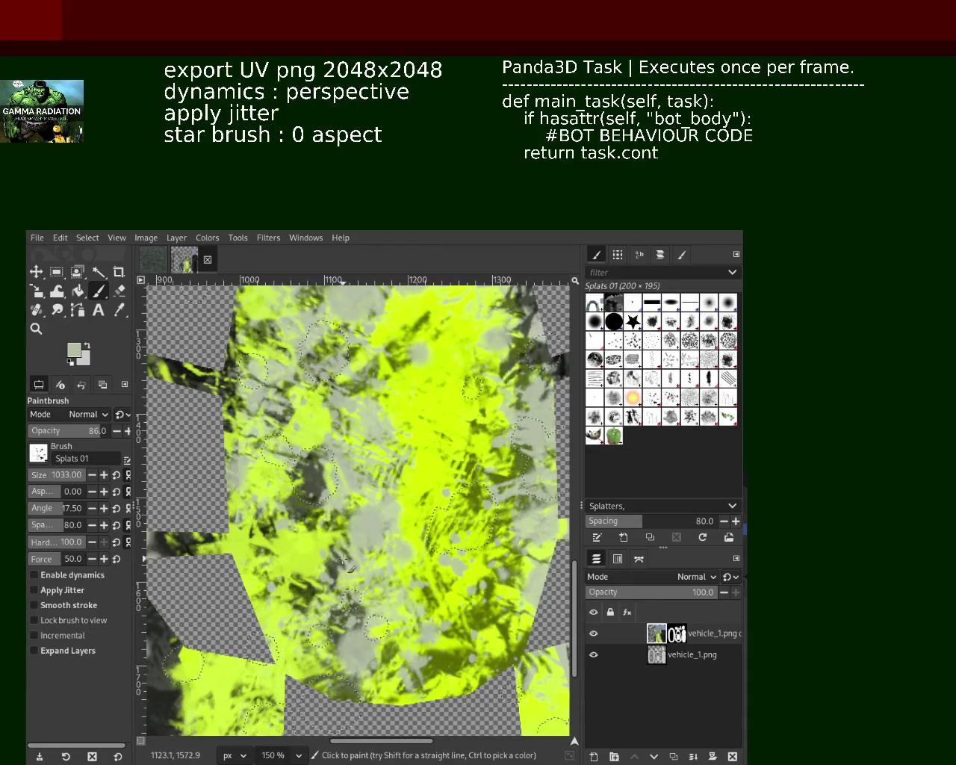
{"action": "left_click", "coordinate": [36, 328]}
{"action": "key", "text": "minus"}
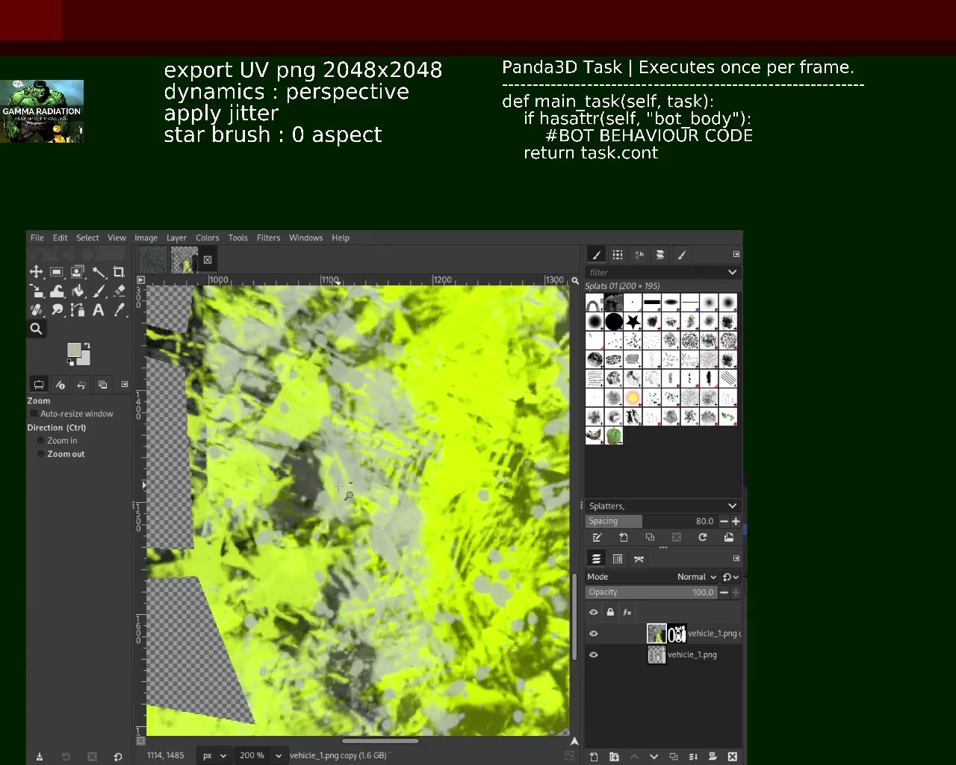
{"action": "key", "text": "minus"}
{"action": "key", "text": "minus"}
{"action": "key", "text": "minus"}
{"action": "key", "text": "plus"}
{"action": "left_click", "coordinate": [97, 290]}
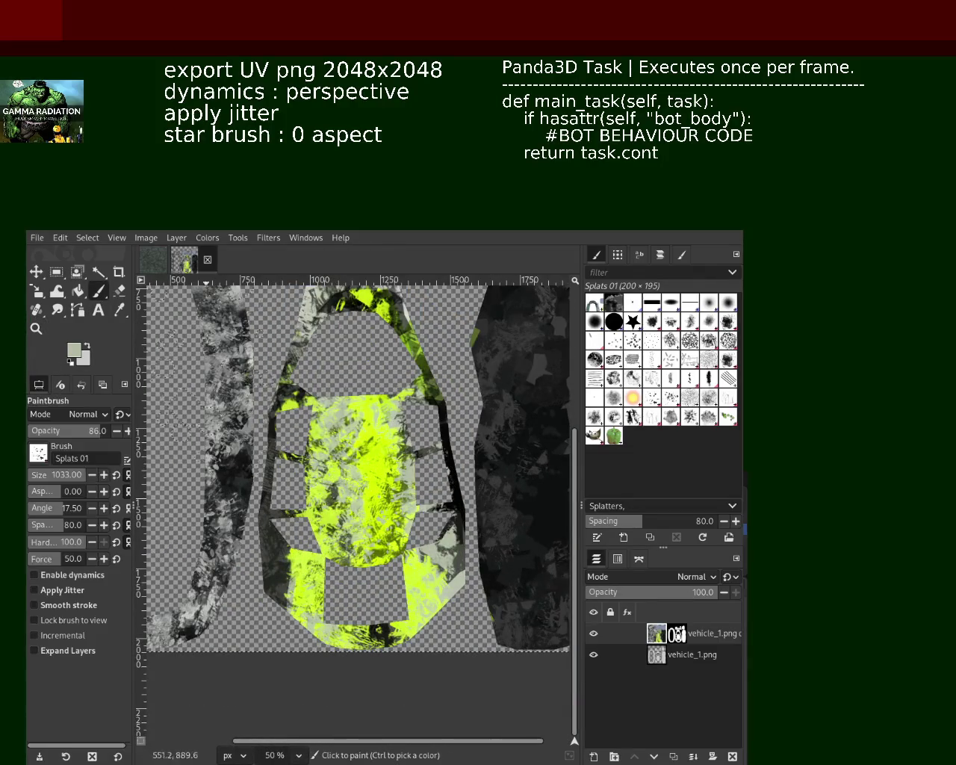
Deselect, enable perspective dynamics, and dab yellow-green Splats 01 speckles across the body centre
{"action": "key", "text": "ctrl+shift+a"}
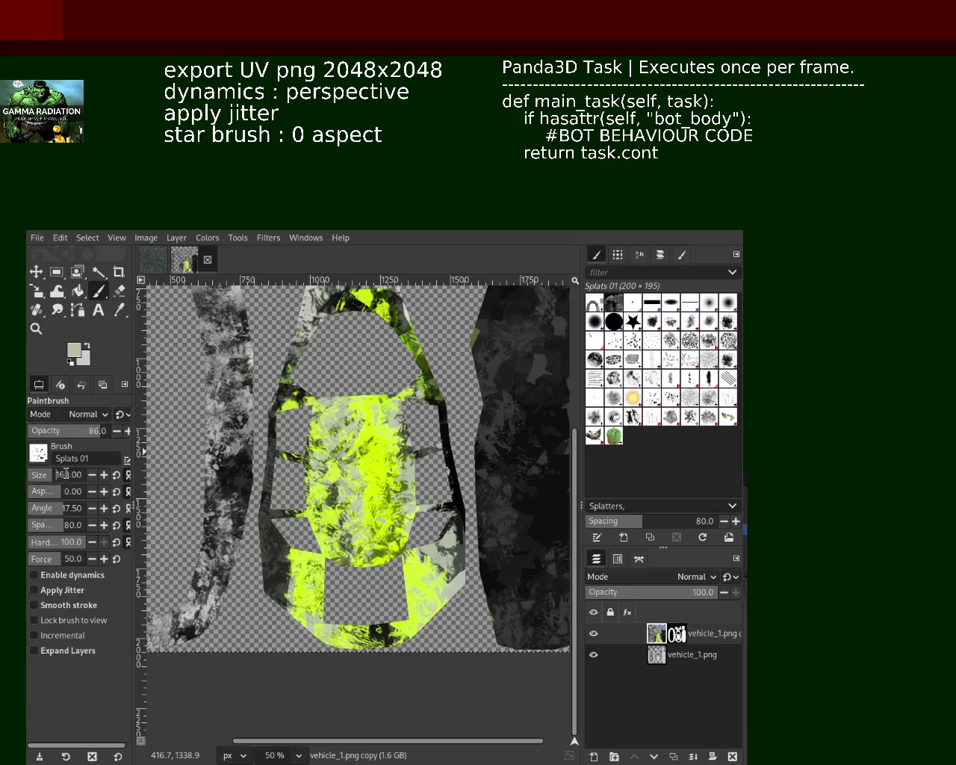
{"action": "left_click", "coordinate": [64, 577]}
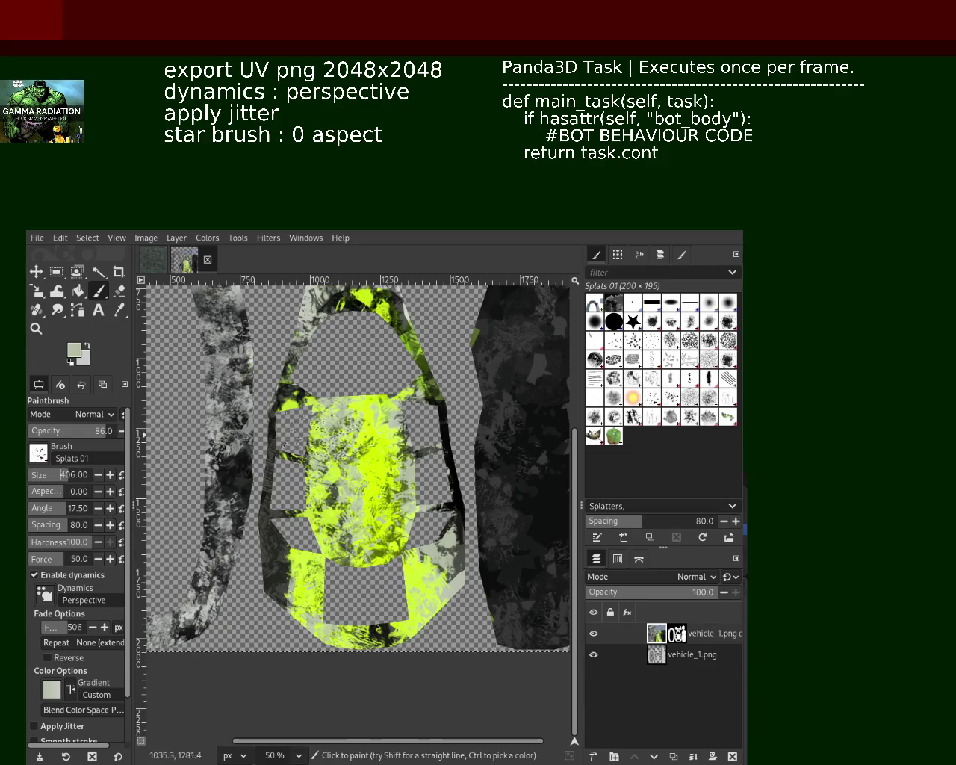
{"action": "left_click_drag", "start_coordinate": [362, 521], "coordinate": [386, 531]}
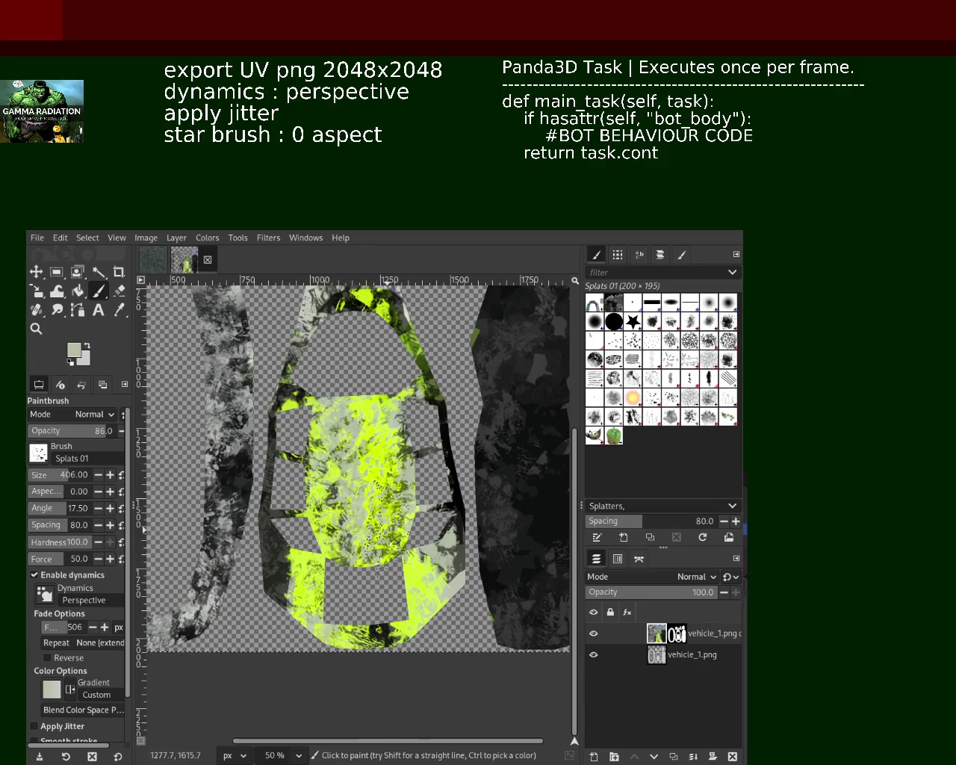
{"action": "left_click", "coordinate": [452, 516], "text": "ctrl"}
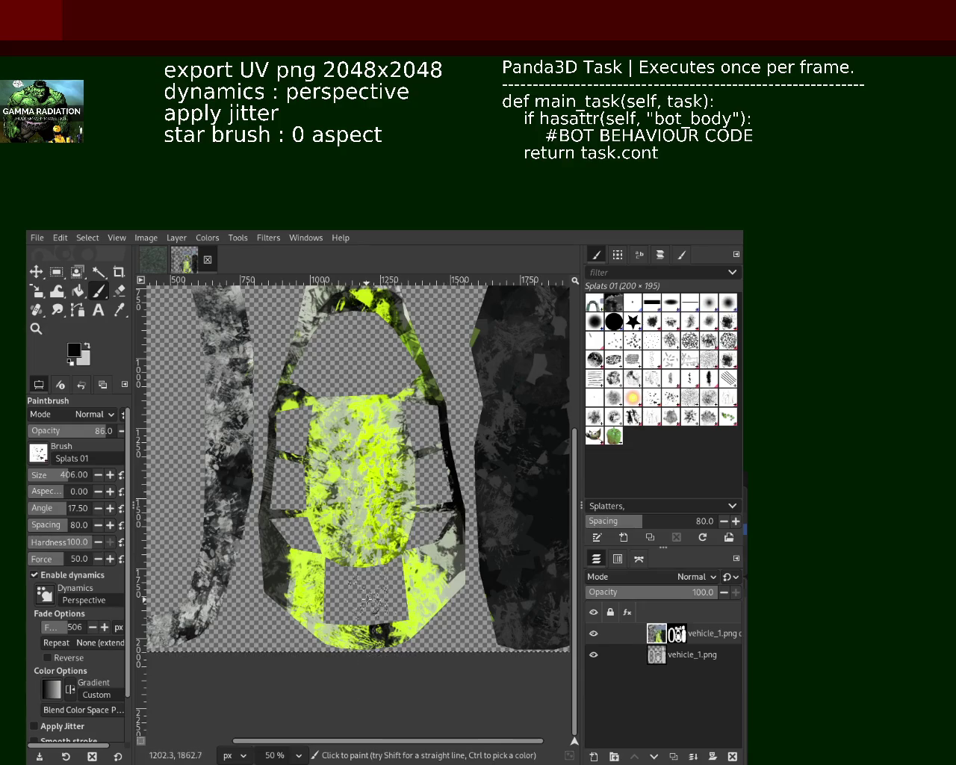
{"action": "left_click", "coordinate": [407, 595], "text": "ctrl"}
{"action": "left_click_drag", "start_coordinate": [337, 470], "coordinate": [363, 513]}
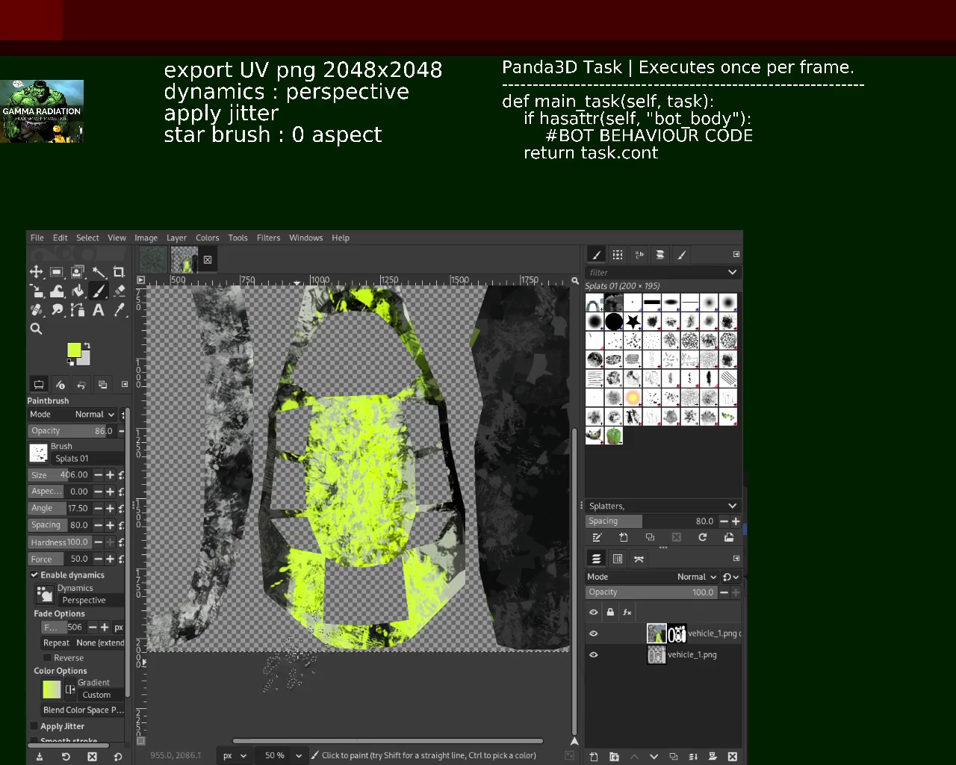
Paint dark grey splatters over the yellow centre, then zoom in on the car body
{"action": "left_click", "coordinate": [269, 551], "text": "ctrl"}
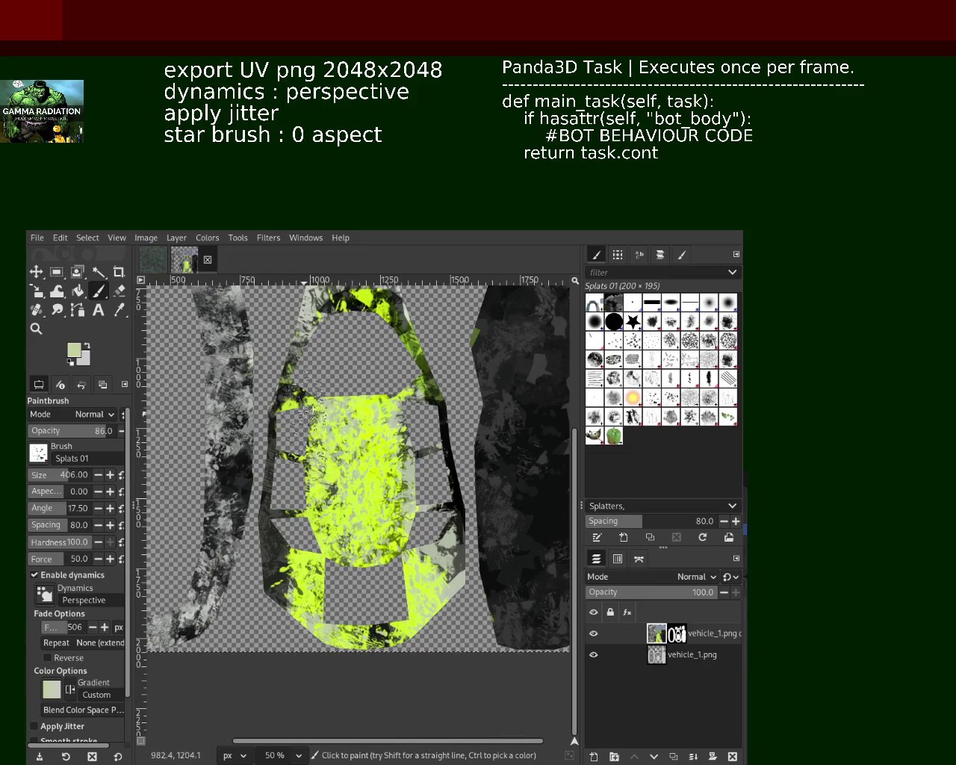
{"action": "left_click_drag", "start_coordinate": [300, 416], "coordinate": [364, 492]}
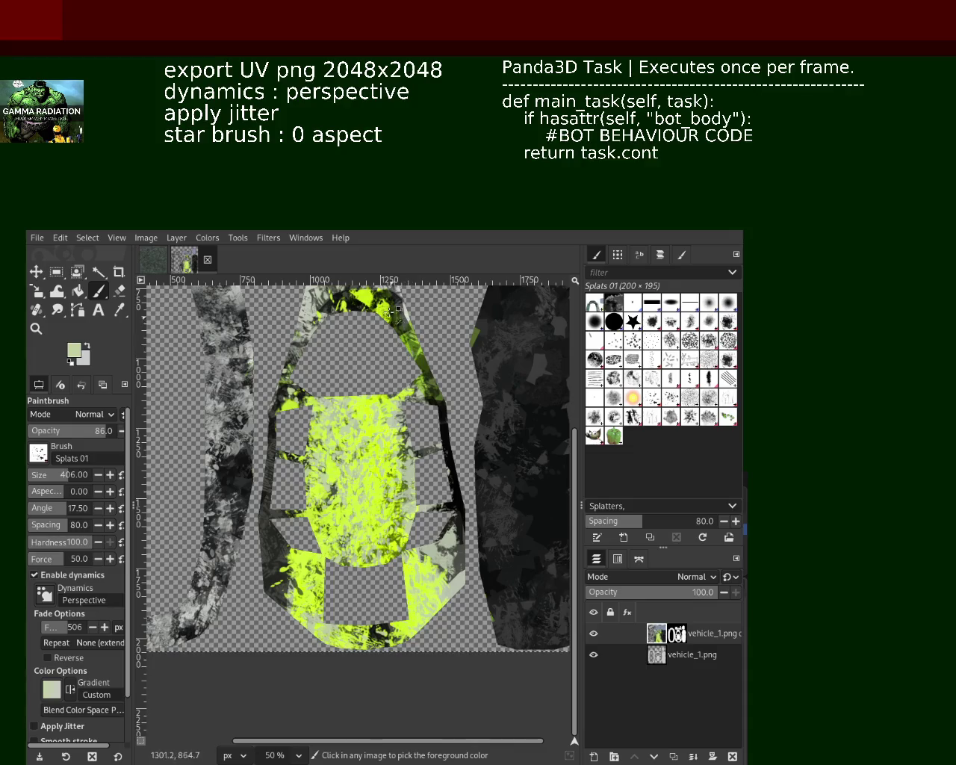
{"action": "left_click", "coordinate": [35, 329]}
{"action": "scroll", "coordinate": [390, 447], "scroll_direction": "up", "scroll_amount": 1}
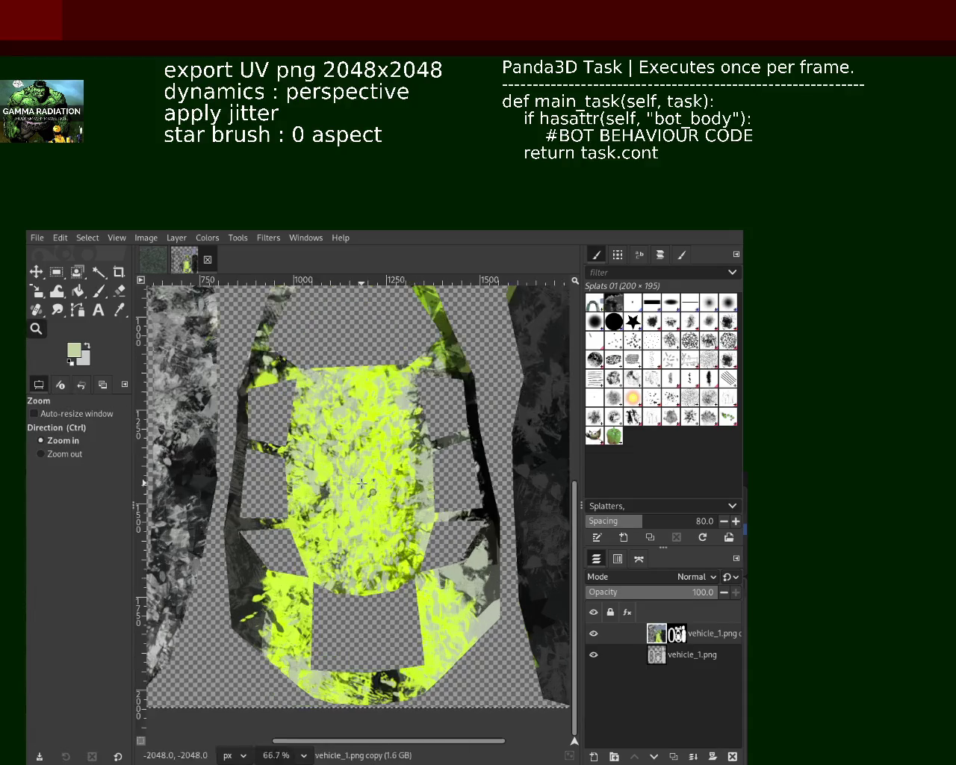
{"action": "scroll", "coordinate": [389, 447], "scroll_direction": "up", "scroll_amount": 1}
{"action": "left_click", "coordinate": [389, 447]}
{"action": "left_click", "coordinate": [389, 447]}
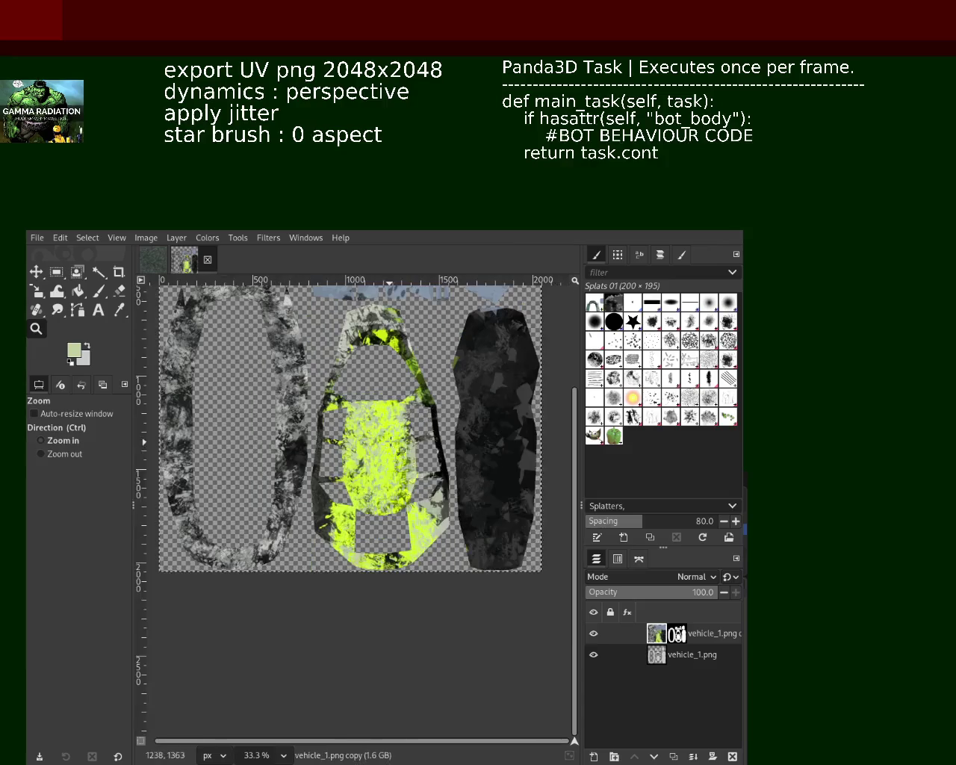
{"action": "left_click", "coordinate": [389, 446], "text": "ctrl"}
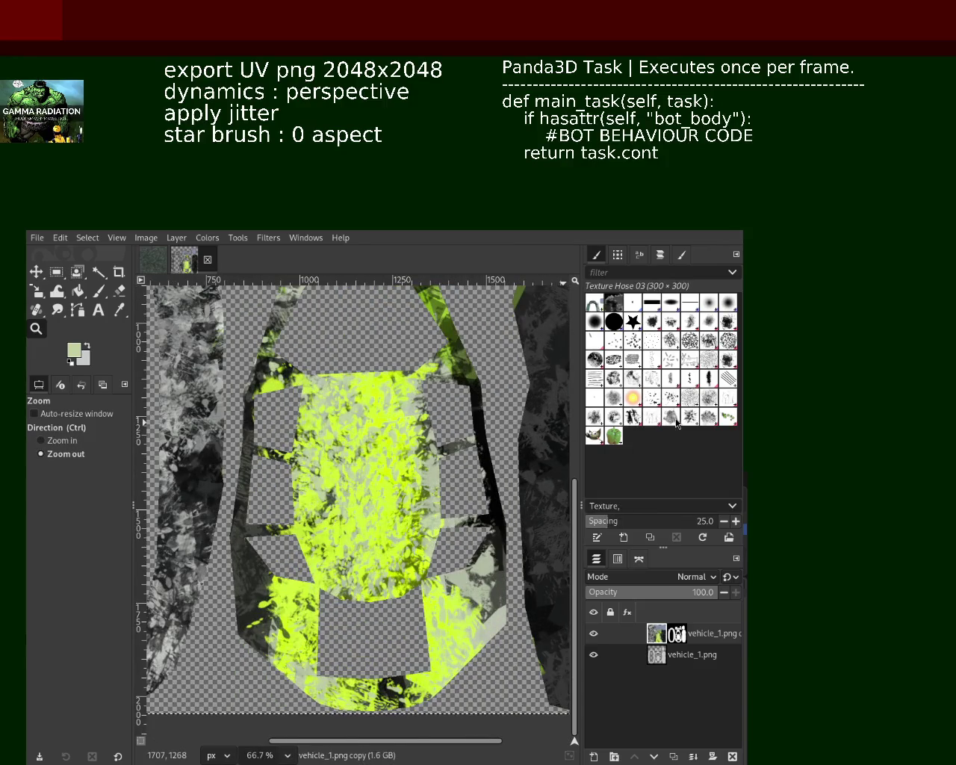
Stamp black Texture Hose 03 strokes down the yellow body centre
{"action": "left_click", "coordinate": [99, 294]}
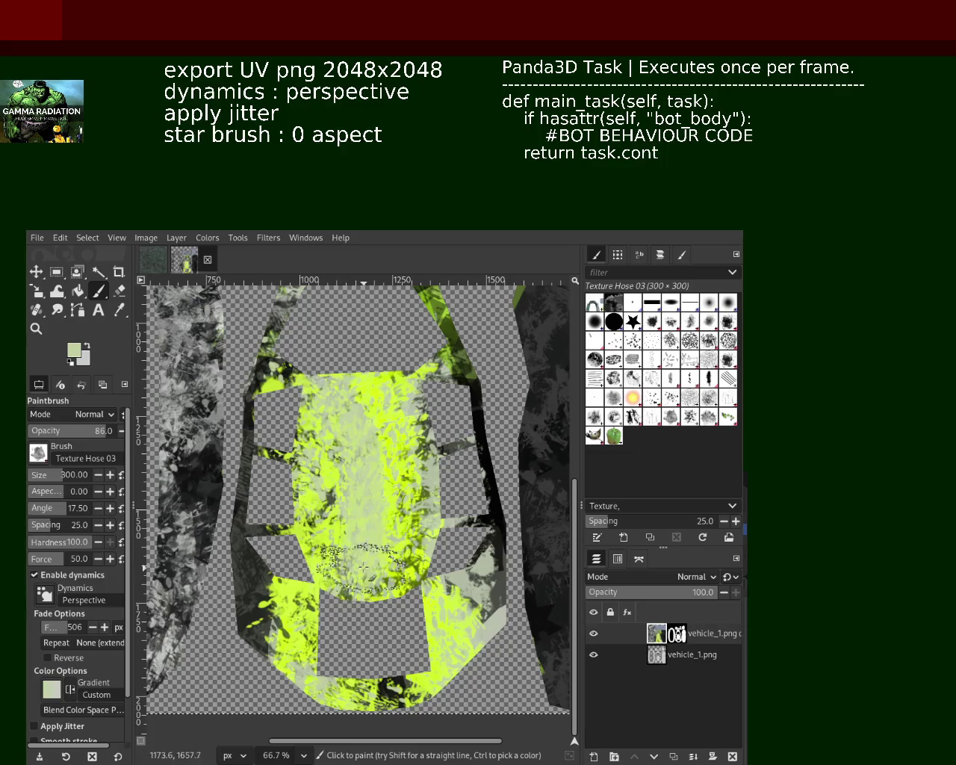
{"action": "left_click", "coordinate": [490, 482], "text": "ctrl"}
{"action": "left_click_drag", "start_coordinate": [388, 366], "coordinate": [381, 598]}
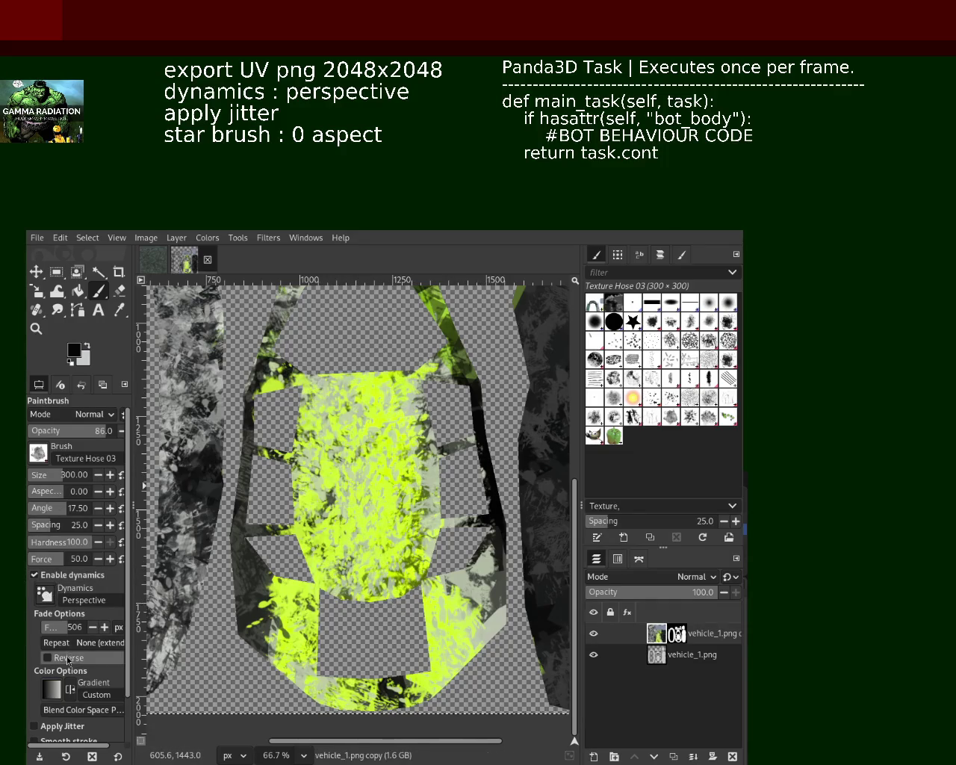
Turn on Reverse and Apply Jitter (amount 2.15) and paint another dark stroke
{"action": "left_click", "coordinate": [67, 659]}
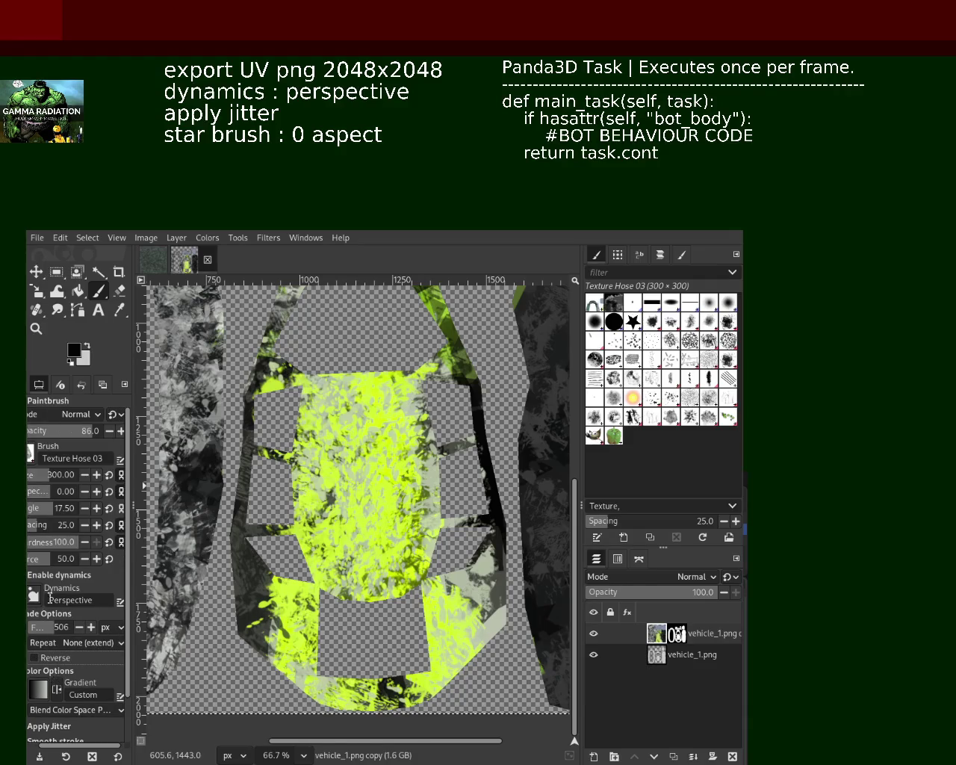
{"action": "scroll", "coordinate": [131, 723], "scroll_direction": "down", "scroll_amount": 2}
{"action": "left_click_drag", "start_coordinate": [92, 749], "coordinate": [82, 747]}
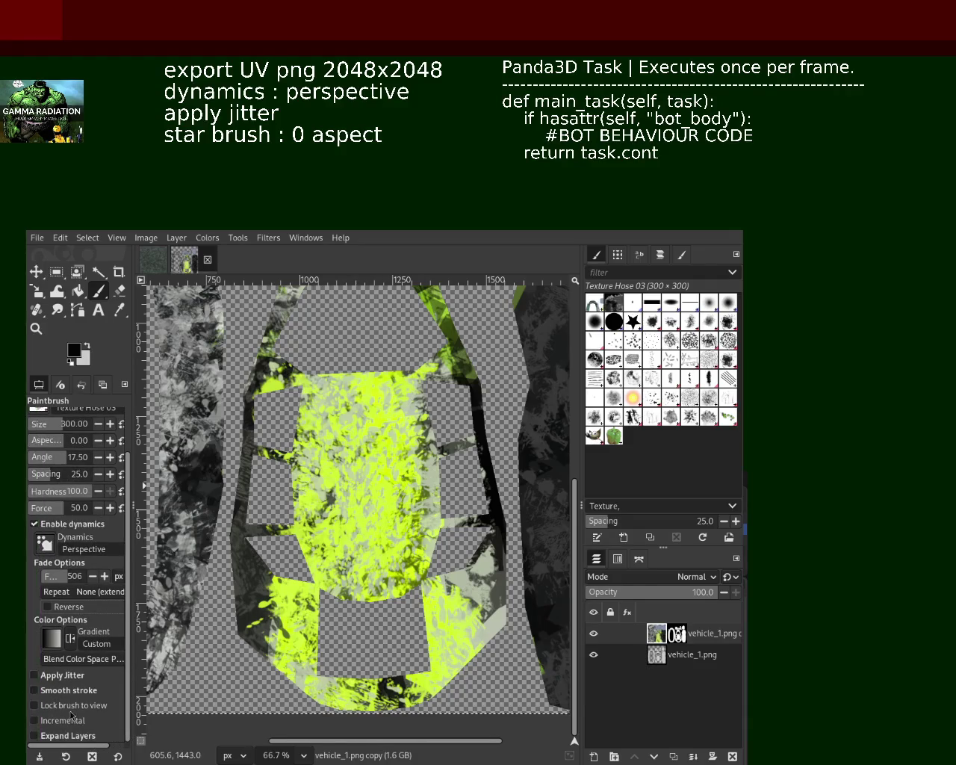
{"action": "left_click", "coordinate": [69, 681]}
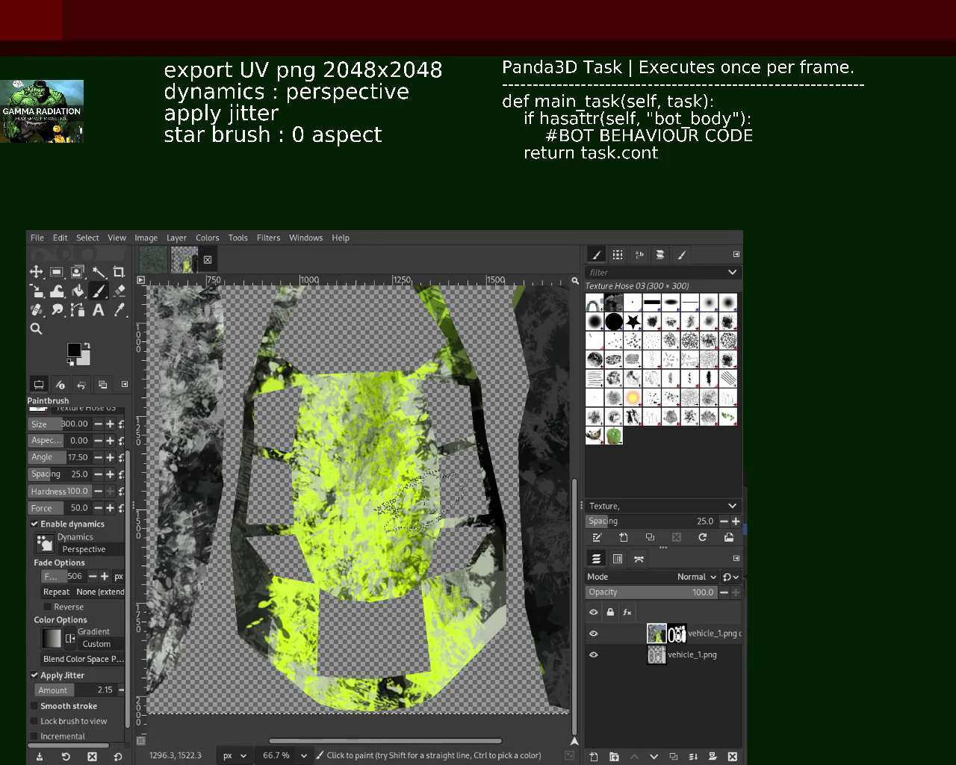
{"action": "left_click_drag", "start_coordinate": [378, 378], "coordinate": [386, 427]}
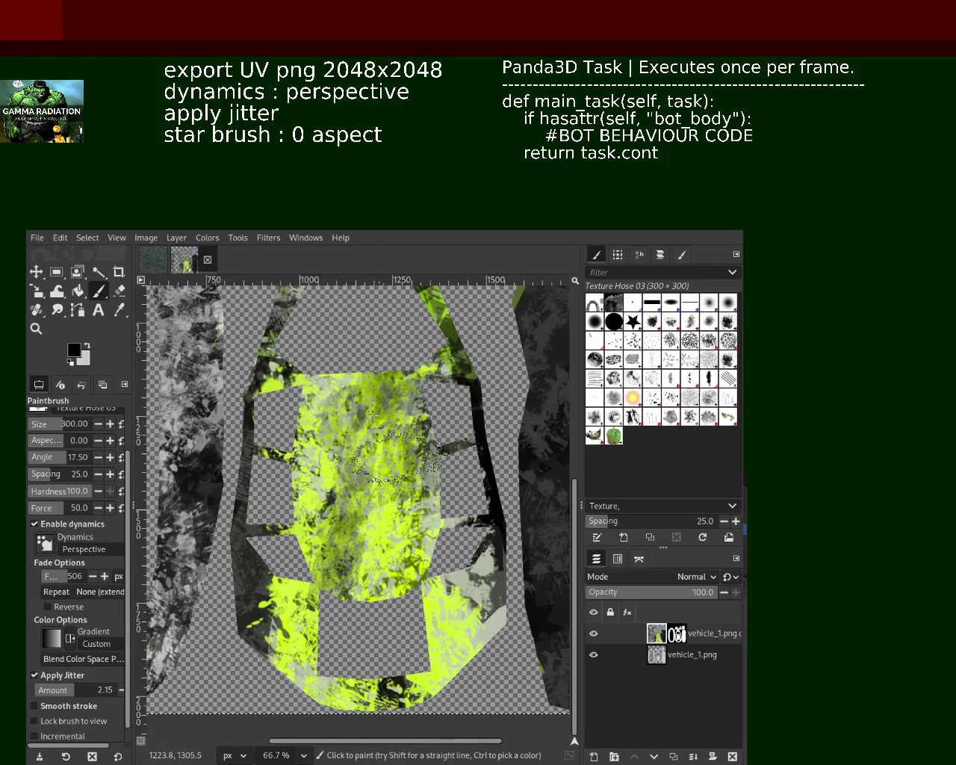
Undo the dark strokes, compare via redo, and select the Grunge 01 brush at size 256
{"action": "key", "text": "ctrl+z"}
{"action": "key", "text": "ctrl+z"}
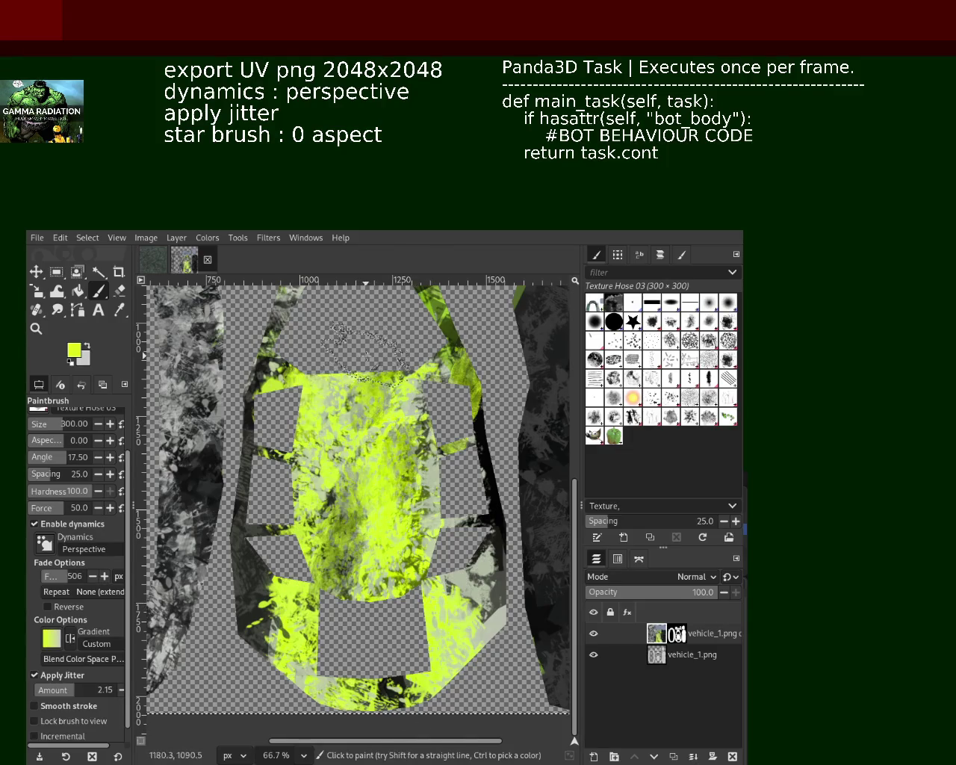
{"action": "key", "text": "ctrl+z"}
{"action": "key", "text": "ctrl+z"}
{"action": "key", "text": "ctrl+z"}
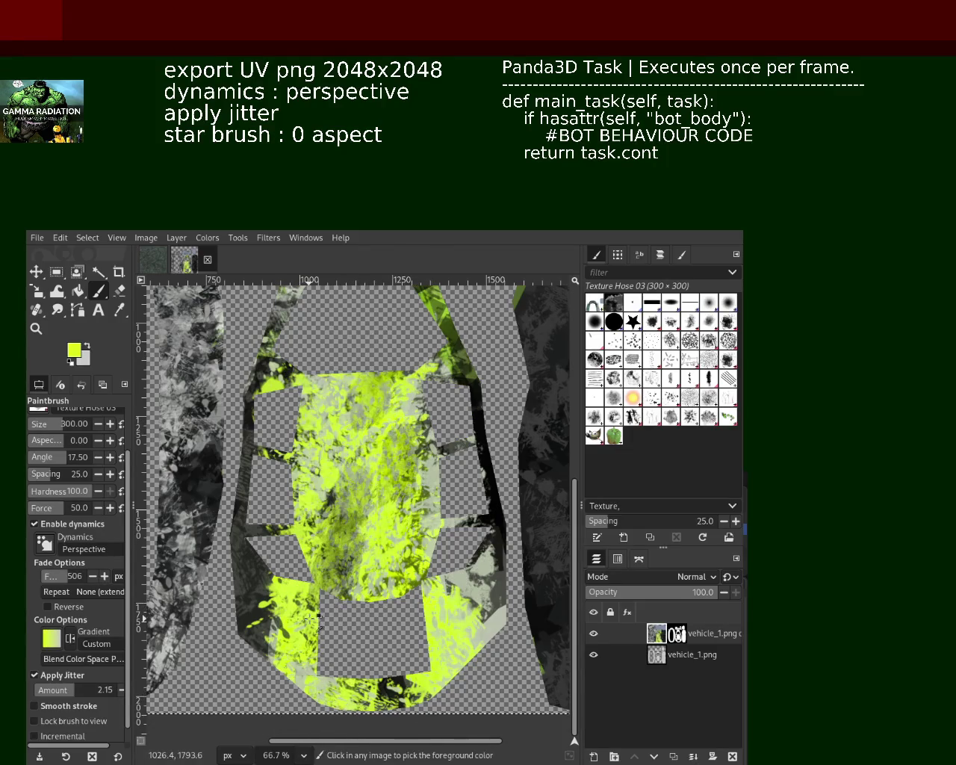
{"action": "key", "text": "ctrl+z"}
{"action": "left_click", "coordinate": [729, 361]}
{"action": "key", "text": "ctrl+z"}
{"action": "key", "text": "ctrl+z"}
{"action": "key", "text": "ctrl+y"}
{"action": "key", "text": "ctrl+y"}
{"action": "left_click", "coordinate": [478, 417], "text": "ctrl"}
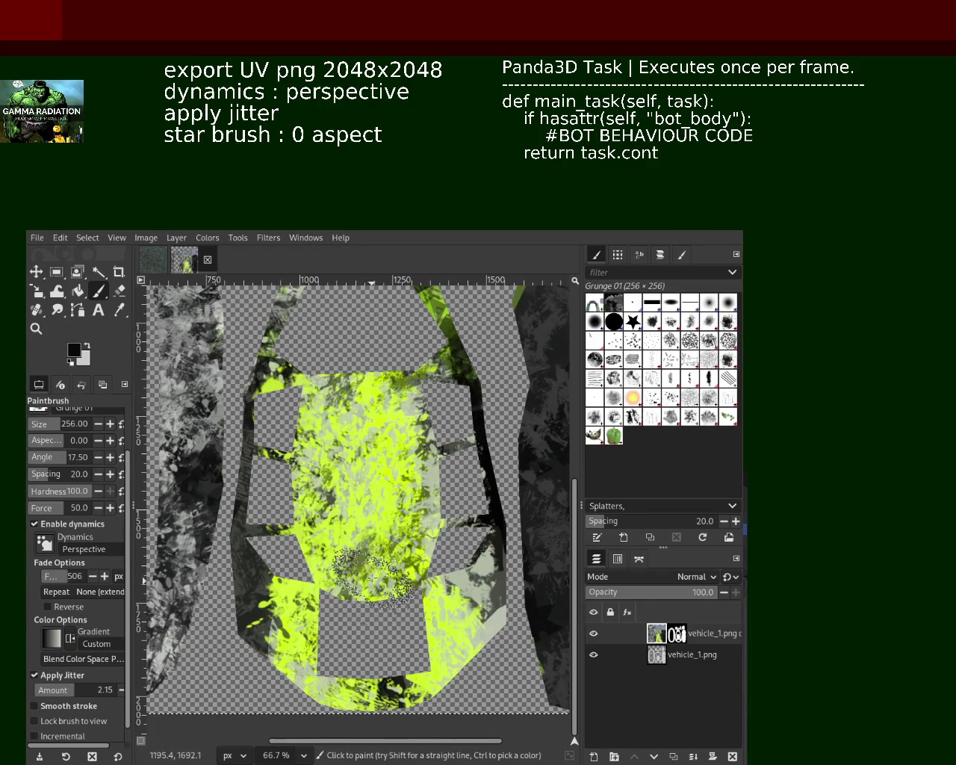
Paint dark Grunge 01 speckles over the body centre and lower body
{"action": "left_click_drag", "start_coordinate": [351, 568], "coordinate": [373, 471]}
{"action": "mouse_move", "coordinate": [387, 401]}
{"action": "left_mouse_down"}
{"action": "mouse_move", "coordinate": [364, 454]}
{"action": "mouse_move", "coordinate": [377, 515]}
{"action": "left_mouse_up"}
{"action": "left_click_drag", "start_coordinate": [254, 657], "coordinate": [462, 717]}
{"action": "left_click_drag", "start_coordinate": [370, 448], "coordinate": [373, 418]}
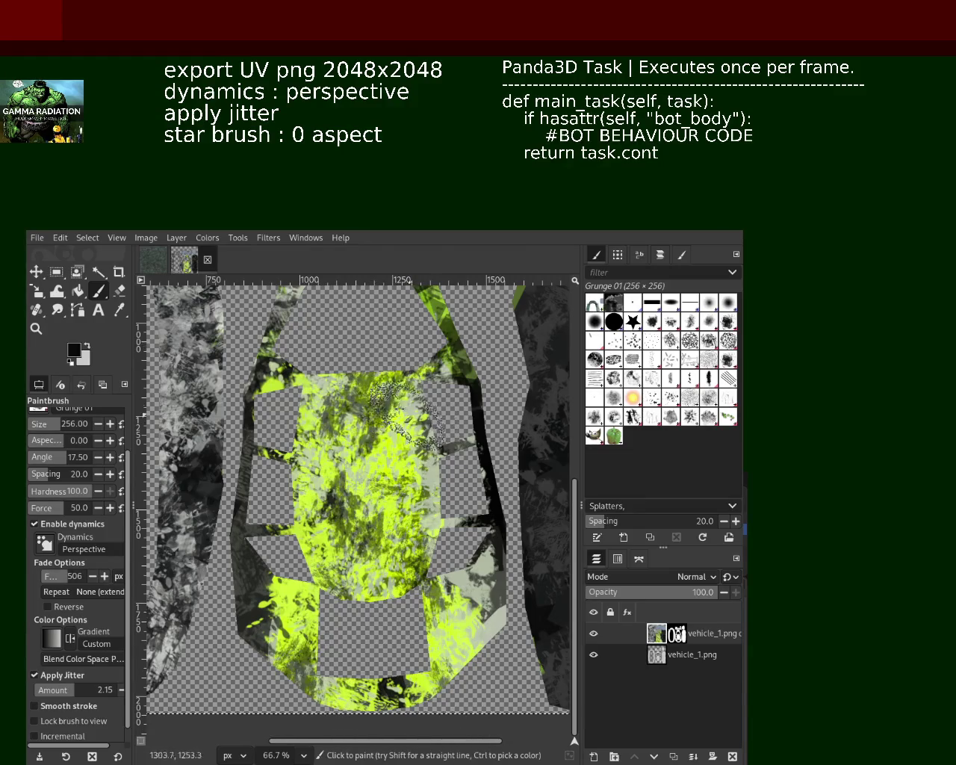
Undo a yellow-green stroke and cover the lower dark strip with grey instead
{"action": "left_click", "coordinate": [285, 355], "text": "ctrl"}
{"action": "left_click_drag", "start_coordinate": [418, 381], "coordinate": [478, 463]}
{"action": "key", "text": "ctrl+z"}
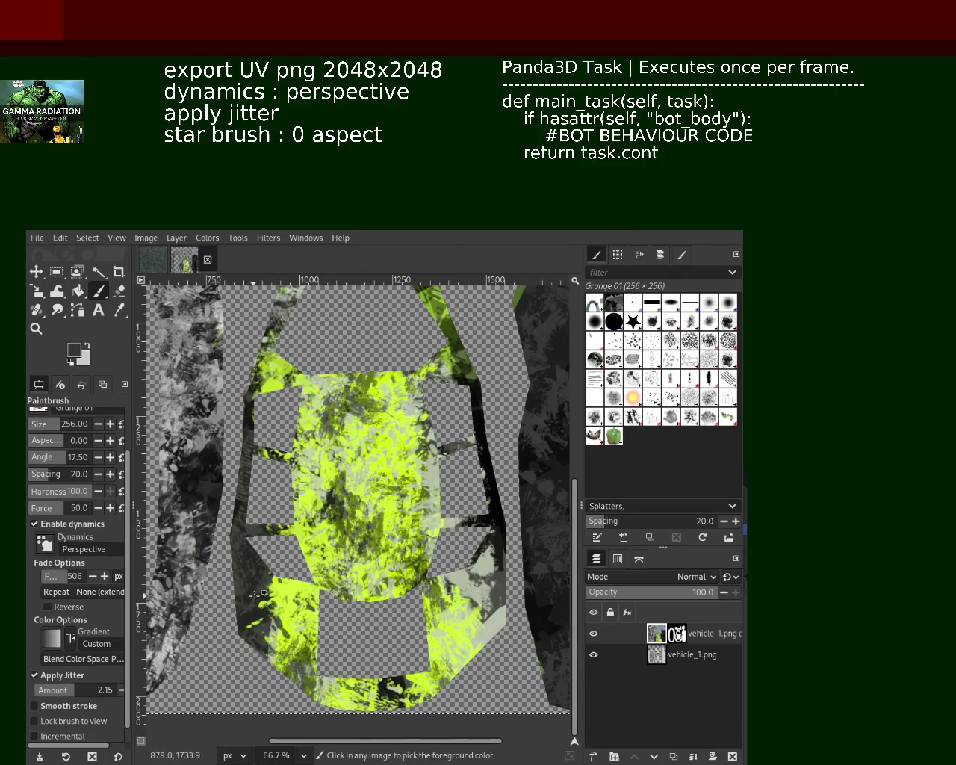
{"action": "left_click", "coordinate": [257, 597], "text": "ctrl"}
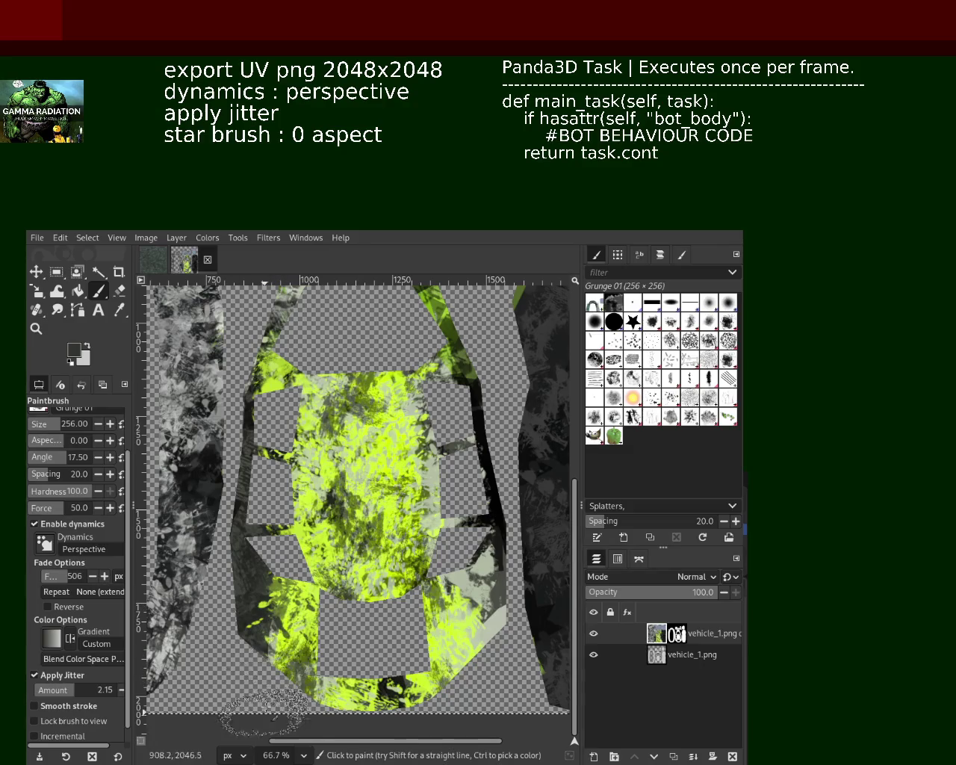
{"action": "left_click_drag", "start_coordinate": [494, 571], "coordinate": [475, 695]}
{"action": "left_click", "coordinate": [487, 638], "text": "ctrl"}
{"action": "left_click", "coordinate": [484, 633], "text": "ctrl"}
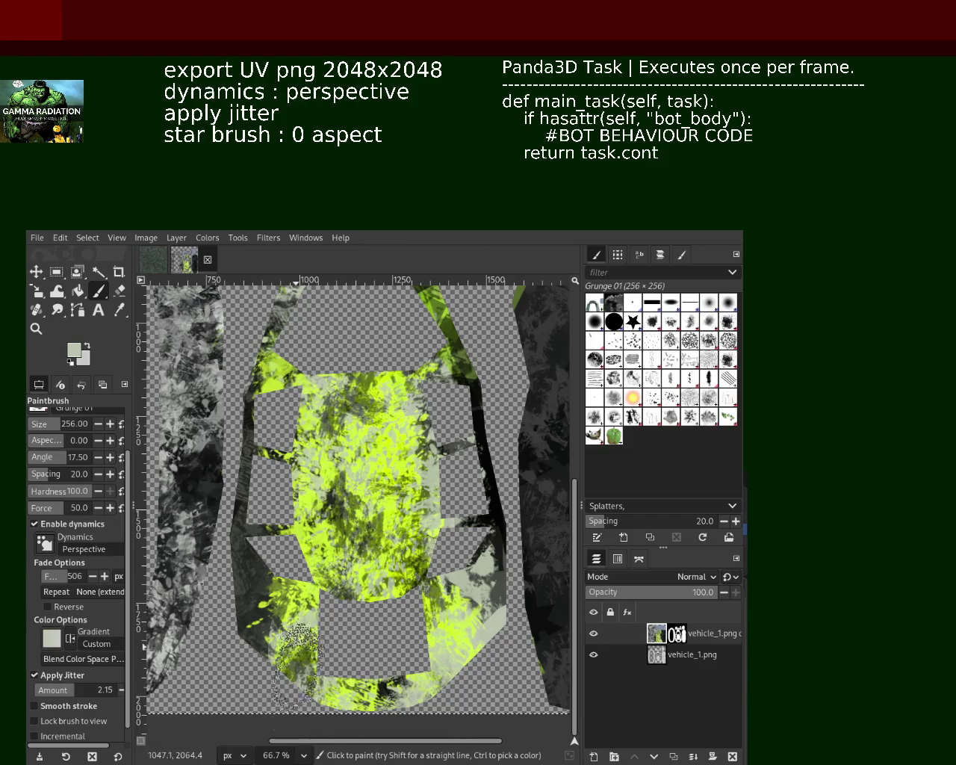
{"action": "left_click", "coordinate": [269, 604], "text": "ctrl"}
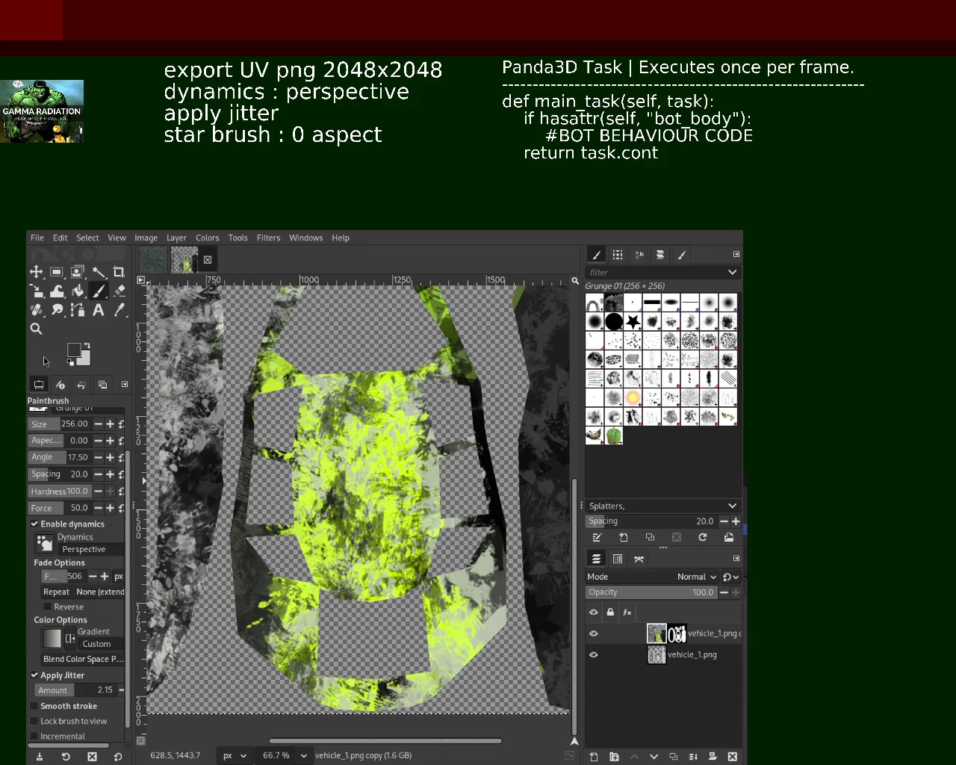
Zoom out to 33.3% to view the whole UV texture
{"action": "left_click", "coordinate": [35, 329]}
{"action": "left_click", "coordinate": [386, 484]}
{"action": "left_click", "coordinate": [386, 483]}
{"action": "left_click", "coordinate": [386, 484]}
{"action": "left_click", "coordinate": [377, 459], "text": "ctrl"}
{"action": "left_click", "coordinate": [375, 455], "text": "ctrl"}
{"action": "left_click", "coordinate": [376, 456]}
{"action": "double_click", "coordinate": [376, 455]}
{"action": "left_click", "coordinate": [375, 455], "text": "ctrl"}
{"action": "left_click", "coordinate": [376, 455], "text": "ctrl"}
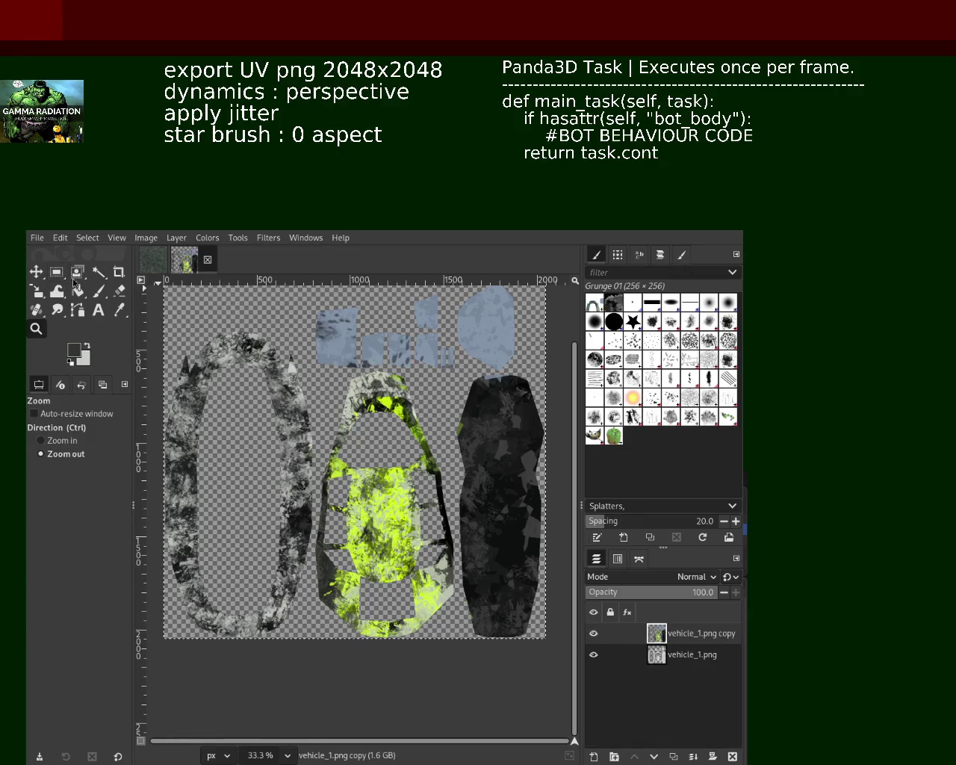
{"action": "left_click", "coordinate": [99, 272]}
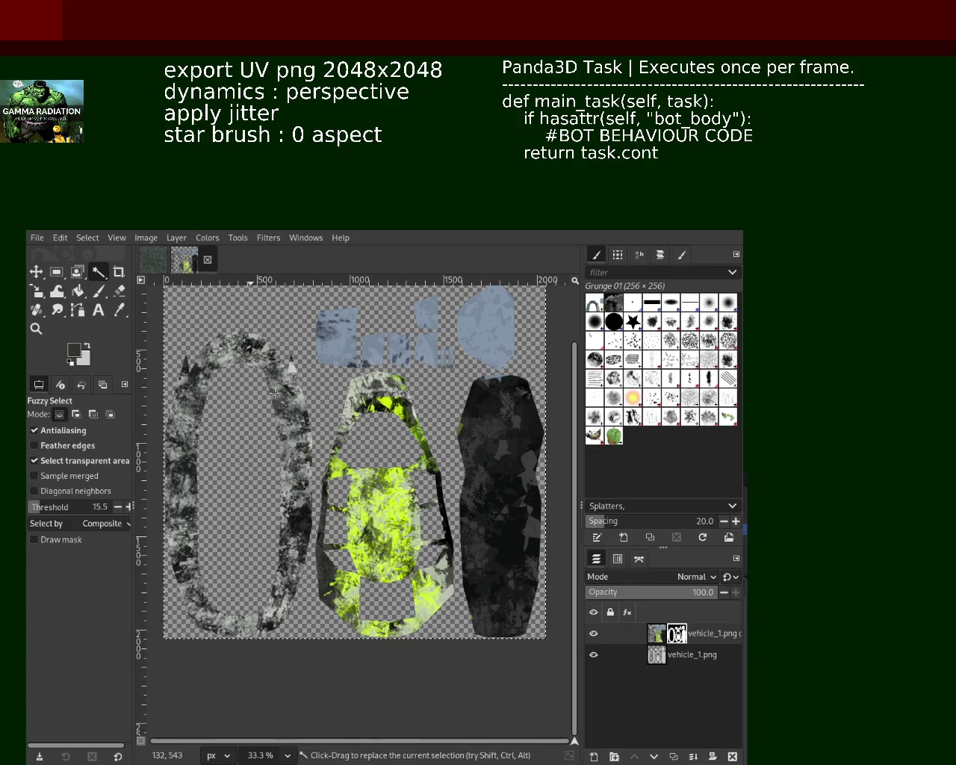
{"action": "left_click", "coordinate": [36, 328]}
{"action": "left_click", "coordinate": [344, 483]}
{"action": "left_click", "coordinate": [345, 483]}
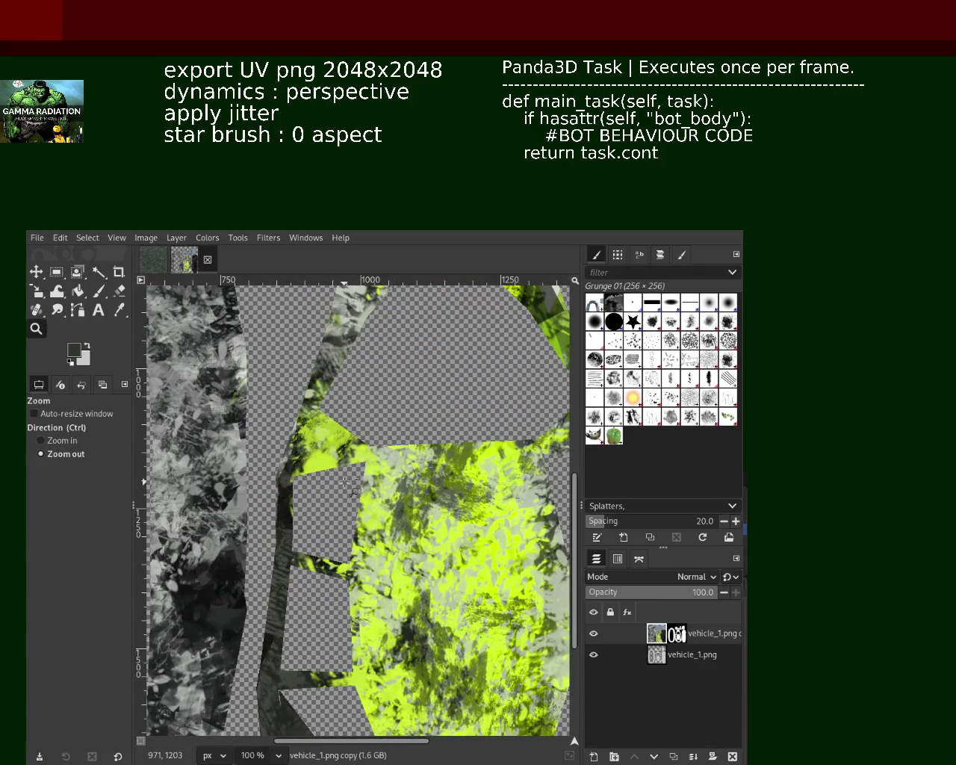
{"action": "left_click", "coordinate": [344, 484]}
{"action": "left_click", "coordinate": [344, 483]}
{"action": "left_click", "coordinate": [350, 342], "text": "ctrl"}
{"action": "left_click", "coordinate": [350, 343], "text": "ctrl"}
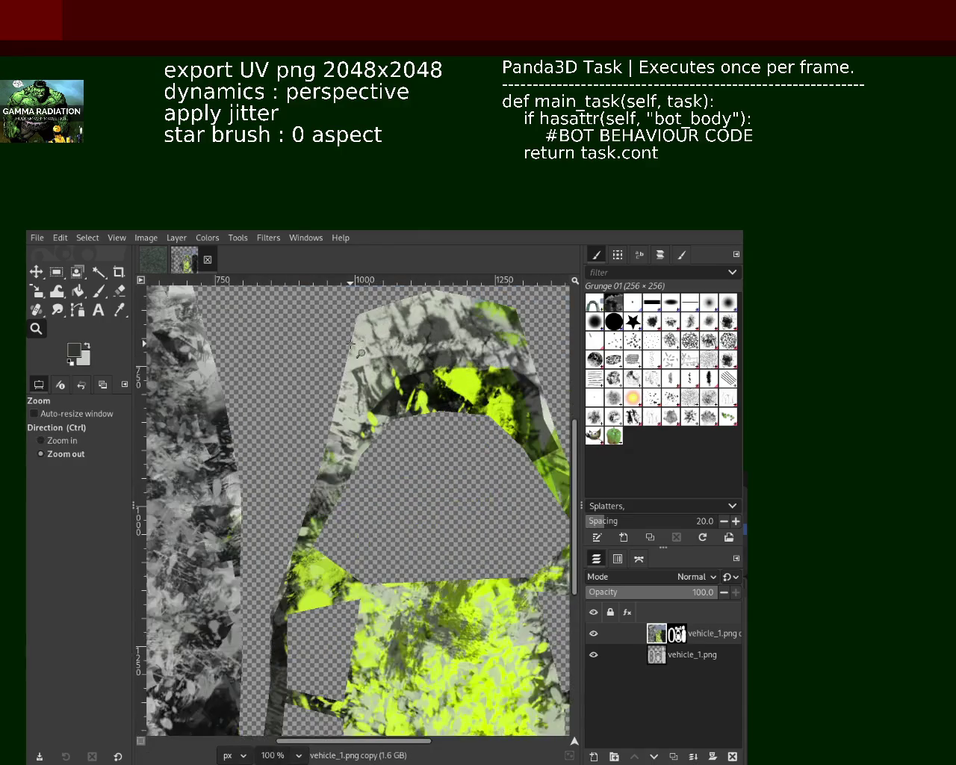
{"action": "left_click", "coordinate": [377, 433]}
{"action": "left_click", "coordinate": [404, 499]}
{"action": "left_click", "coordinate": [403, 499], "text": "ctrl"}
{"action": "left_click", "coordinate": [403, 498]}
{"action": "left_click", "coordinate": [359, 515]}
{"action": "left_click", "coordinate": [336, 522], "text": "ctrl"}
{"action": "left_click", "coordinate": [311, 532]}
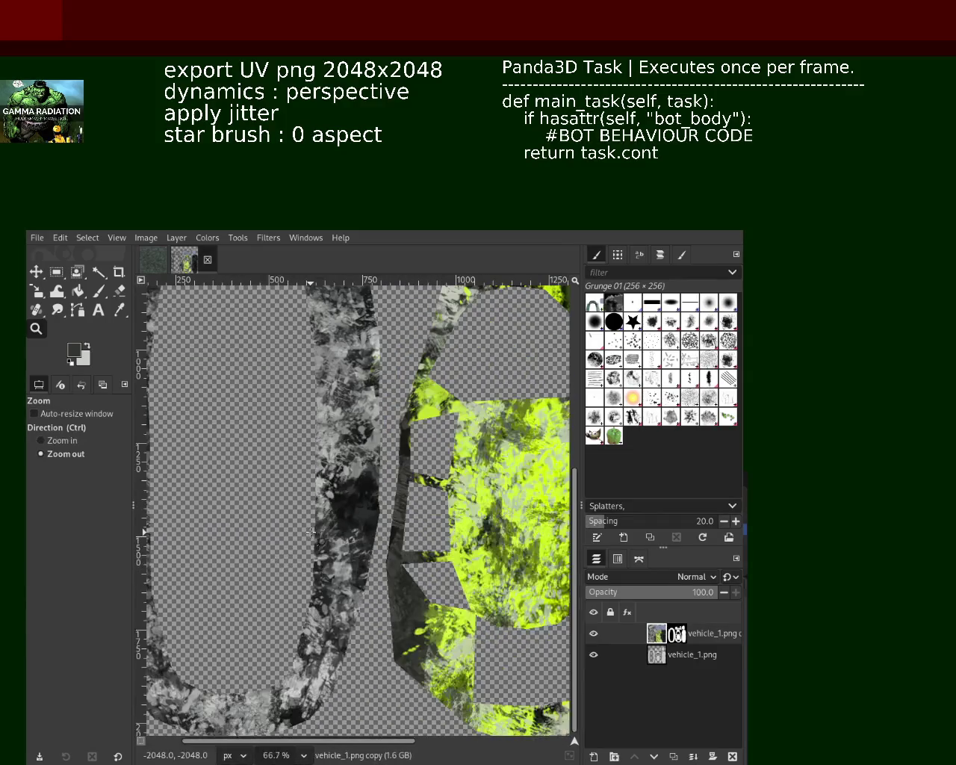
{"action": "left_click", "coordinate": [329, 527]}
{"action": "left_click", "coordinate": [374, 523]}
{"action": "left_click", "coordinate": [393, 520], "text": "ctrl"}
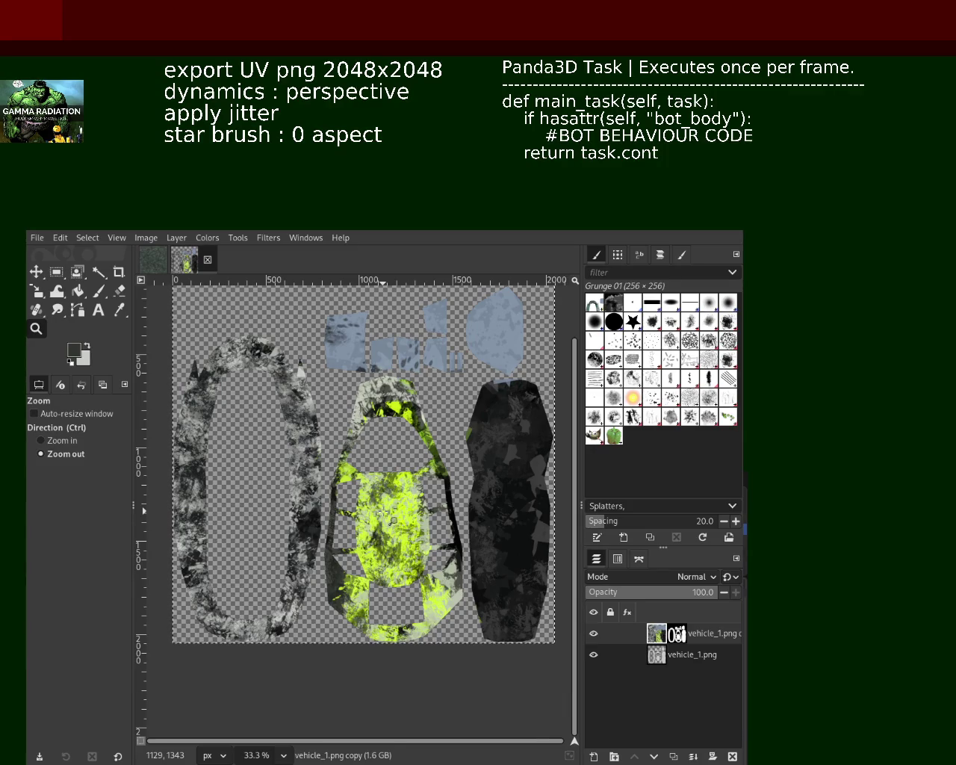
{"action": "left_click", "coordinate": [417, 350]}
{"action": "left_click", "coordinate": [353, 486], "text": "ctrl"}
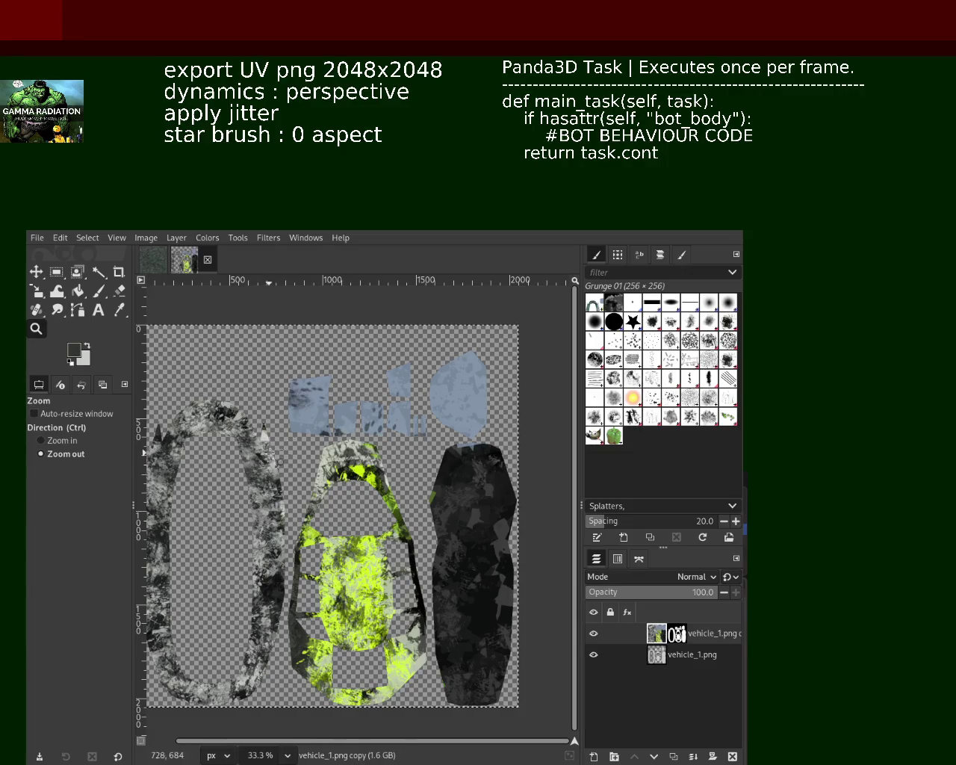
Overwrite the vehicle texture file with Ctrl+S
{"action": "key", "text": "ctrl+s"}
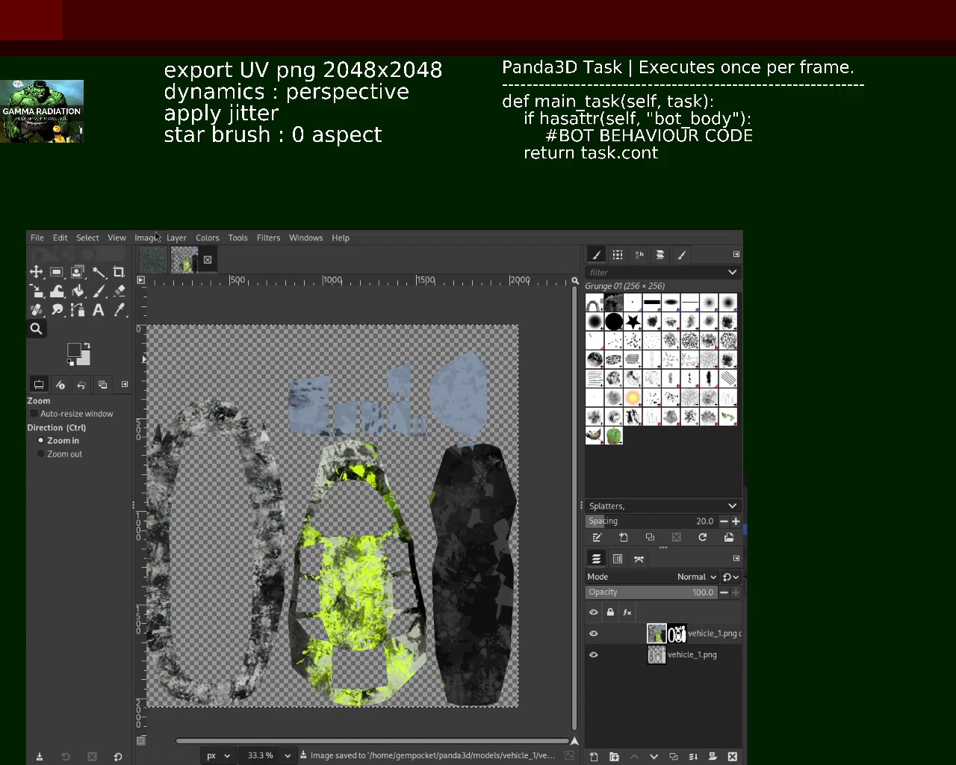
{"action": "key", "text": "ctrl"}
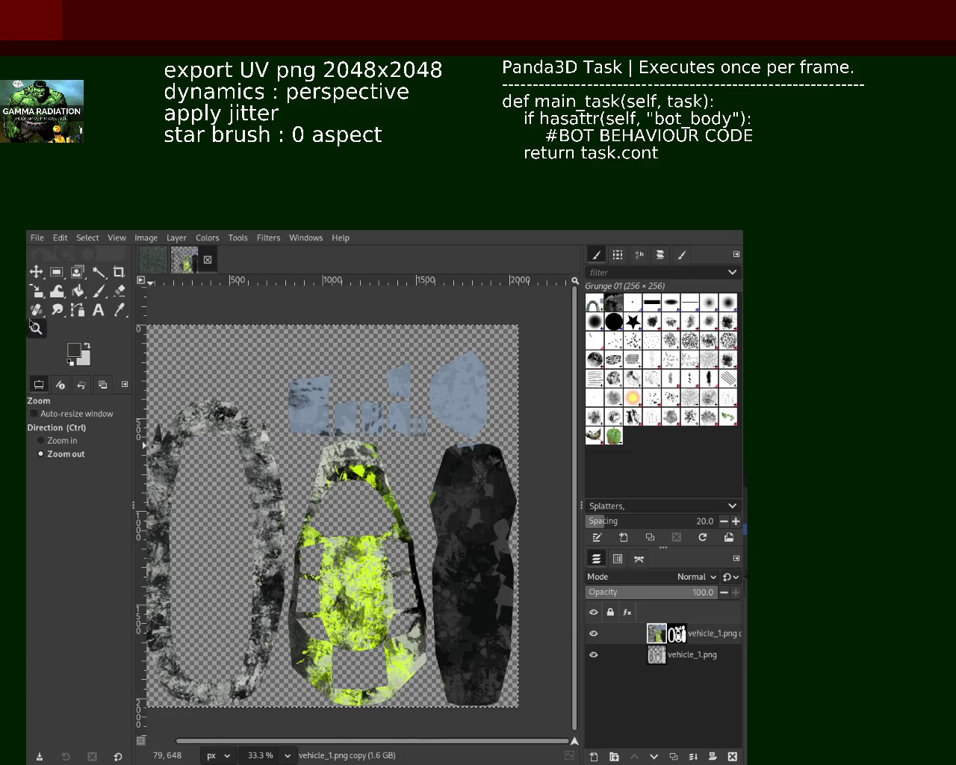
Zoom in on the arch, paint a Grunge 01 stroke, and turn off Apply Jitter
{"action": "left_click", "coordinate": [321, 478], "text": "ctrl"}
{"action": "left_click", "coordinate": [361, 423], "text": "ctrl"}
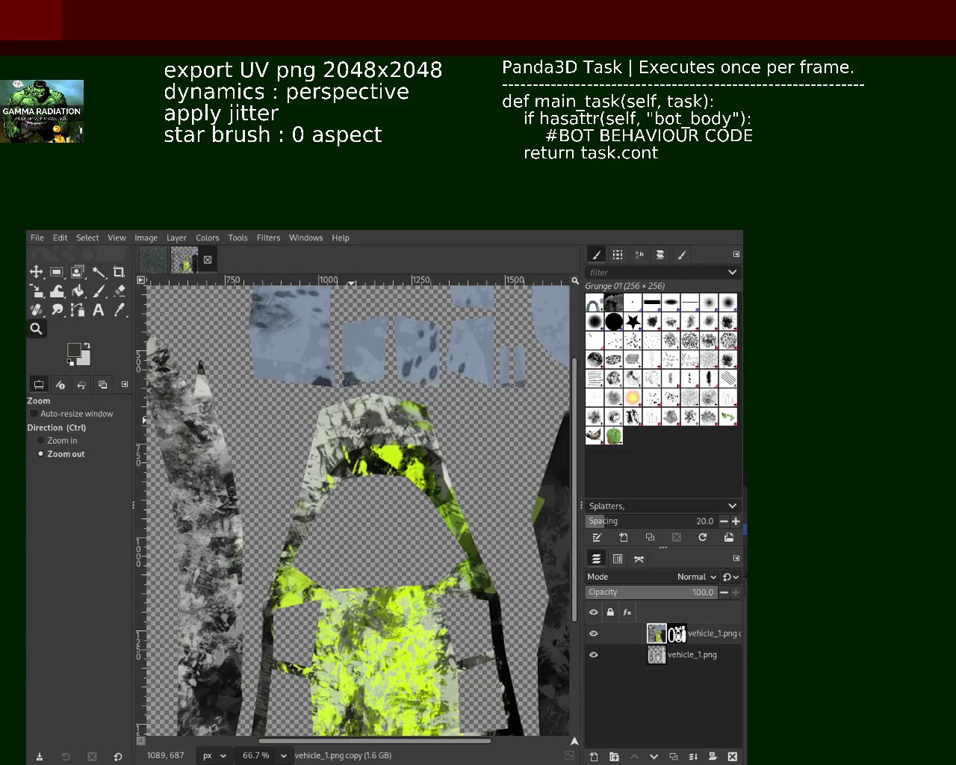
{"action": "left_click", "coordinate": [380, 432], "text": "ctrl"}
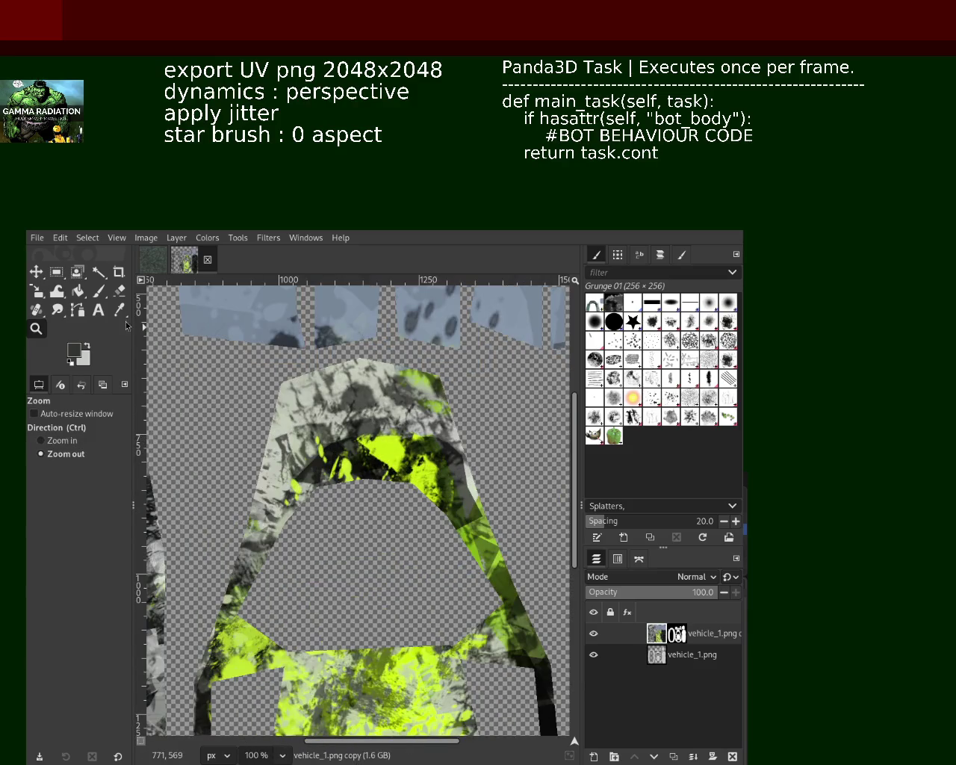
{"action": "left_click", "coordinate": [98, 290]}
{"action": "mouse_move", "coordinate": [328, 374]}
{"action": "left_mouse_down"}
{"action": "mouse_move", "coordinate": [318, 410]}
{"action": "mouse_move", "coordinate": [357, 402]}
{"action": "mouse_move", "coordinate": [321, 392]}
{"action": "left_mouse_up"}
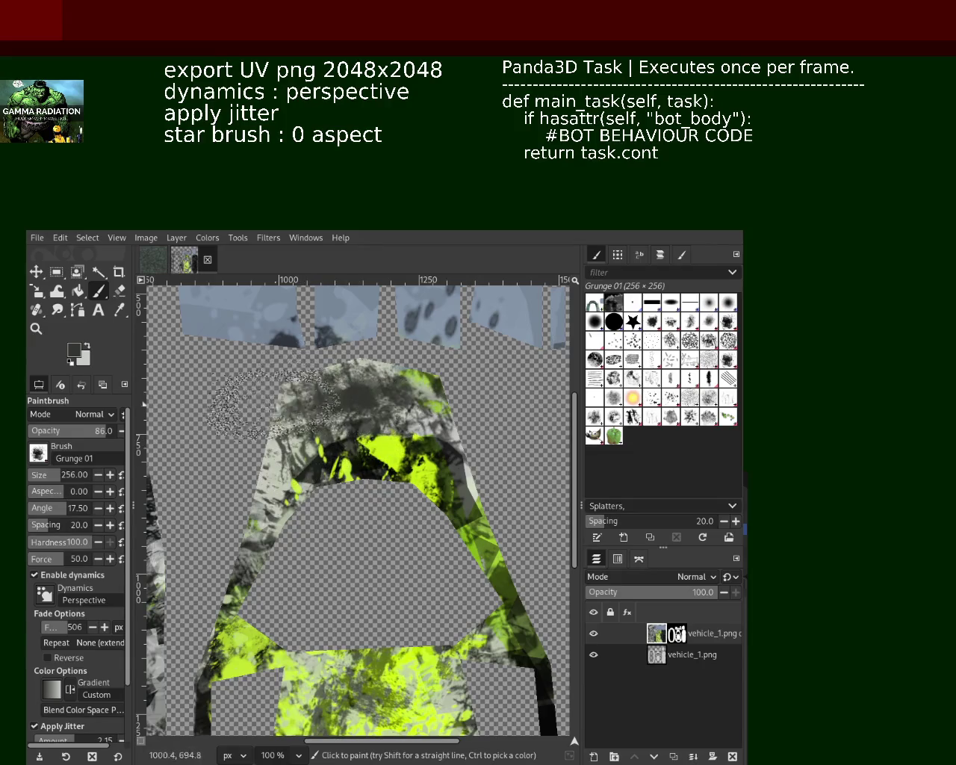
{"action": "left_click", "coordinate": [321, 392], "text": "ctrl"}
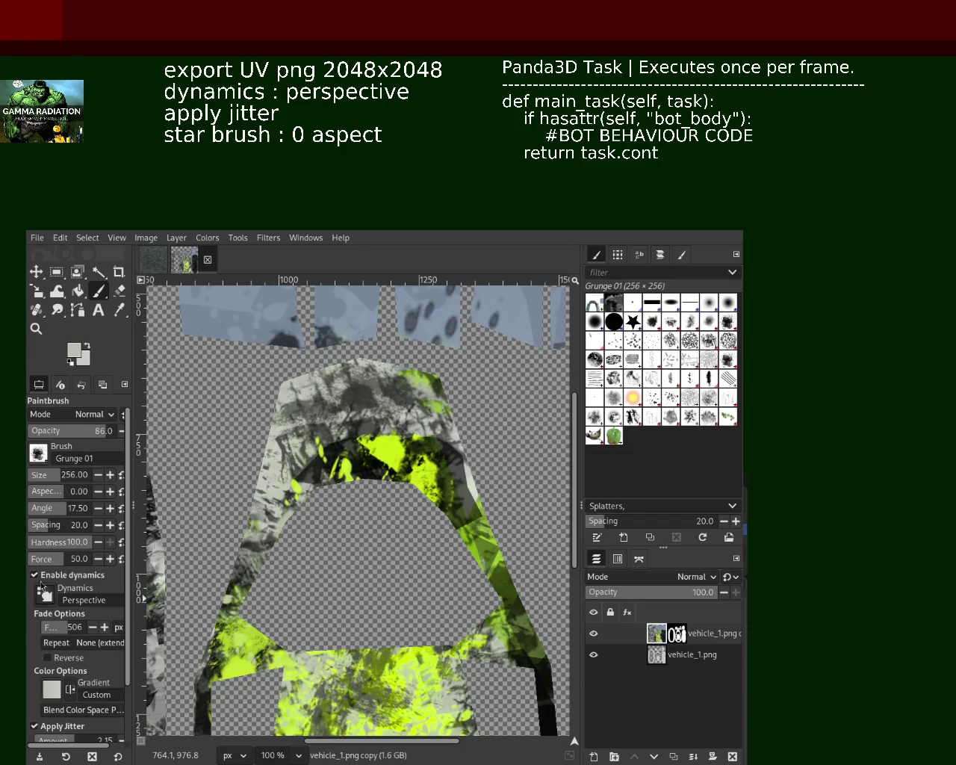
{"action": "scroll", "coordinate": [53, 672], "scroll_direction": "down", "scroll_amount": 3}
{"action": "left_click", "coordinate": [34, 659]}
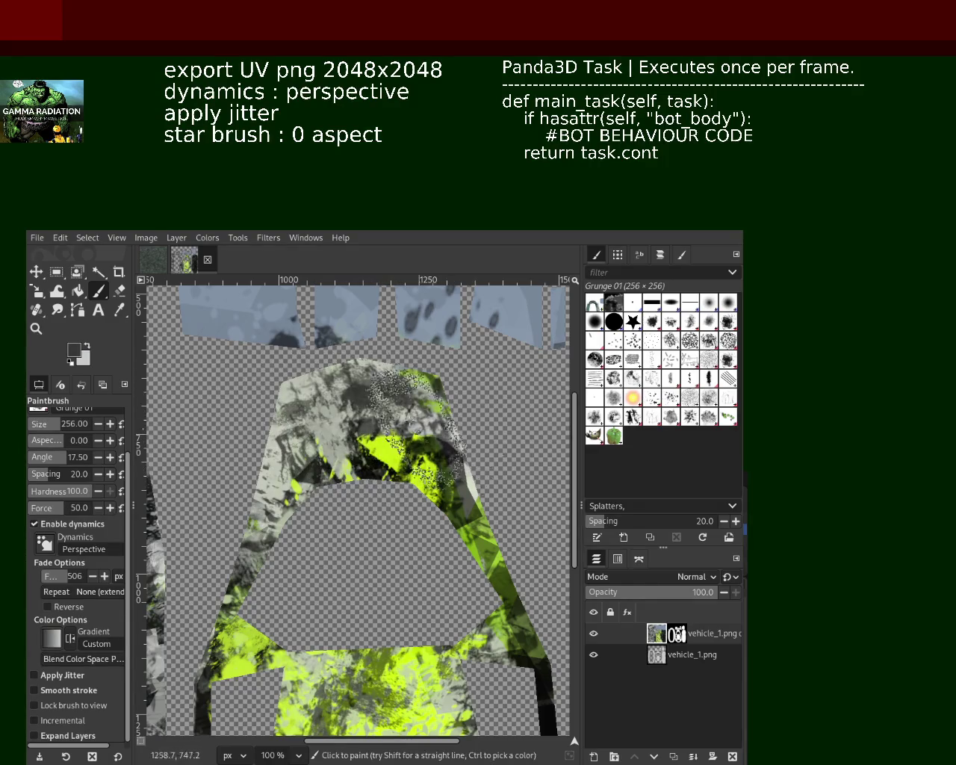
{"action": "left_click", "coordinate": [299, 455], "text": "ctrl"}
Paint light grey Splats 01 dabs along the arch's top edge
{"action": "left_click", "coordinate": [652, 398]}
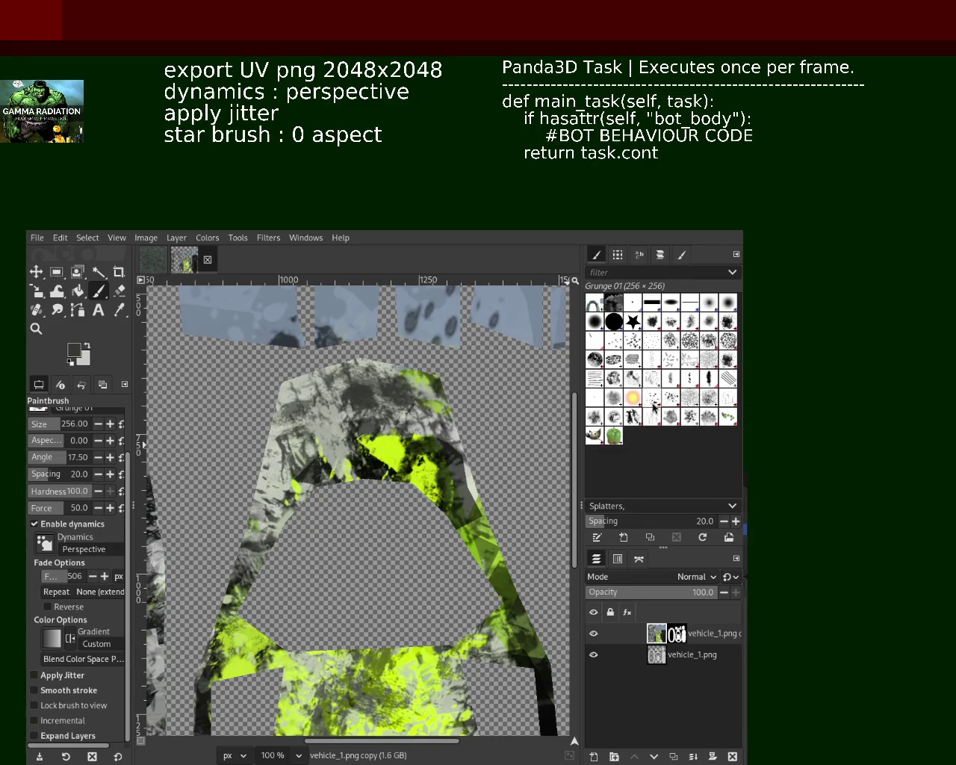
{"action": "left_click", "coordinate": [379, 399], "text": "ctrl"}
{"action": "mouse_move", "coordinate": [380, 400]}
{"action": "left_mouse_down"}
{"action": "mouse_move", "coordinate": [361, 393]}
{"action": "mouse_move", "coordinate": [457, 484]}
{"action": "left_mouse_up"}
{"action": "left_click", "coordinate": [457, 484], "text": "ctrl"}
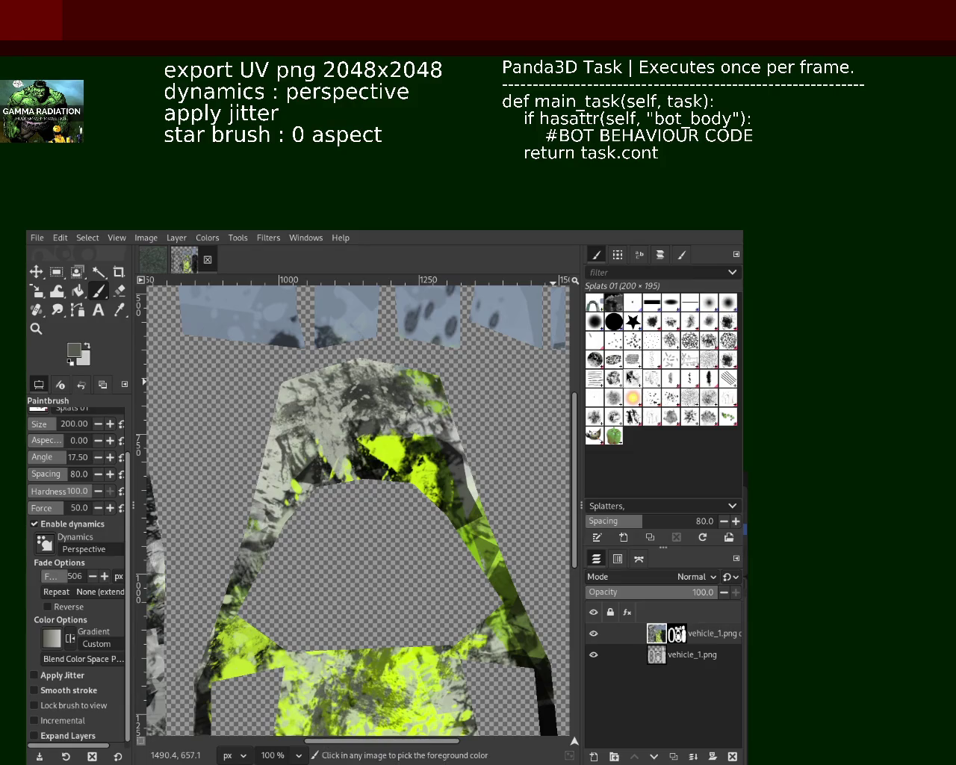
Layer light and dark grey Texture Hose 01 strokes over the arch top and lime patch
{"action": "left_click", "coordinate": [598, 385]}
{"action": "left_click_drag", "start_coordinate": [322, 392], "coordinate": [295, 403]}
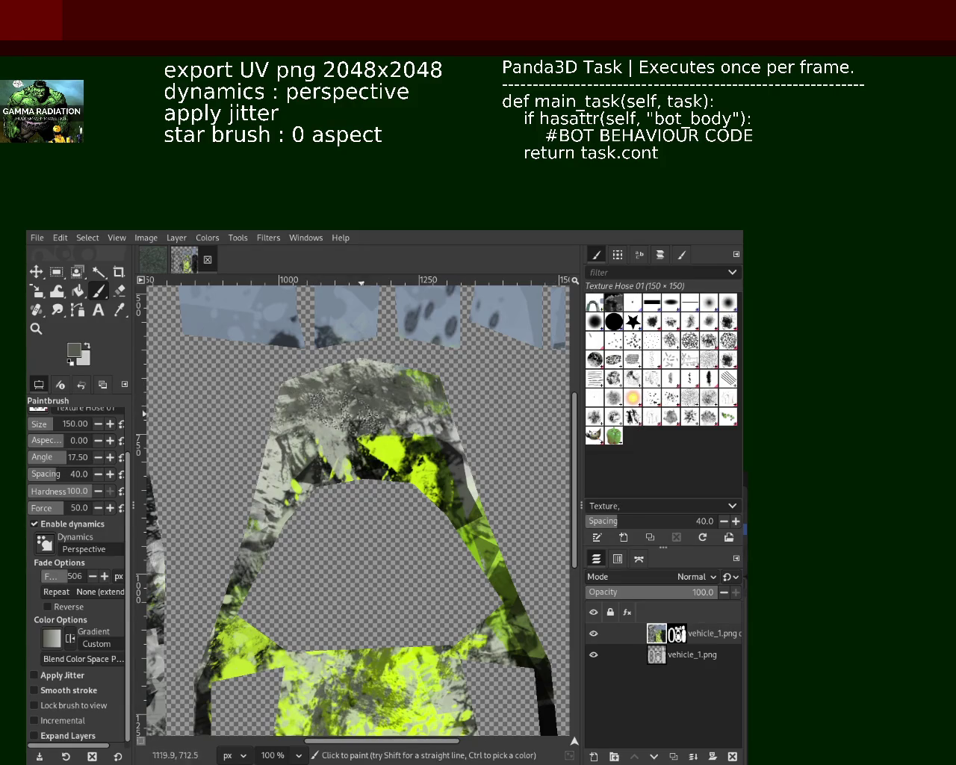
{"action": "left_click", "coordinate": [334, 444], "text": "ctrl"}
{"action": "left_click_drag", "start_coordinate": [356, 372], "coordinate": [448, 405]}
{"action": "left_click", "coordinate": [351, 448], "text": "ctrl"}
{"action": "mouse_move", "coordinate": [358, 389]}
{"action": "left_mouse_down"}
{"action": "mouse_move", "coordinate": [332, 396]}
{"action": "mouse_move", "coordinate": [448, 418]}
{"action": "left_mouse_up"}
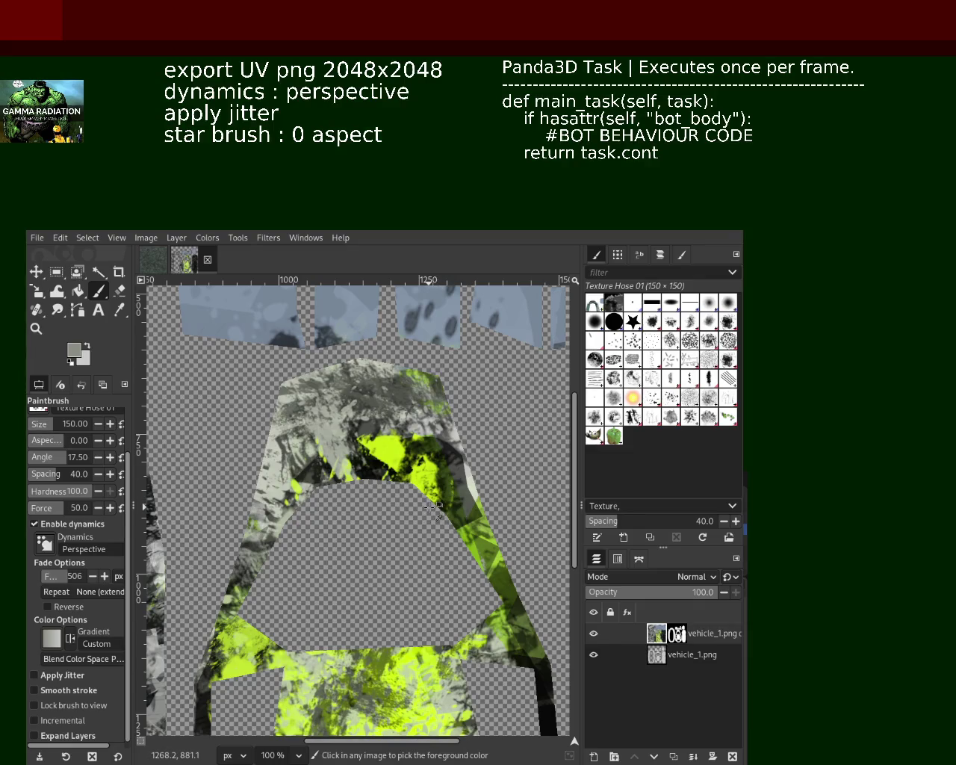
{"action": "left_click_drag", "start_coordinate": [430, 507], "coordinate": [418, 448]}
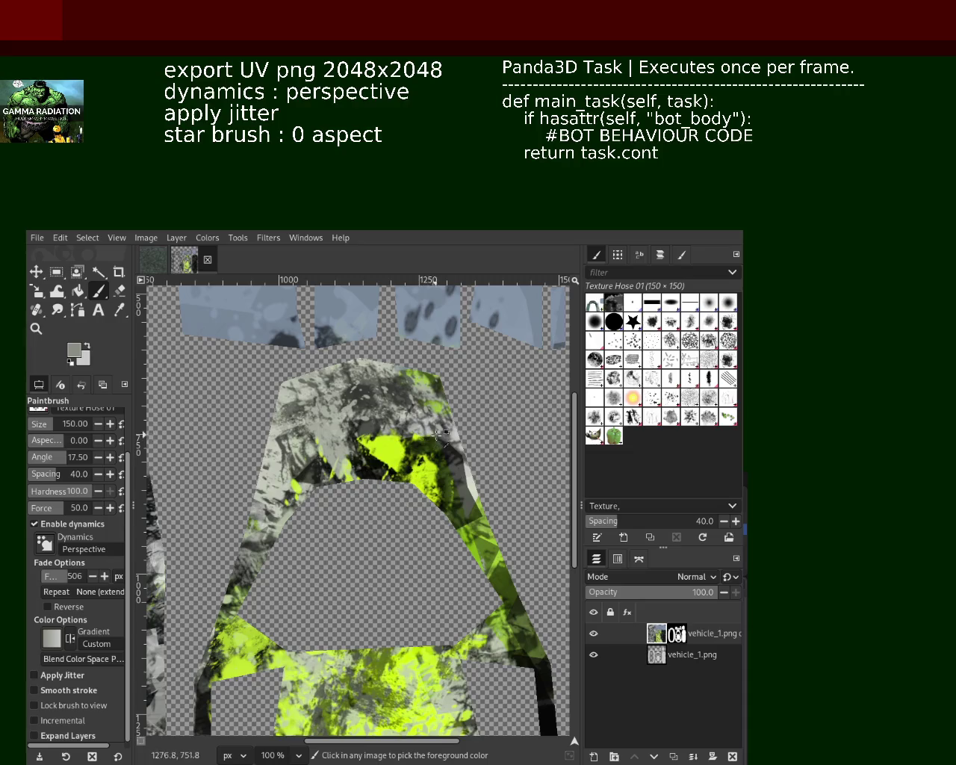
{"action": "left_click", "coordinate": [471, 484], "text": "ctrl"}
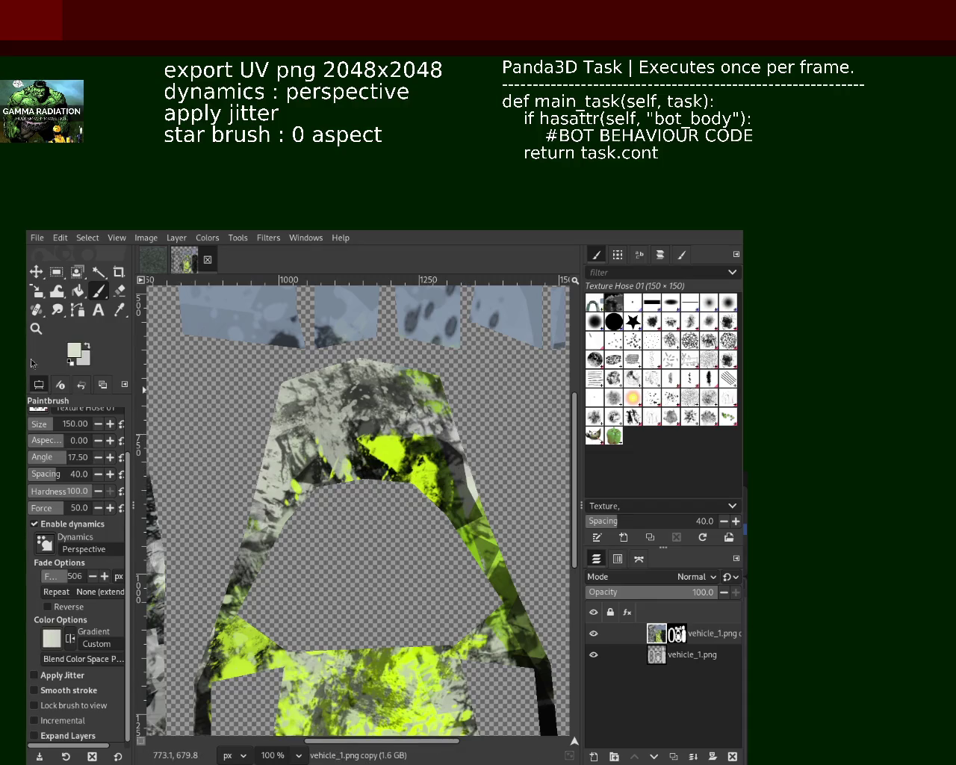
{"action": "left_click", "coordinate": [35, 328]}
{"action": "scroll", "coordinate": [403, 598], "scroll_direction": "down", "scroll_amount": 2}
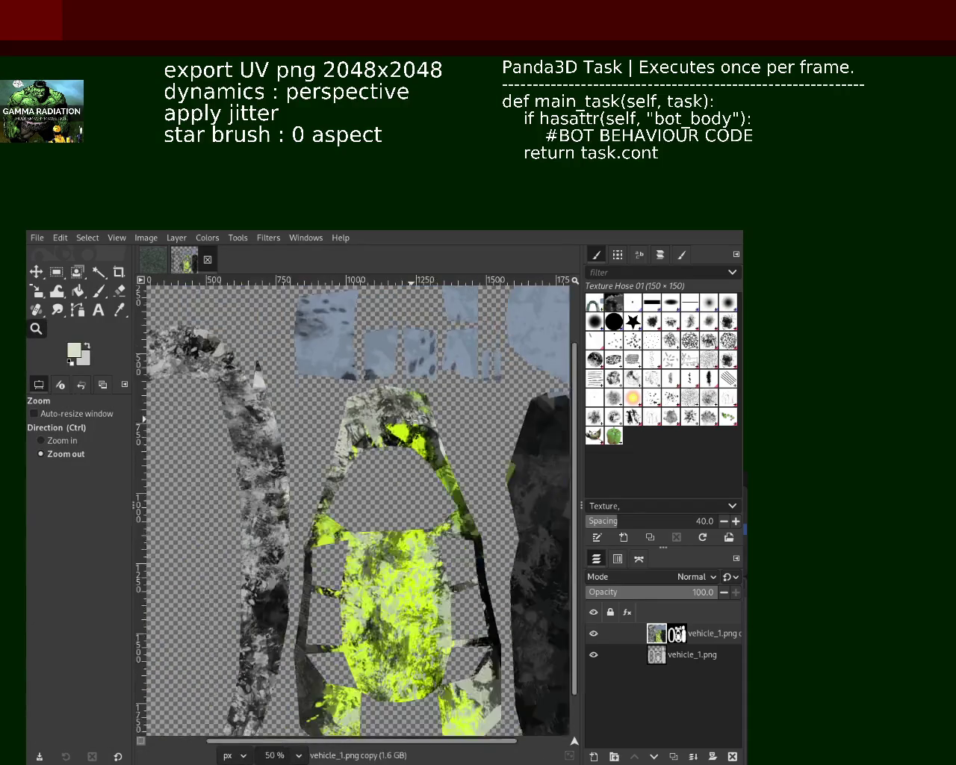
{"action": "left_click", "coordinate": [406, 538]}
{"action": "left_click", "coordinate": [406, 493]}
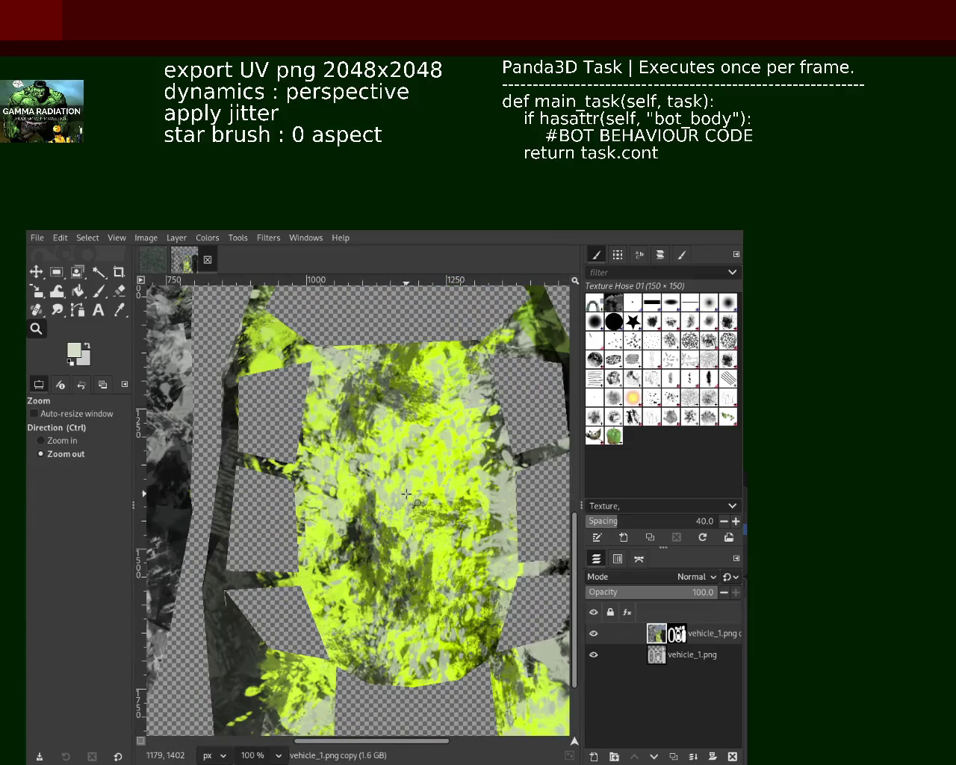
{"action": "scroll", "coordinate": [406, 493], "scroll_direction": "down", "scroll_amount": 4}
{"action": "scroll", "coordinate": [359, 497], "scroll_direction": "up", "scroll_amount": 2}
{"action": "scroll", "coordinate": [336, 500], "scroll_direction": "up", "scroll_amount": 2}
{"action": "scroll", "coordinate": [326, 502], "scroll_direction": "down", "scroll_amount": 2}
{"action": "scroll", "coordinate": [326, 502], "scroll_direction": "up", "scroll_amount": 2}
{"action": "scroll", "coordinate": [398, 550], "scroll_direction": "down", "scroll_amount": 1}
{"action": "scroll", "coordinate": [399, 553], "scroll_direction": "down", "scroll_amount": 2}
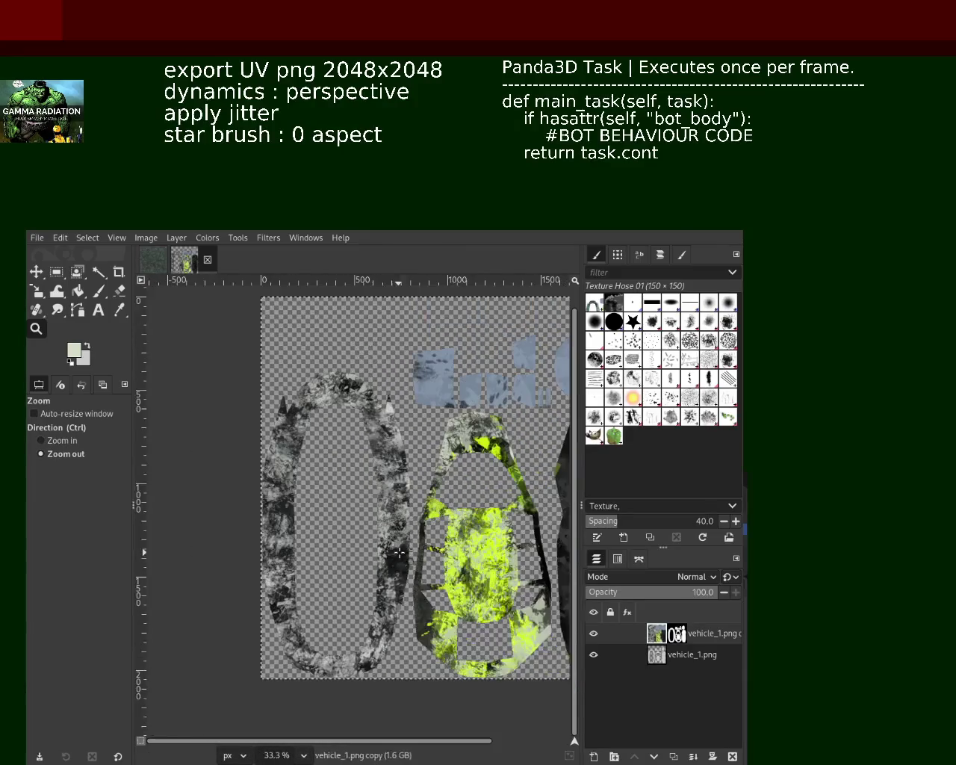
{"action": "scroll", "coordinate": [399, 553], "scroll_direction": "up", "scroll_amount": 1}
{"action": "scroll", "coordinate": [396, 538], "scroll_direction": "up", "scroll_amount": 2}
{"action": "scroll", "coordinate": [383, 463], "scroll_direction": "down", "scroll_amount": 3}
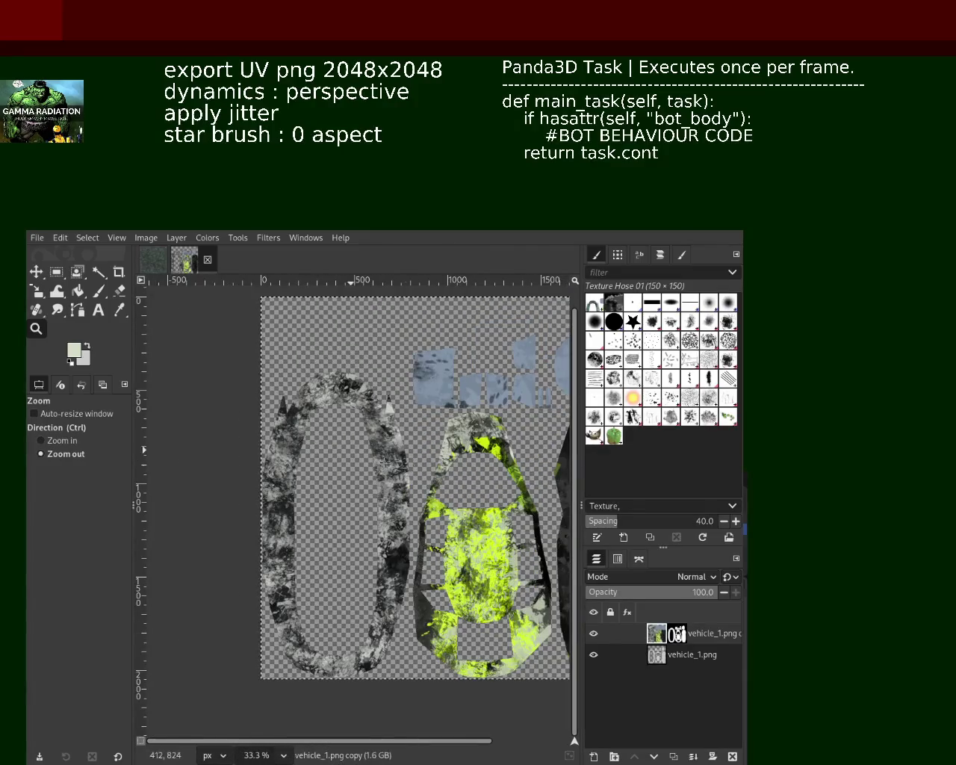
{"action": "scroll", "coordinate": [384, 463], "scroll_direction": "down", "scroll_amount": 2}
{"action": "scroll", "coordinate": [478, 463], "scroll_direction": "up", "scroll_amount": 1}
{"action": "scroll", "coordinate": [478, 448], "scroll_direction": "up", "scroll_amount": 1}
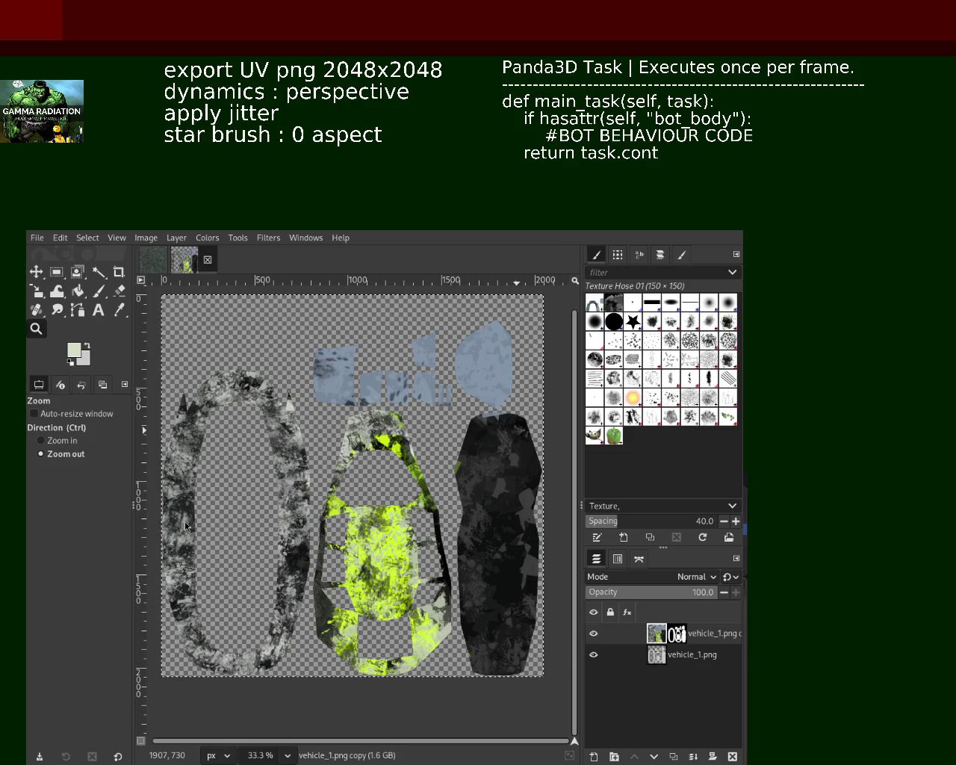
Apply Despeckle, undo it, then reapply a filter as an editable layer effect
{"action": "key", "text": "ctrl+f"}
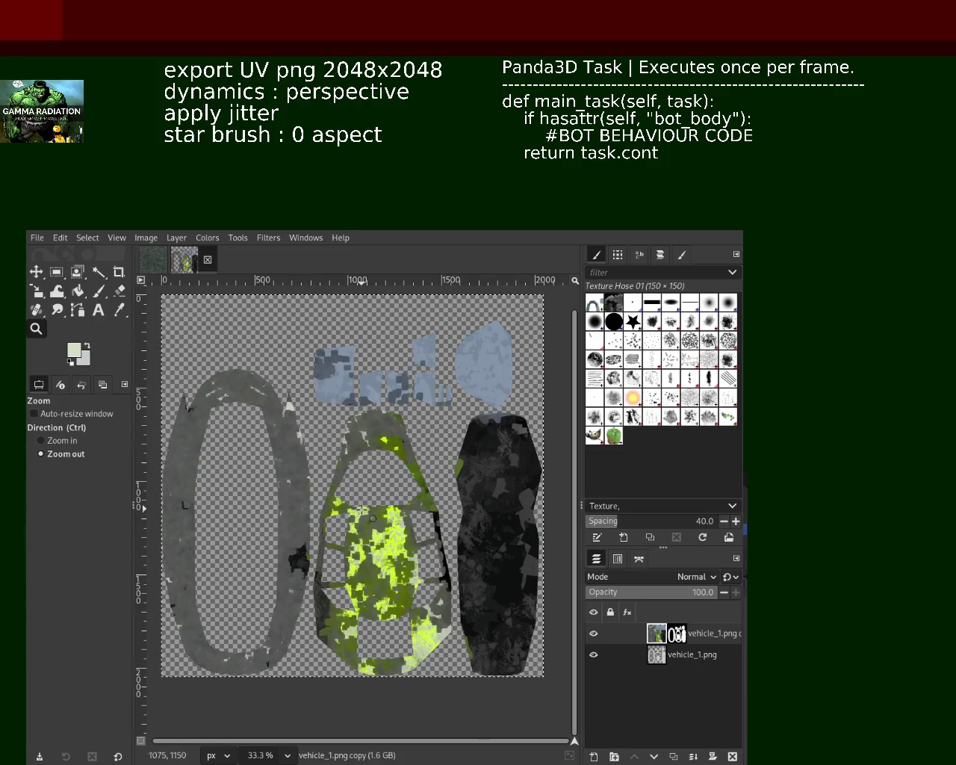
{"action": "key", "text": "ctrl+z"}
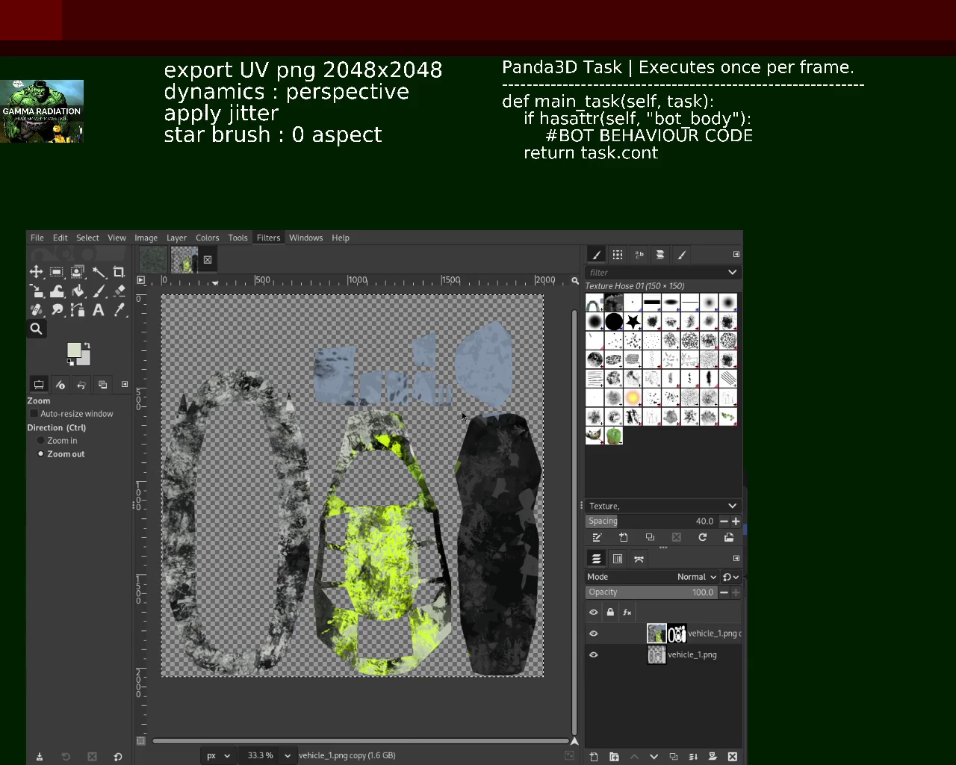
{"action": "key", "text": "ctrl+f"}
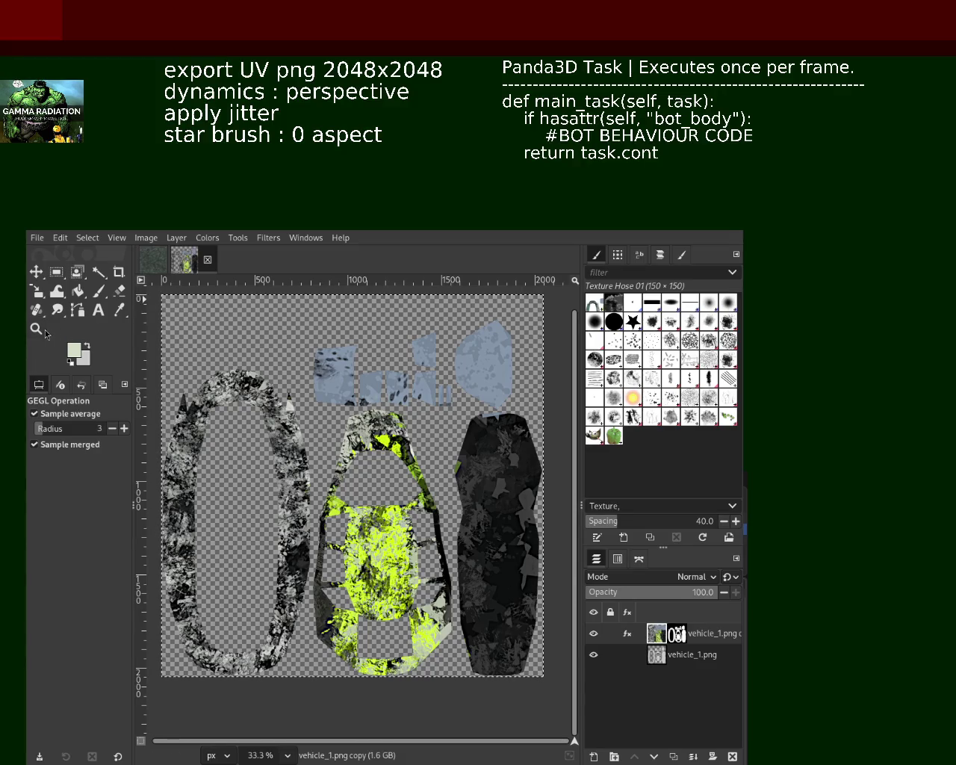
Zoom in and out with the Zoom tool to frame the whole UV layout
{"action": "key", "text": "z"}
{"action": "left_click", "coordinate": [390, 535], "text": "ctrl"}
{"action": "left_click", "coordinate": [391, 536], "text": "ctrl"}
{"action": "left_click", "coordinate": [384, 539], "text": "ctrl"}
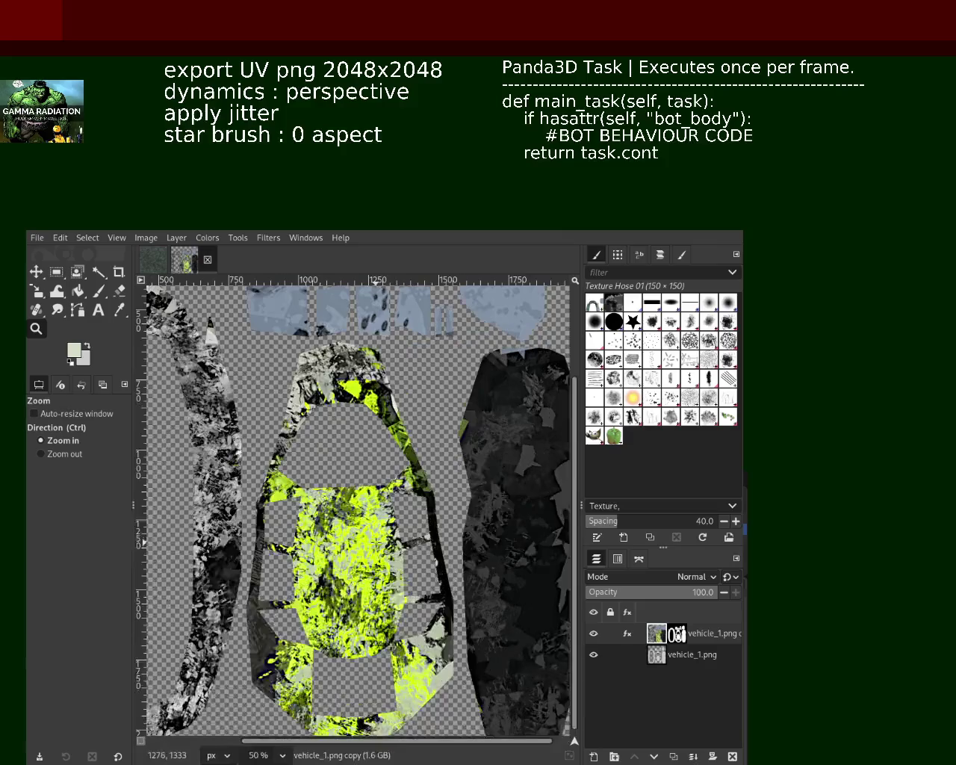
{"action": "left_click", "coordinate": [380, 544], "text": "ctrl"}
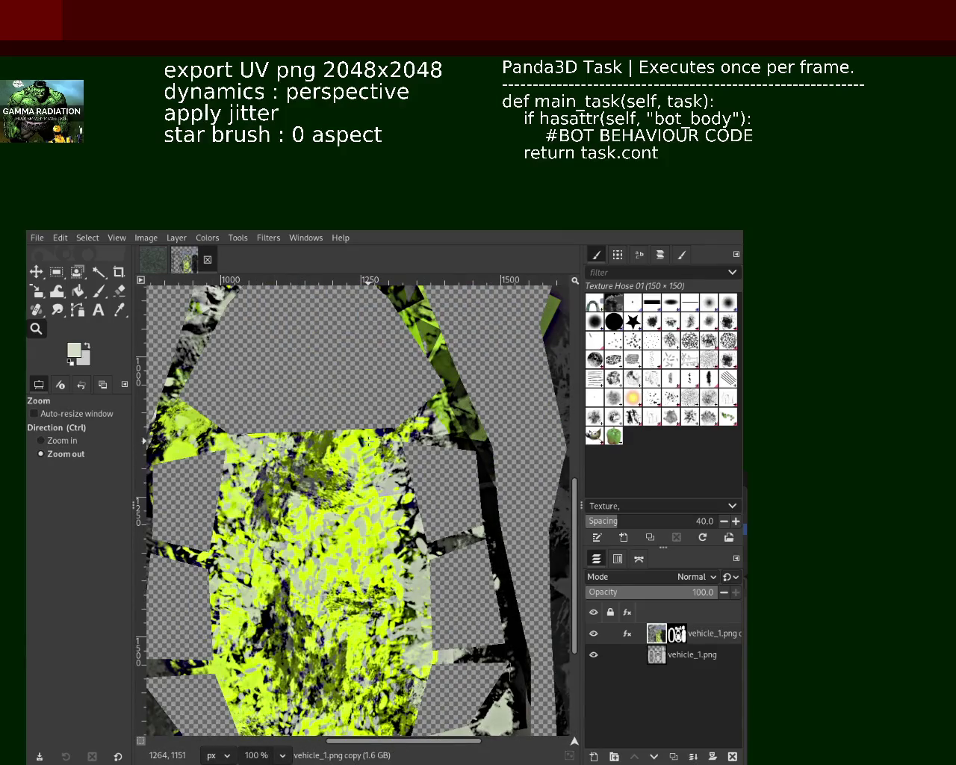
{"action": "left_click", "coordinate": [362, 446]}
{"action": "left_click", "coordinate": [357, 452]}
{"action": "left_click", "coordinate": [344, 467], "text": "ctrl"}
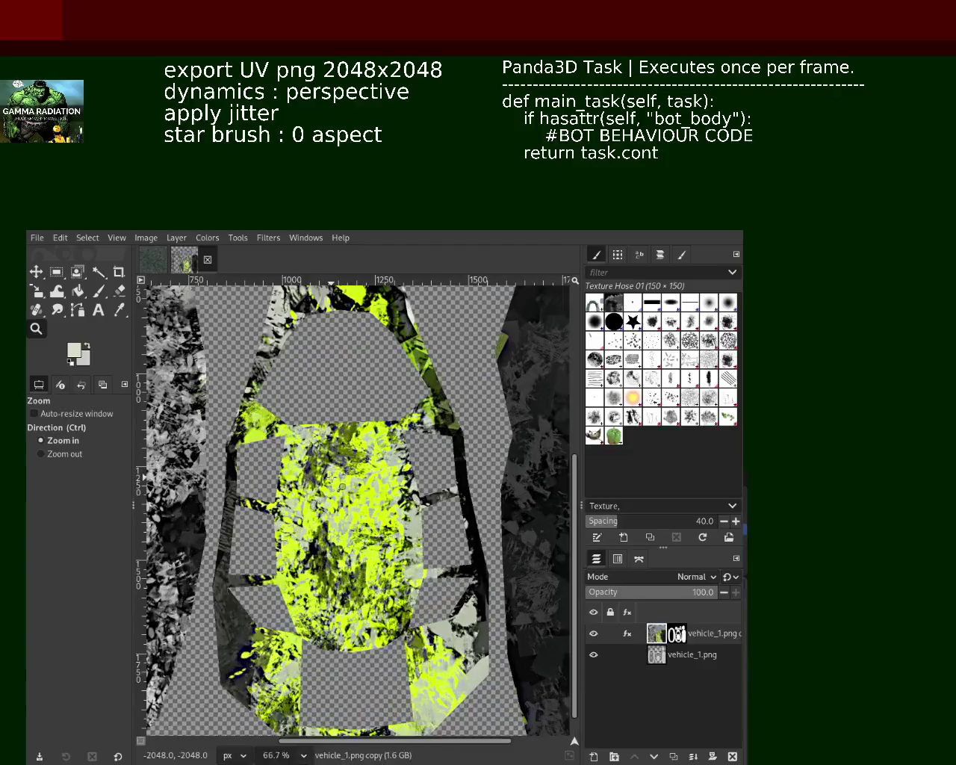
{"action": "left_click", "coordinate": [336, 474], "text": "ctrl"}
{"action": "left_click", "coordinate": [336, 479]}
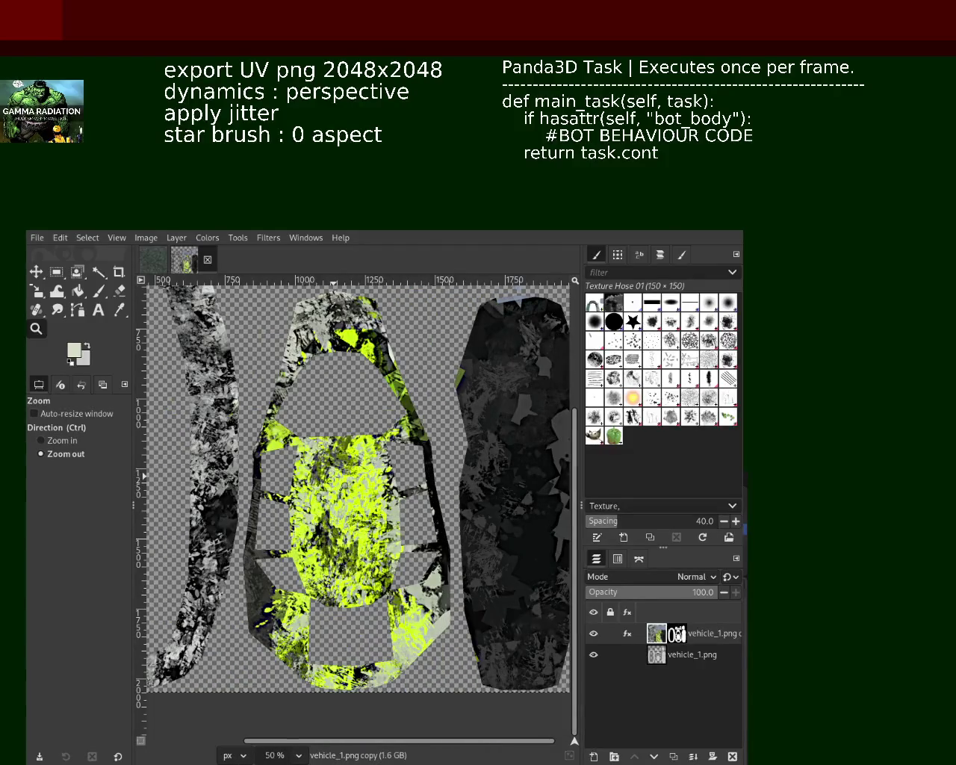
{"action": "left_click", "coordinate": [325, 537], "text": "ctrl"}
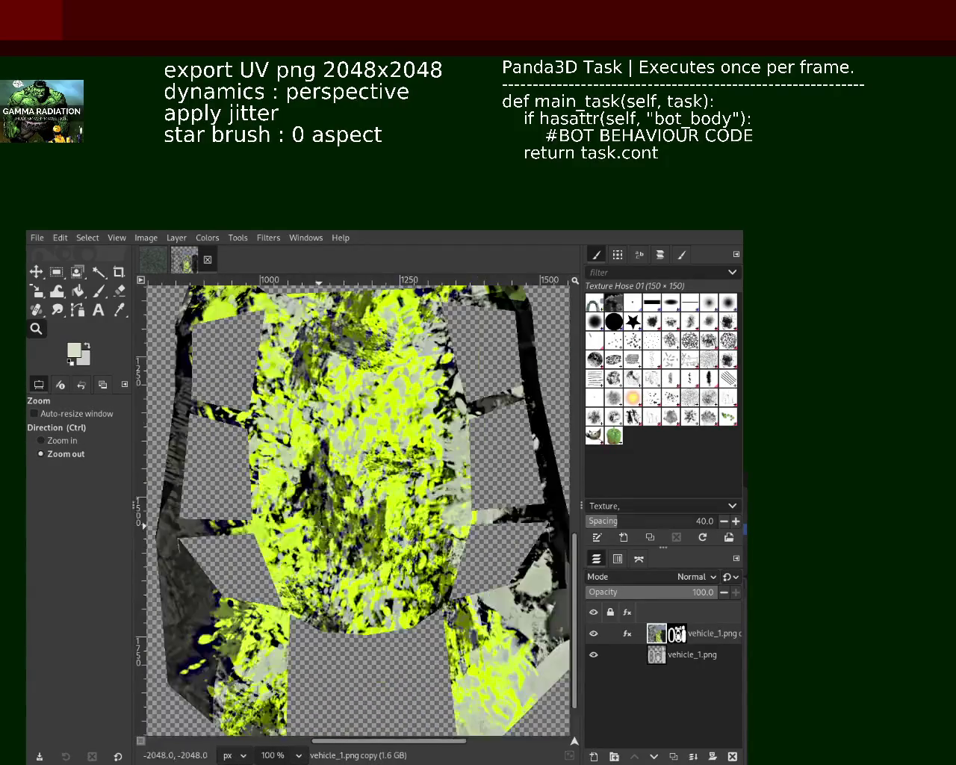
{"action": "left_click", "coordinate": [317, 524]}
{"action": "left_click", "coordinate": [283, 516]}
{"action": "left_click", "coordinate": [261, 507]}
{"action": "left_click", "coordinate": [232, 497]}
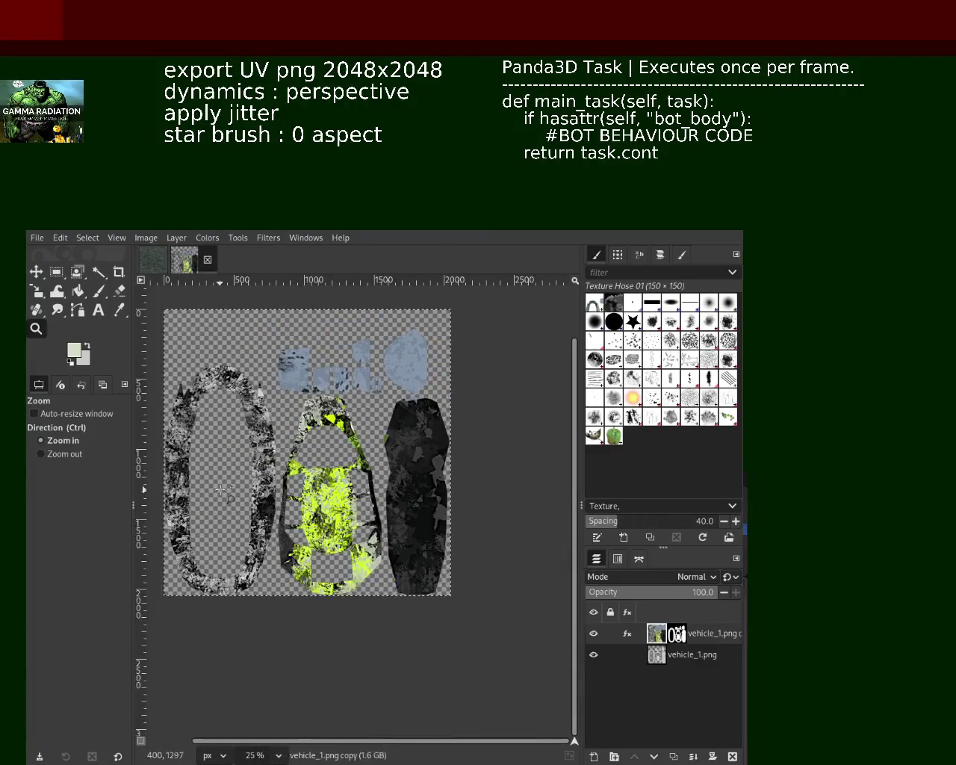
{"action": "left_click", "coordinate": [221, 489], "text": "ctrl"}
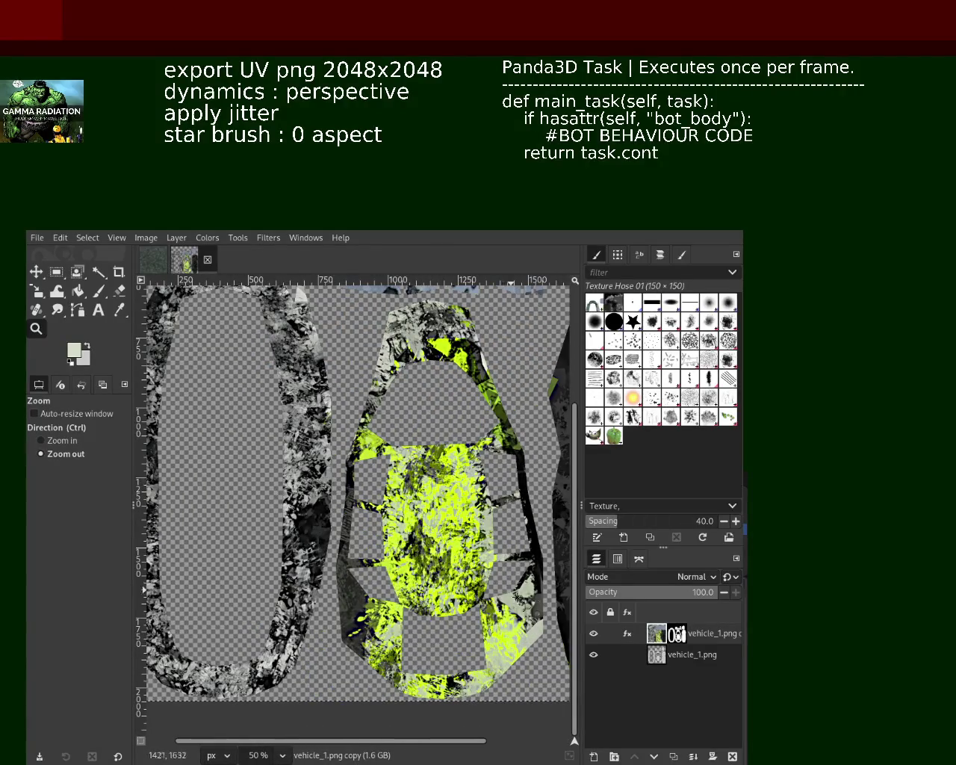
Hide the bottom vehicle_1.png layer and briefly view the top layer's effects list
{"action": "left_click", "coordinate": [594, 654]}
{"action": "left_click", "coordinate": [629, 635]}
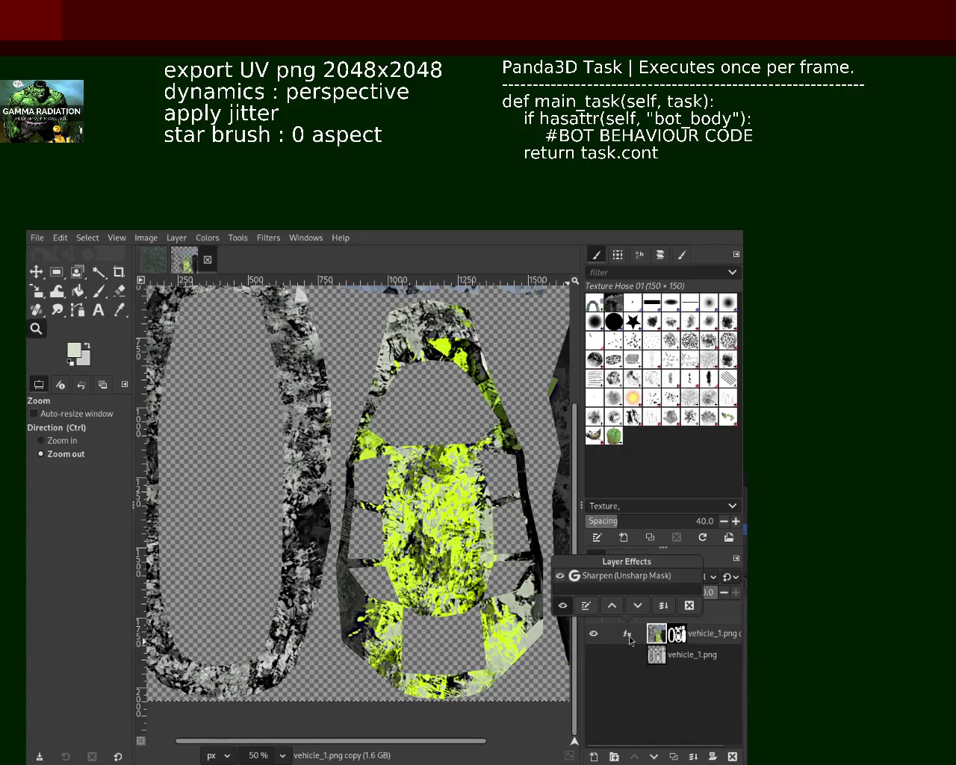
{"action": "left_click", "coordinate": [585, 609]}
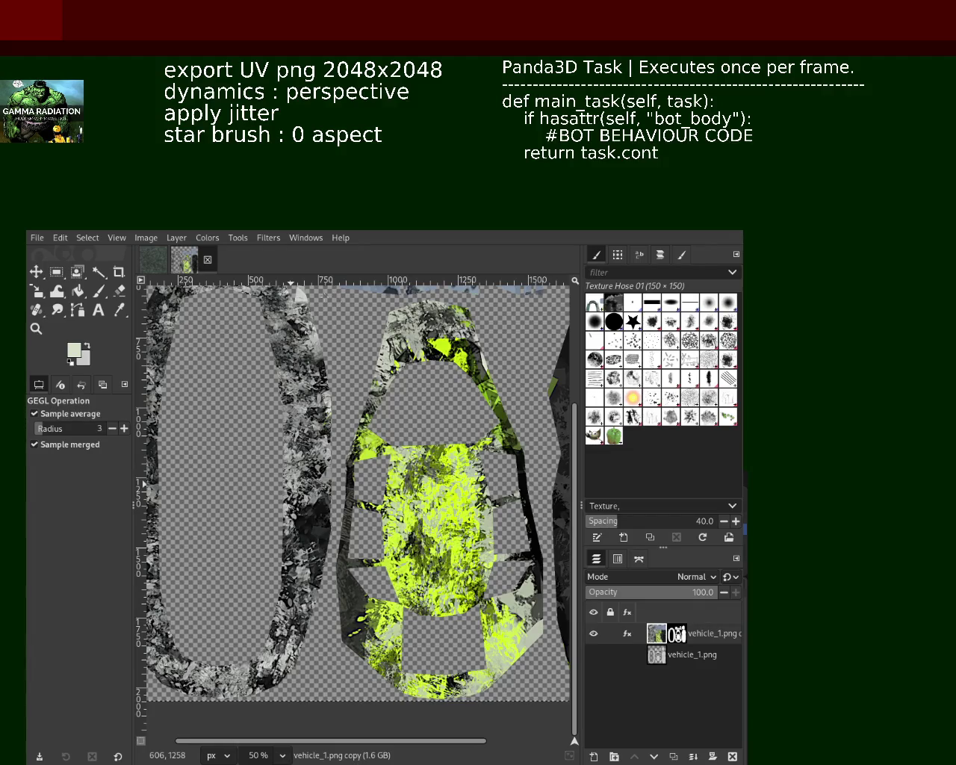
Inspect the lime panel's edge up close, then open the layer's Sharpen (Unsharp Mask) effects list
{"action": "left_click", "coordinate": [35, 329]}
{"action": "double_click", "coordinate": [338, 460]}
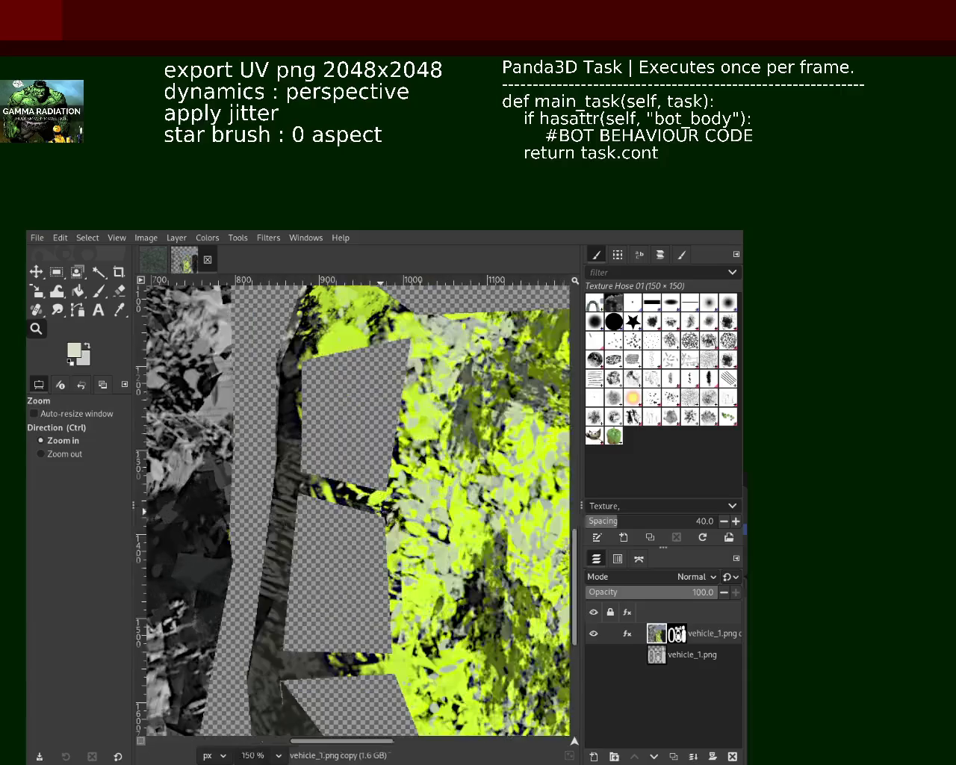
{"action": "left_click", "coordinate": [338, 460], "text": "ctrl"}
{"action": "left_click", "coordinate": [338, 460], "text": "ctrl"}
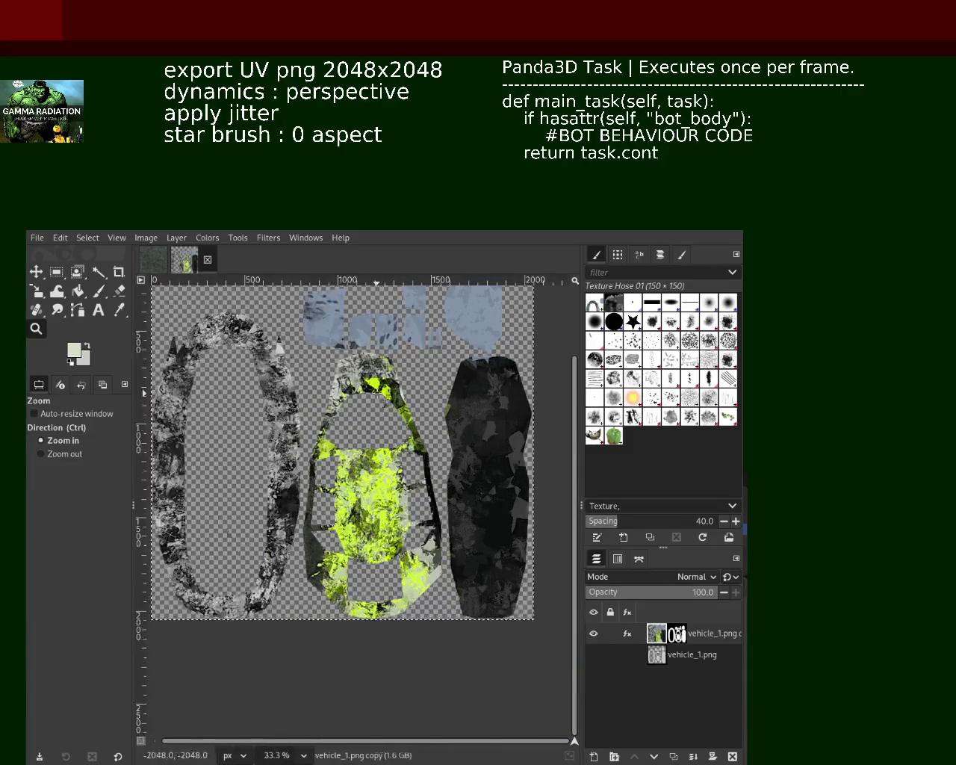
{"action": "left_click", "coordinate": [360, 359]}
{"action": "left_click", "coordinate": [360, 359]}
{"action": "scroll", "coordinate": [359, 360], "scroll_direction": "up", "scroll_amount": 1}
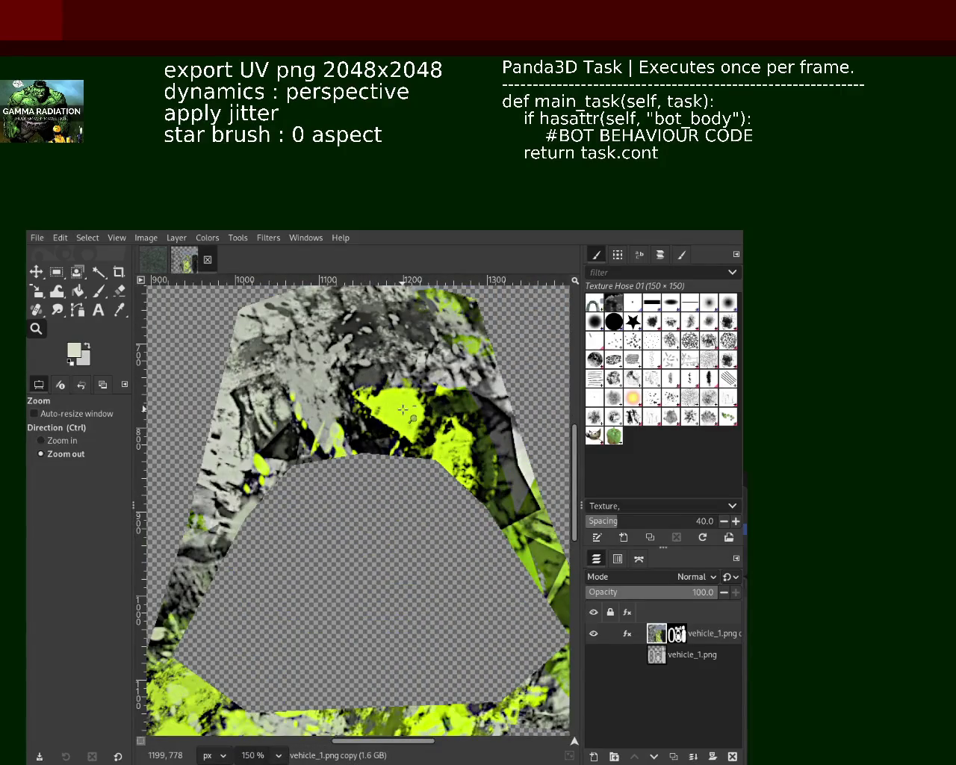
{"action": "scroll", "coordinate": [403, 409], "scroll_direction": "down", "scroll_amount": 2}
{"action": "scroll", "coordinate": [358, 418], "scroll_direction": "down", "scroll_amount": 2}
{"action": "scroll", "coordinate": [303, 432], "scroll_direction": "up", "scroll_amount": 1}
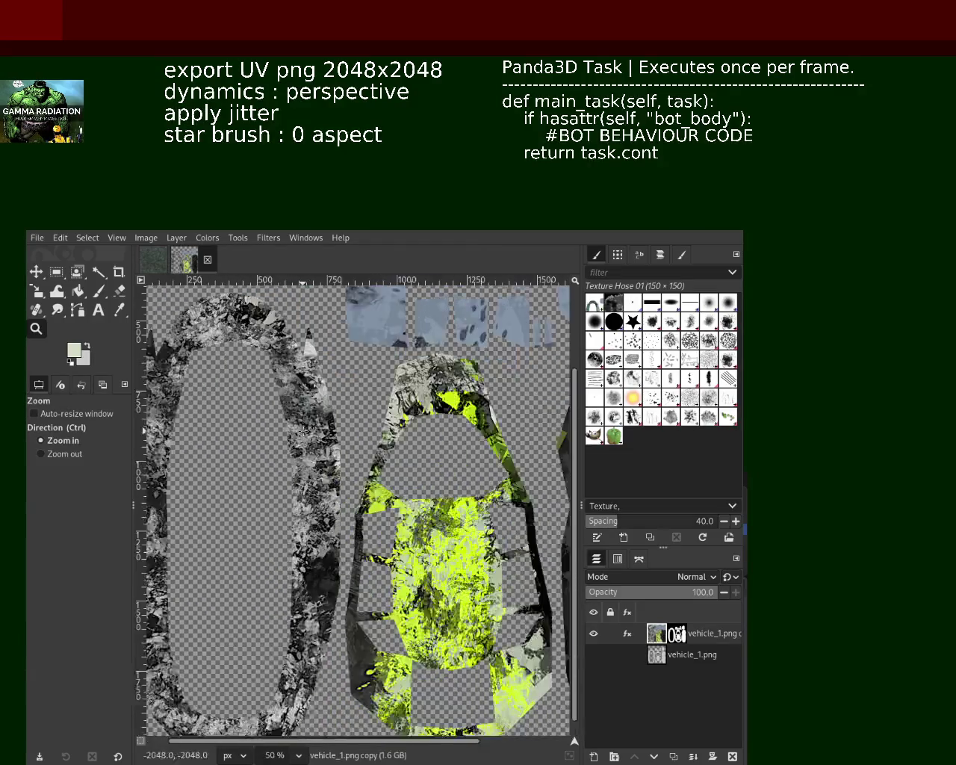
{"action": "scroll", "coordinate": [304, 431], "scroll_direction": "up", "scroll_amount": 2}
{"action": "scroll", "coordinate": [225, 525], "scroll_direction": "down", "scroll_amount": 2}
{"action": "scroll", "coordinate": [225, 525], "scroll_direction": "down", "scroll_amount": 1}
{"action": "scroll", "coordinate": [224, 525], "scroll_direction": "up", "scroll_amount": 3}
{"action": "scroll", "coordinate": [250, 487], "scroll_direction": "up", "scroll_amount": 1}
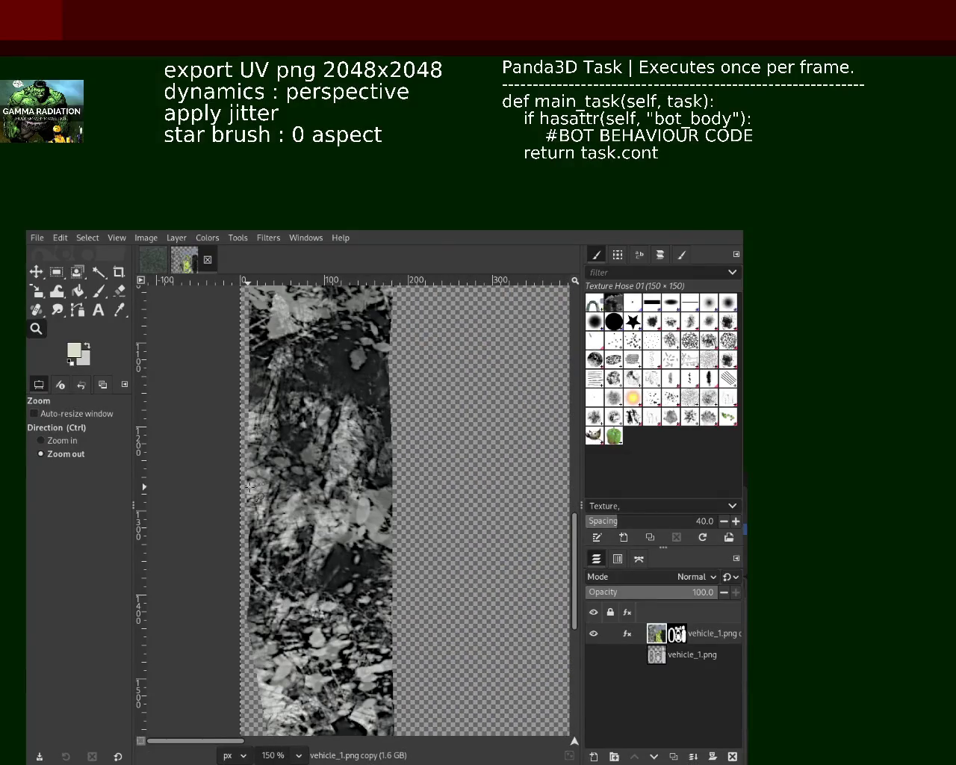
{"action": "scroll", "coordinate": [250, 487], "scroll_direction": "down", "scroll_amount": 2}
{"action": "scroll", "coordinate": [250, 487], "scroll_direction": "down", "scroll_amount": 1}
{"action": "scroll", "coordinate": [250, 486], "scroll_direction": "down", "scroll_amount": 1}
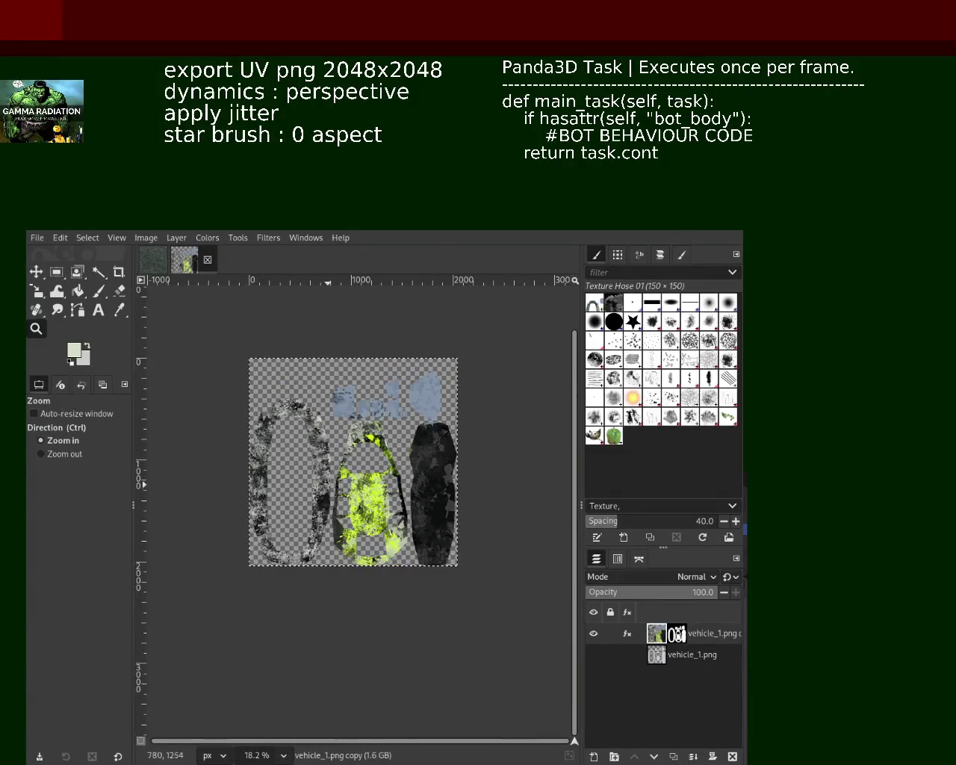
{"action": "scroll", "coordinate": [327, 481], "scroll_direction": "up", "scroll_amount": 1}
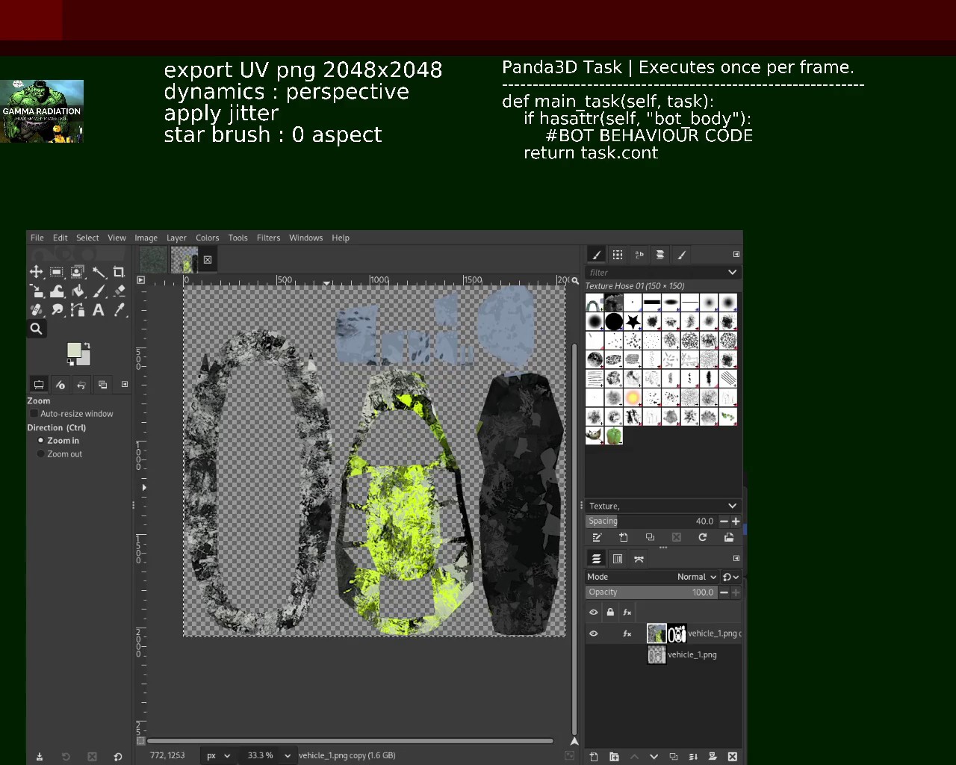
{"action": "left_click", "coordinate": [627, 634]}
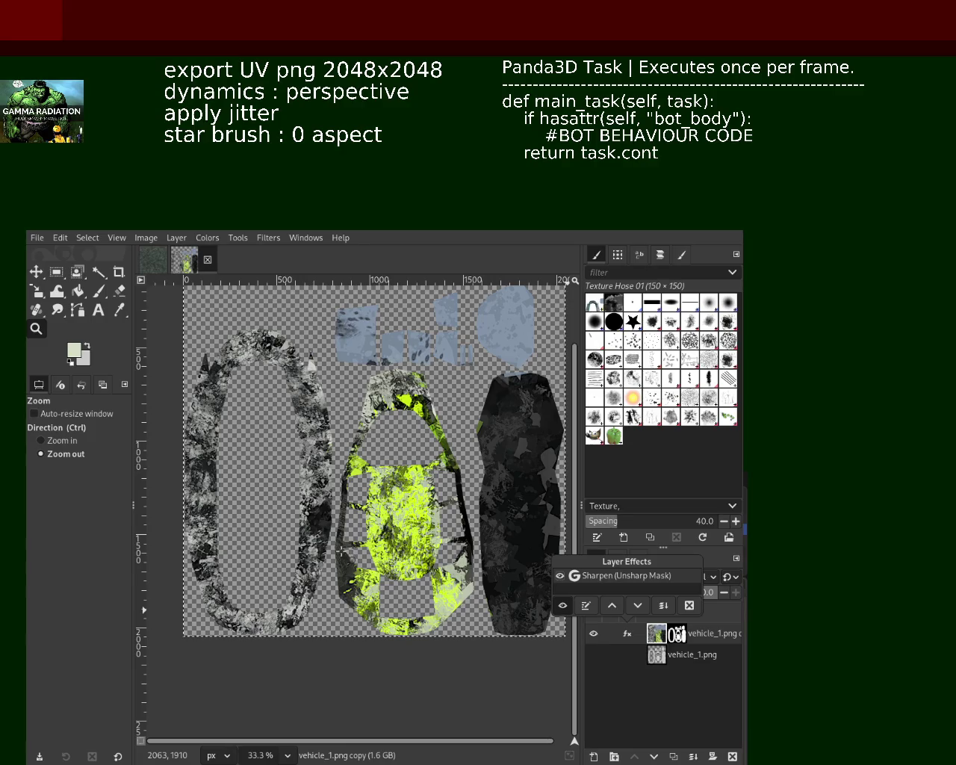
Copy the texture layer and paste it into a new image with a grey background
{"action": "key", "text": "ctrl+c"}
{"action": "key", "text": "Escape"}
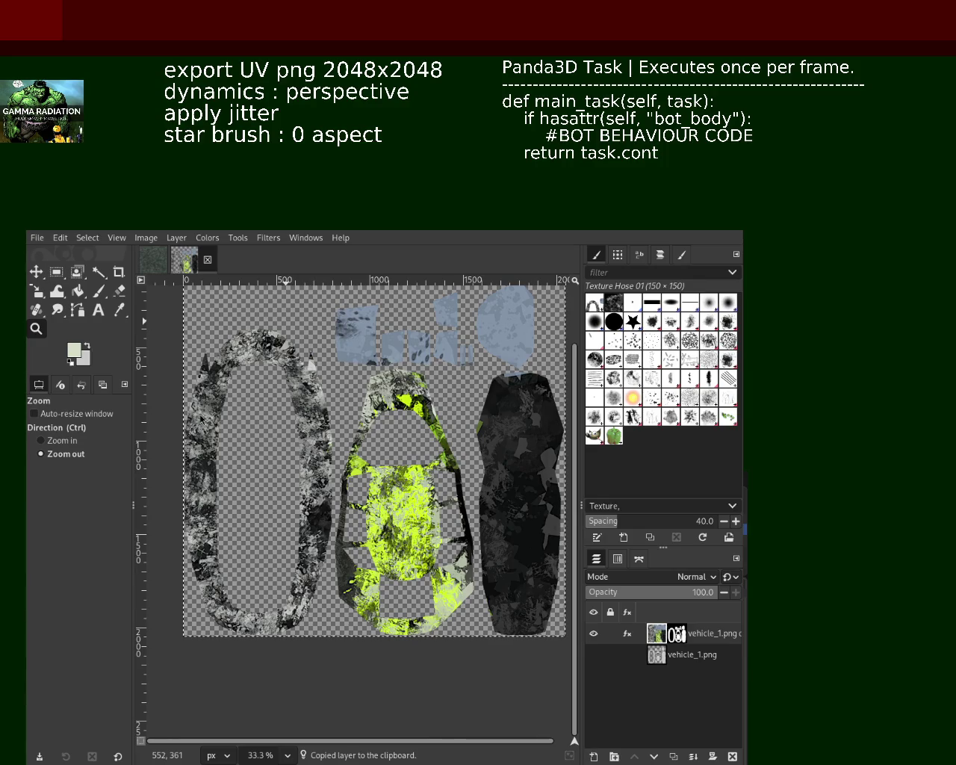
{"action": "key", "text": "ctrl+shift+v"}
{"action": "key", "text": "ctrl+v"}
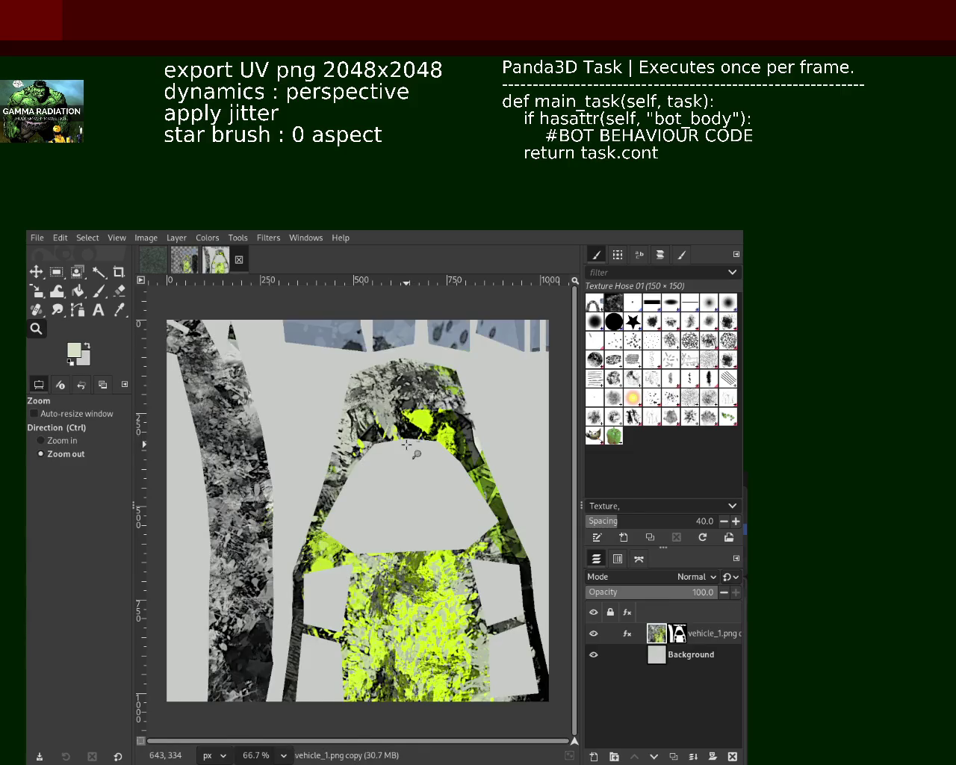
Scale the pasted layer to 1024×1024, undo an extra enlargement, and select the Move tool
{"action": "key", "text": "shift+s"}
{"action": "left_click", "coordinate": [406, 445]}
{"action": "left_click_drag", "start_coordinate": [356, 508], "coordinate": [446, 276]}
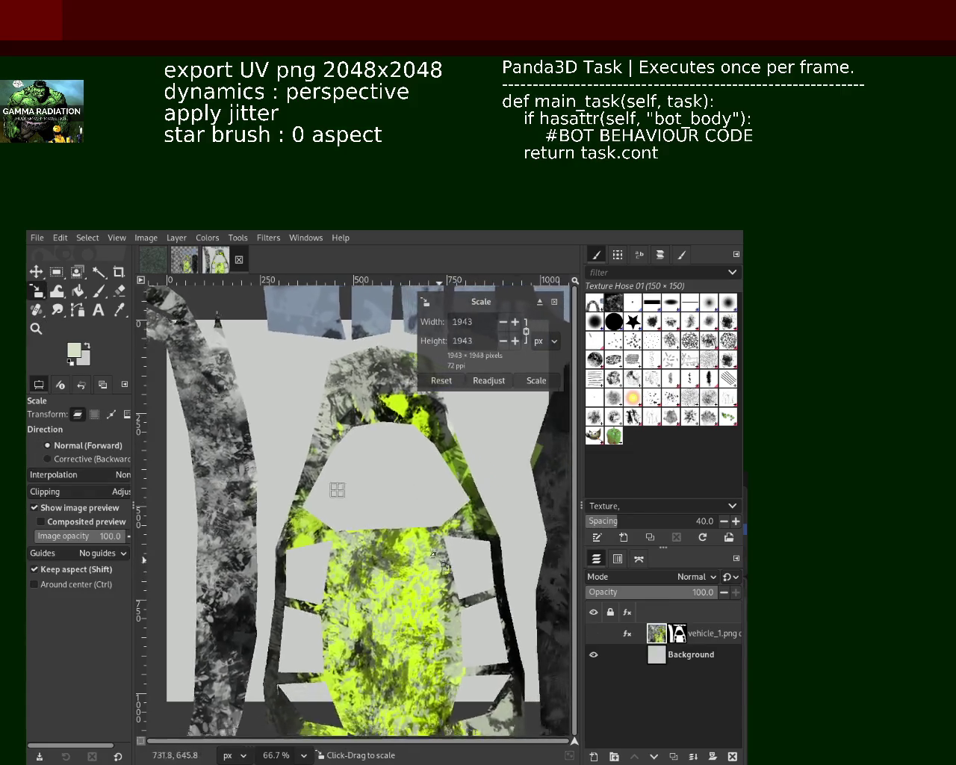
{"action": "triple_click", "coordinate": [463, 321]}
{"action": "type", "text": "1"}
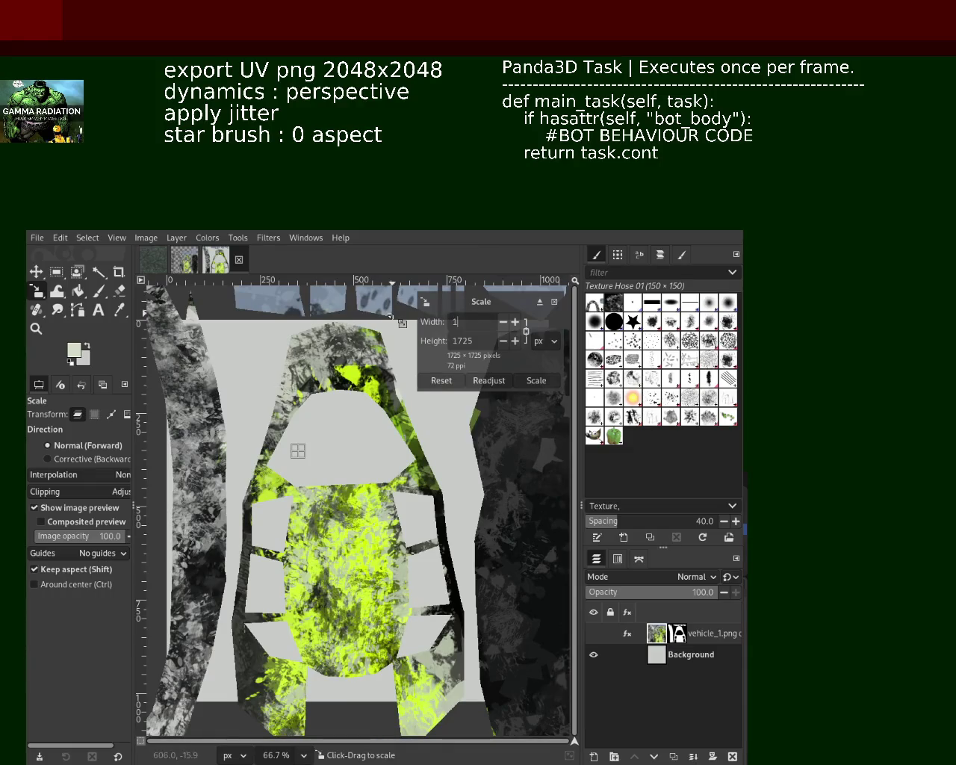
{"action": "type", "text": "024"}
{"action": "key", "text": "Tab"}
{"action": "key", "text": "1"}
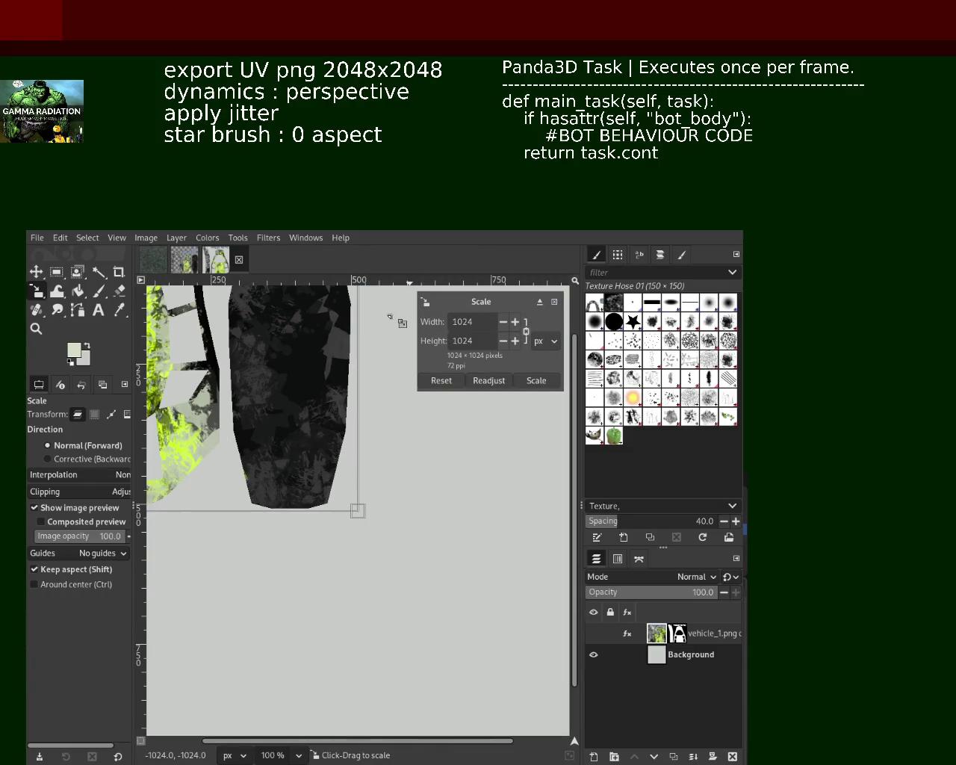
{"action": "left_click", "coordinate": [536, 380]}
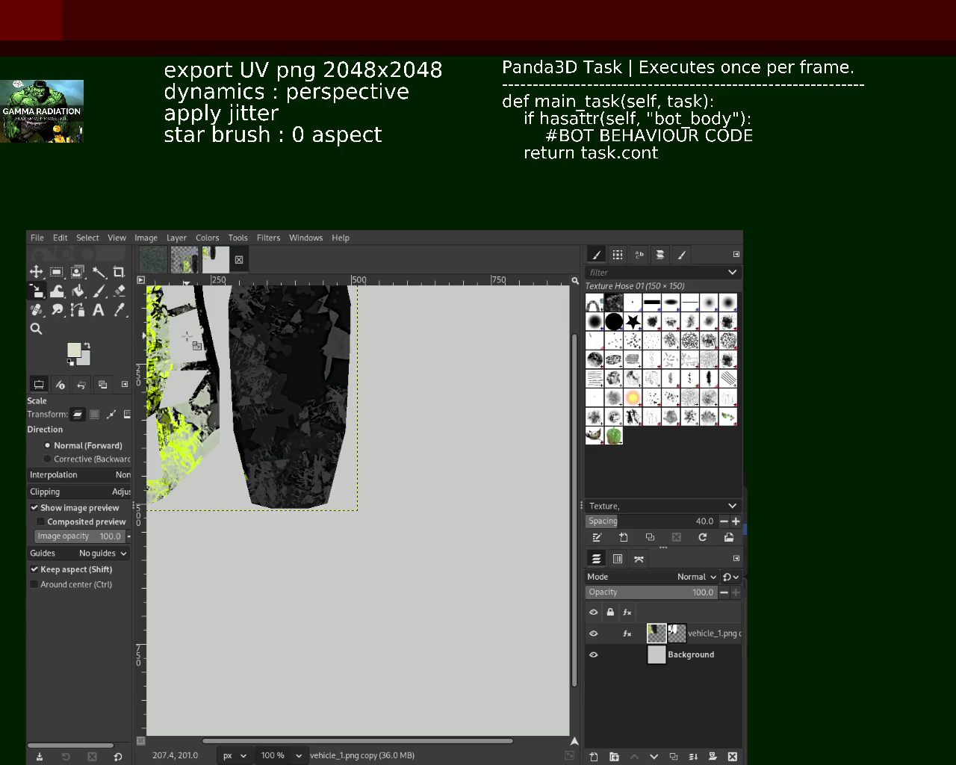
{"action": "left_click_drag", "start_coordinate": [187, 337], "coordinate": [369, 426]}
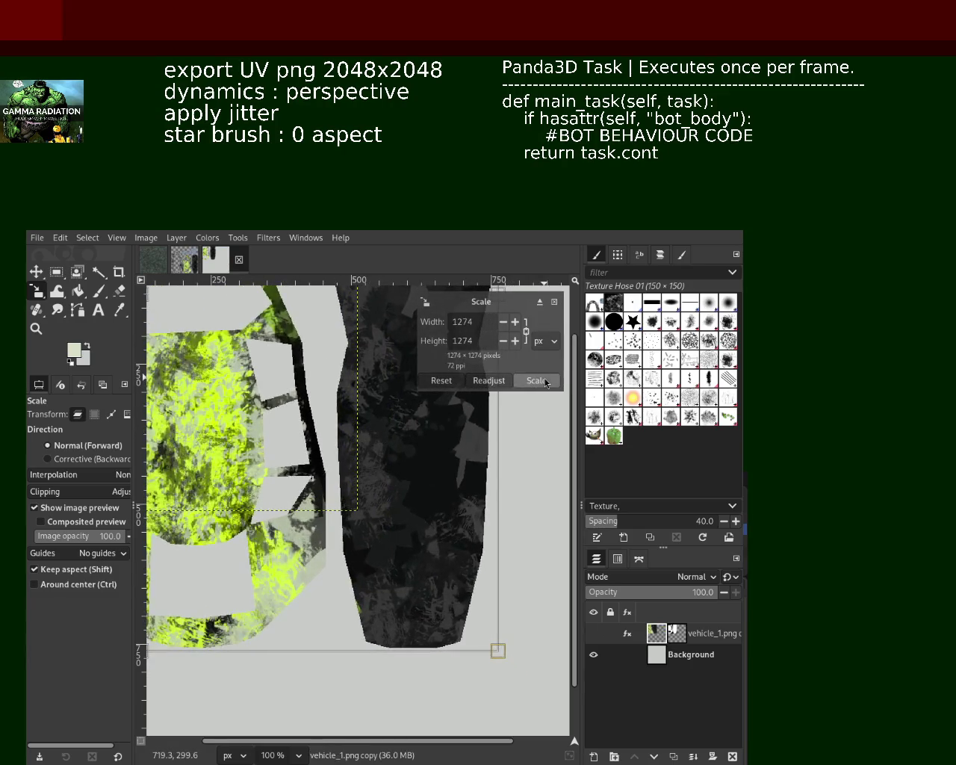
{"action": "key", "text": "ctrl+z"}
{"action": "left_click", "coordinate": [32, 273]}
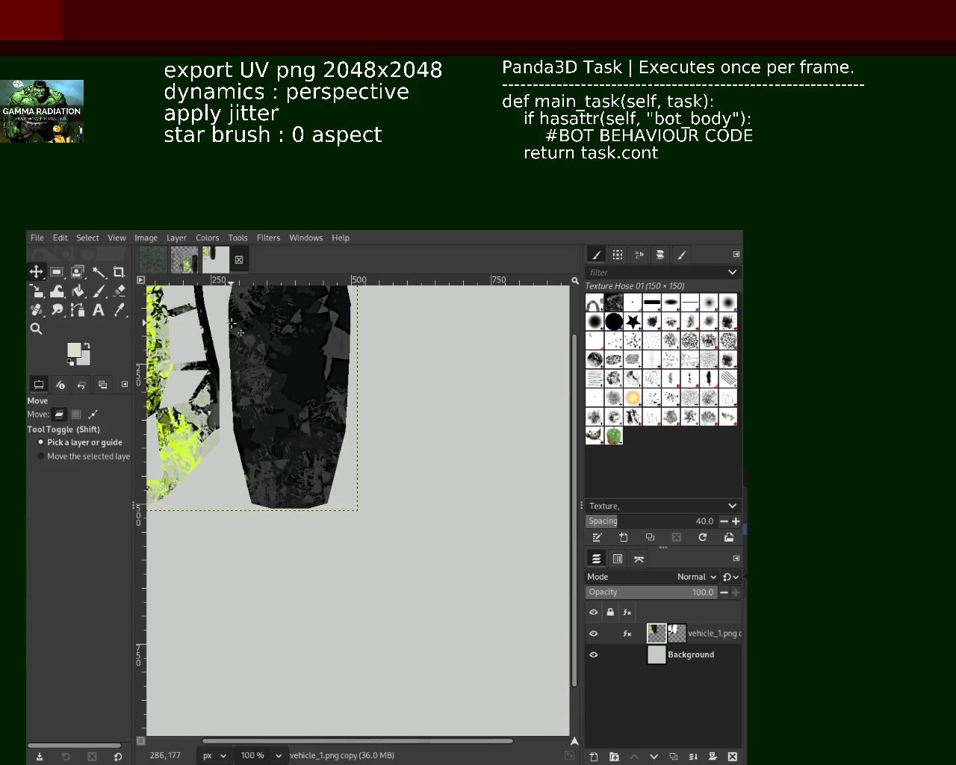
{"action": "left_click", "coordinate": [402, 534], "text": "alt"}
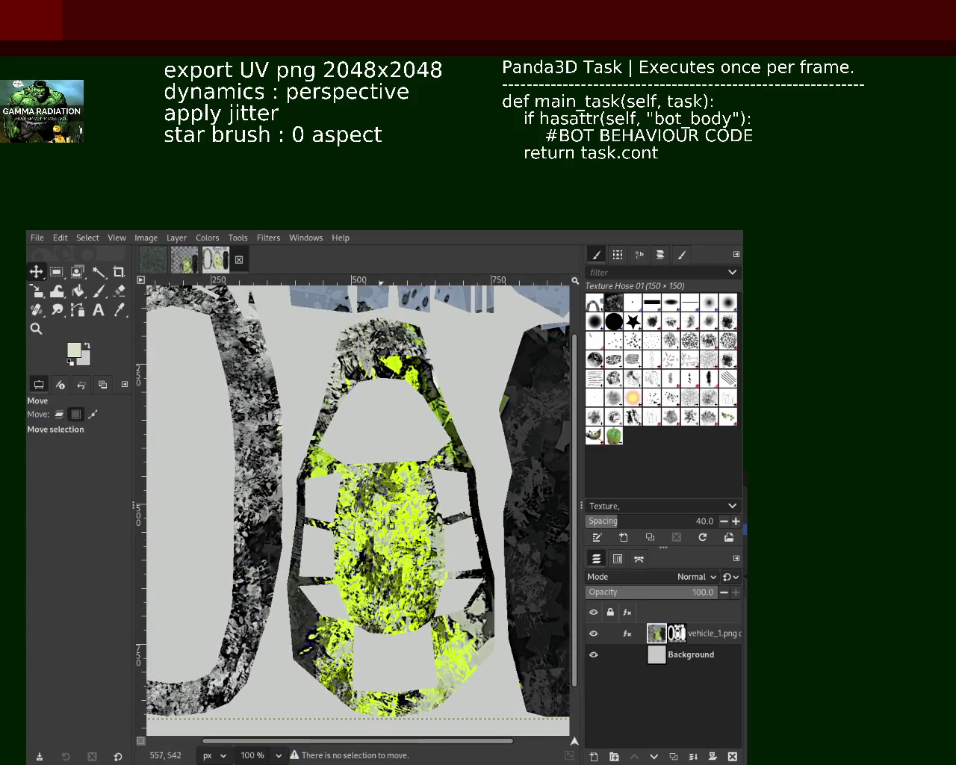
Shift the pasted texture about 30 px right and further down, then zoom into the lime body panel
{"action": "left_click_drag", "start_coordinate": [255, 391], "coordinate": [278, 401]}
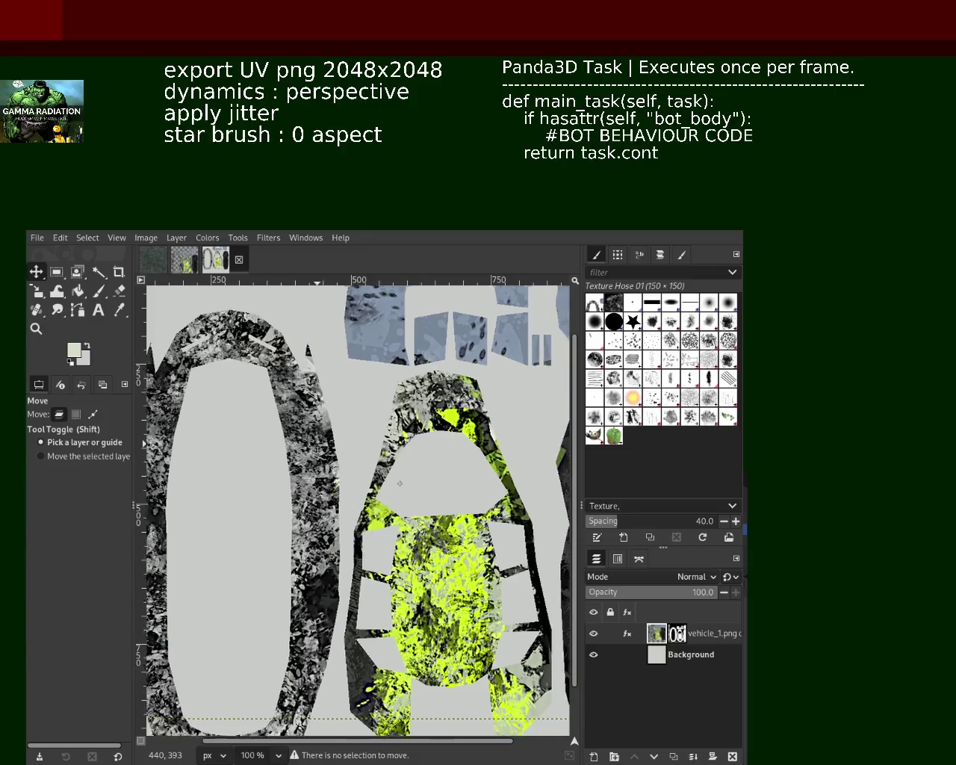
{"action": "left_click_drag", "start_coordinate": [368, 443], "coordinate": [476, 572]}
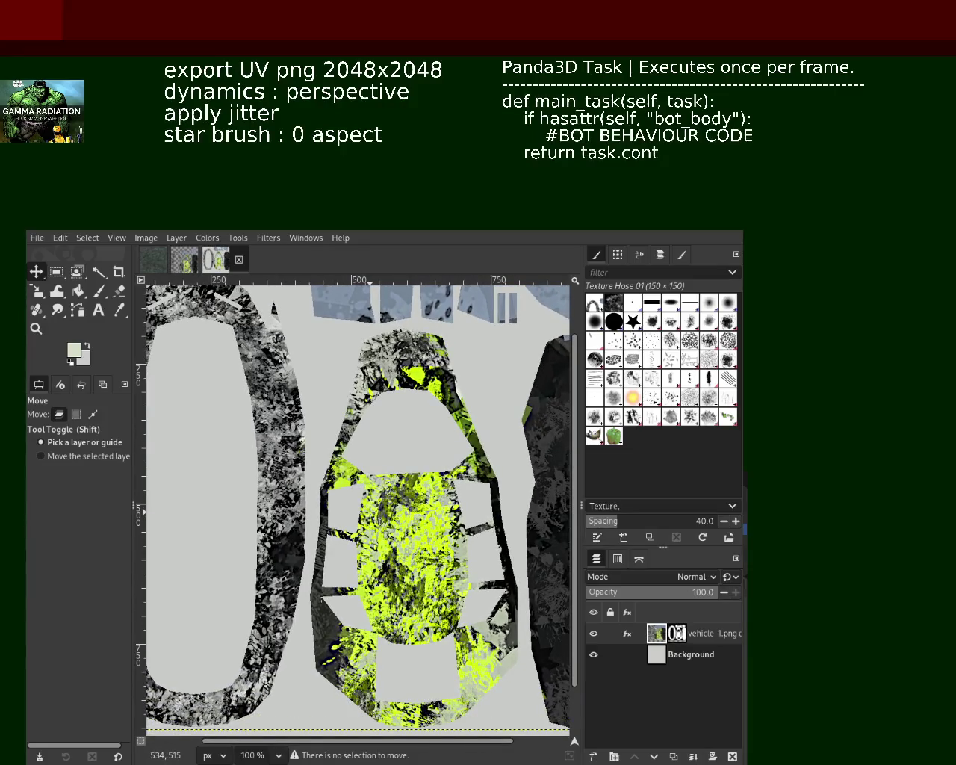
{"action": "left_click", "coordinate": [35, 327]}
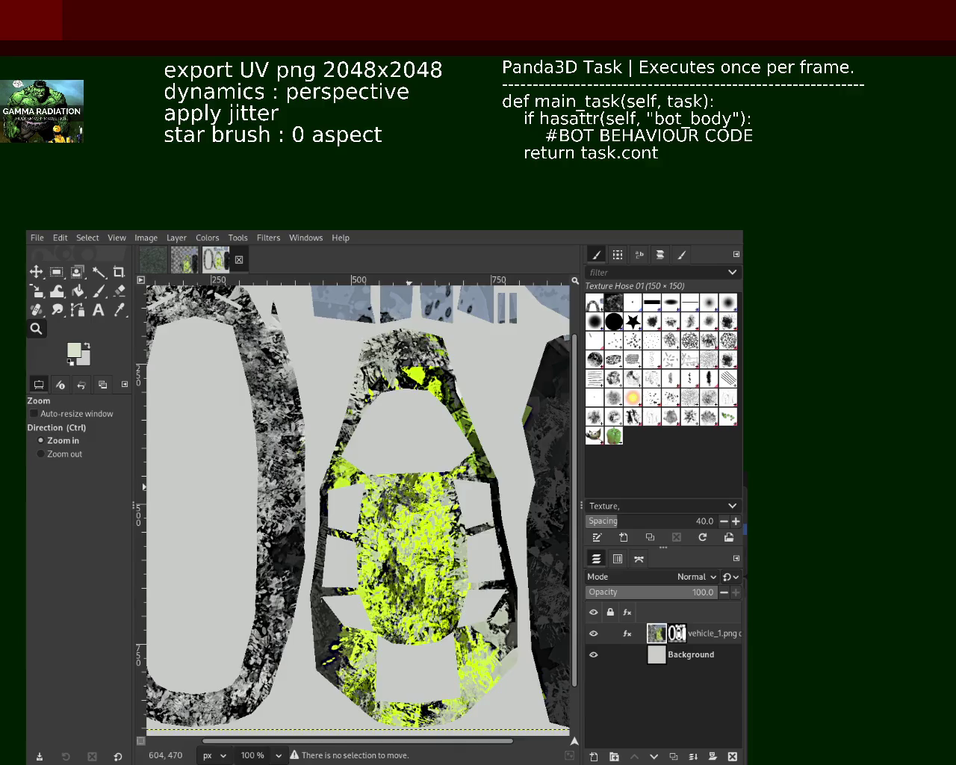
{"action": "left_click", "coordinate": [418, 489]}
{"action": "left_click", "coordinate": [403, 489]}
{"action": "left_click", "coordinate": [373, 491], "text": "ctrl"}
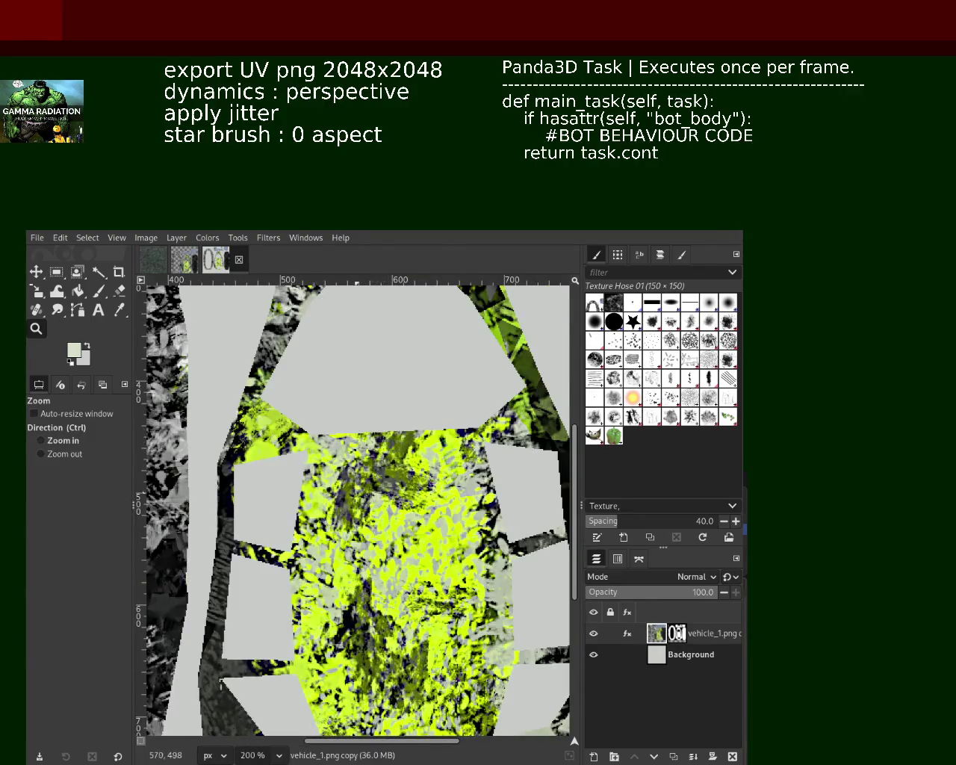
Zoom in and out to inspect the lime panel's lower edge and the whole UV layout
{"action": "left_click", "coordinate": [353, 499]}
{"action": "left_click", "coordinate": [366, 468]}
{"action": "left_click", "coordinate": [366, 468], "text": "ctrl"}
{"action": "left_click", "coordinate": [370, 475], "text": "ctrl"}
{"action": "left_click", "coordinate": [374, 482], "text": "ctrl"}
{"action": "left_click", "coordinate": [377, 489], "text": "ctrl"}
{"action": "left_click", "coordinate": [382, 497], "text": "ctrl"}
{"action": "left_click", "coordinate": [386, 504], "text": "ctrl"}
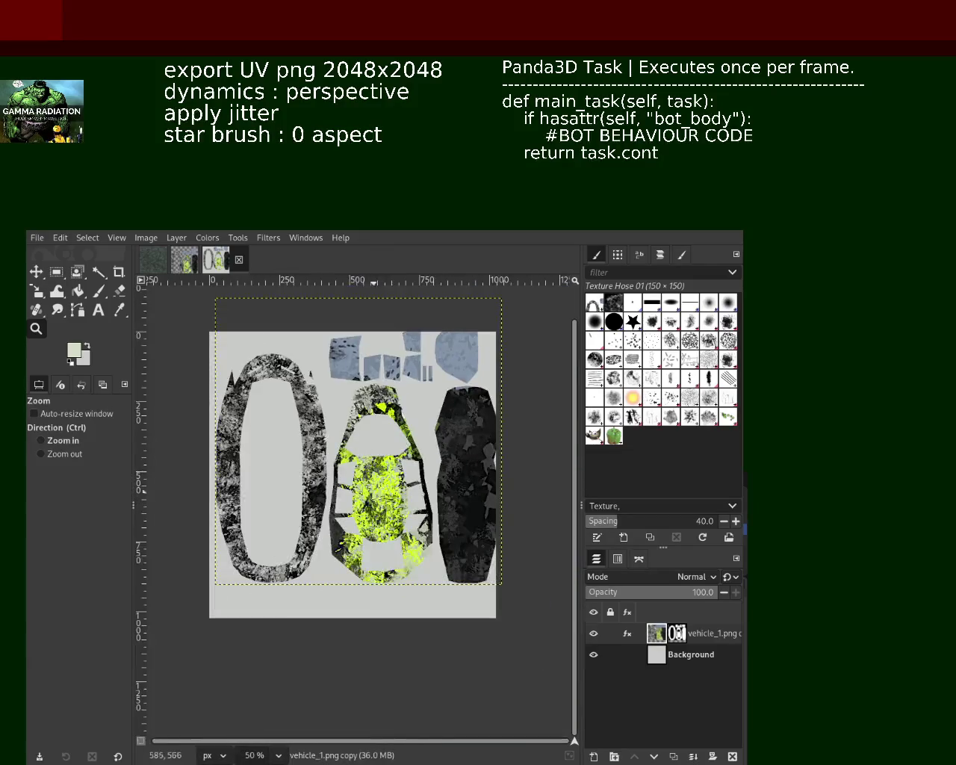
{"action": "left_click", "coordinate": [351, 564]}
{"action": "left_click", "coordinate": [344, 572]}
{"action": "left_click", "coordinate": [324, 642]}
{"action": "left_click", "coordinate": [323, 642]}
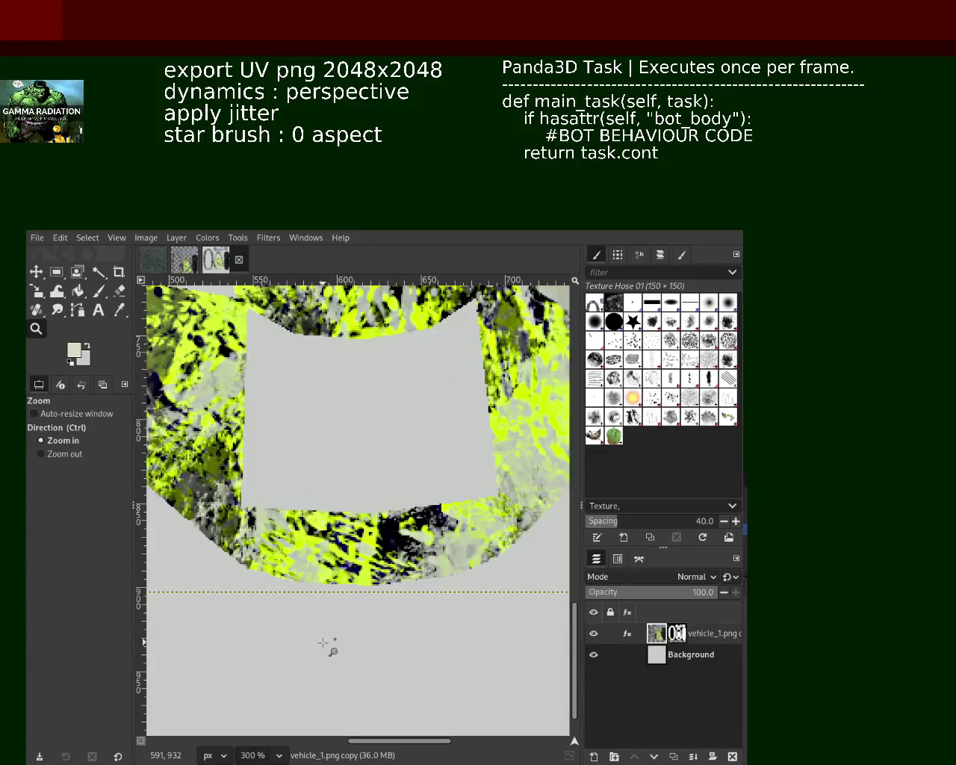
{"action": "left_click", "coordinate": [391, 464], "text": "ctrl"}
{"action": "left_click", "coordinate": [389, 464], "text": "ctrl"}
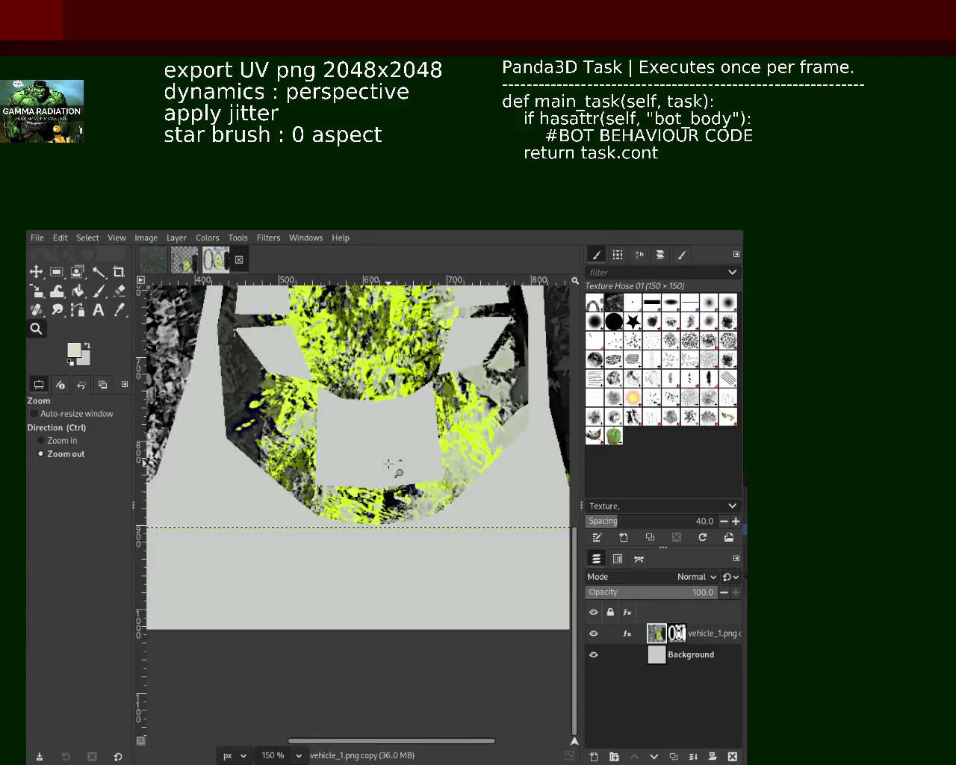
{"action": "left_click", "coordinate": [388, 464], "text": "ctrl"}
{"action": "left_click", "coordinate": [388, 464], "text": "ctrl"}
{"action": "left_click", "coordinate": [388, 464], "text": "ctrl"}
{"action": "left_click", "coordinate": [389, 464], "text": "ctrl"}
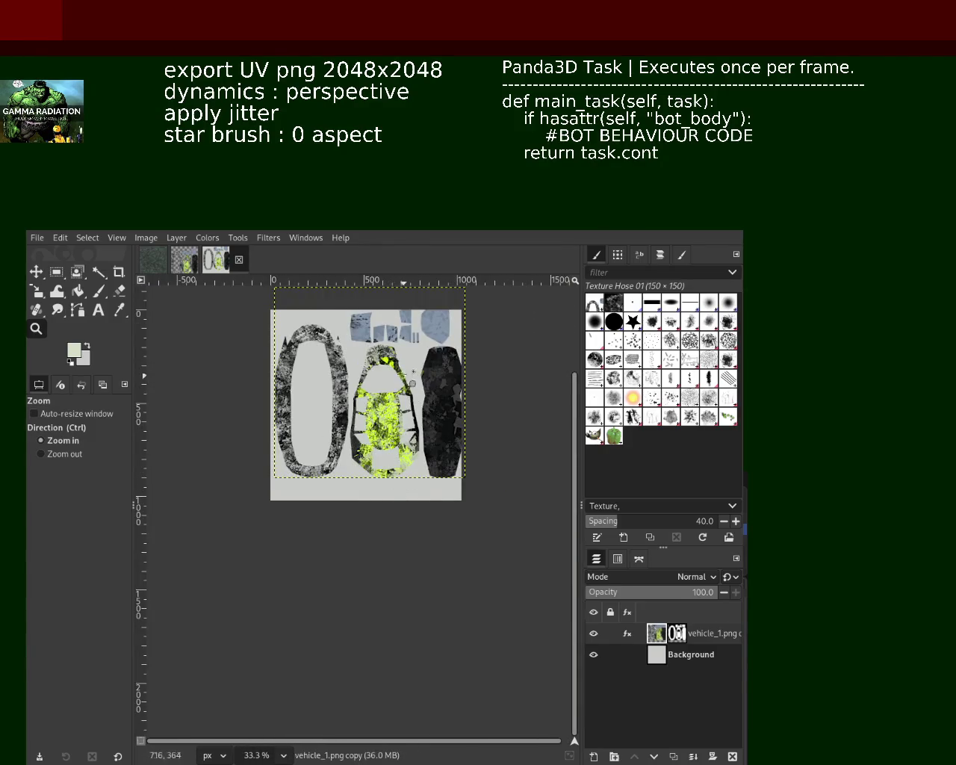
{"action": "left_click", "coordinate": [388, 464]}
{"action": "left_click", "coordinate": [389, 463]}
Zoom with minus and plus and scroll to inspect the grey side panel
{"action": "key", "text": "minus"}
{"action": "key", "text": "minus"}
{"action": "key", "text": "plus"}
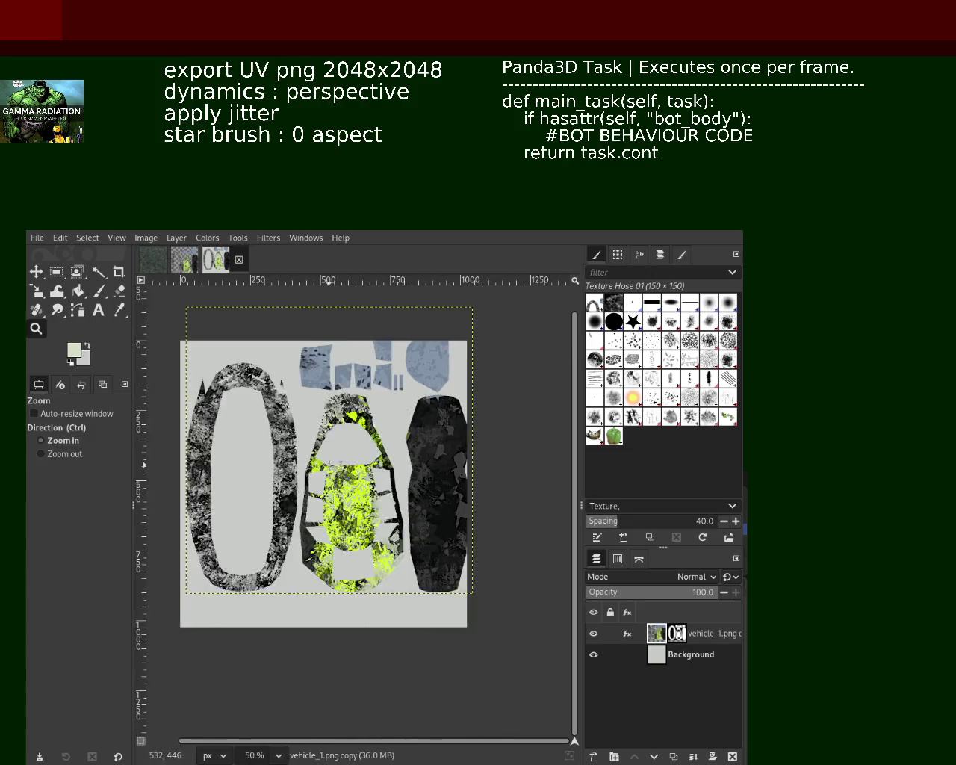
{"action": "key", "text": "plus"}
{"action": "key", "text": "plus"}
{"action": "key", "text": "plus"}
{"action": "key", "text": "plus"}
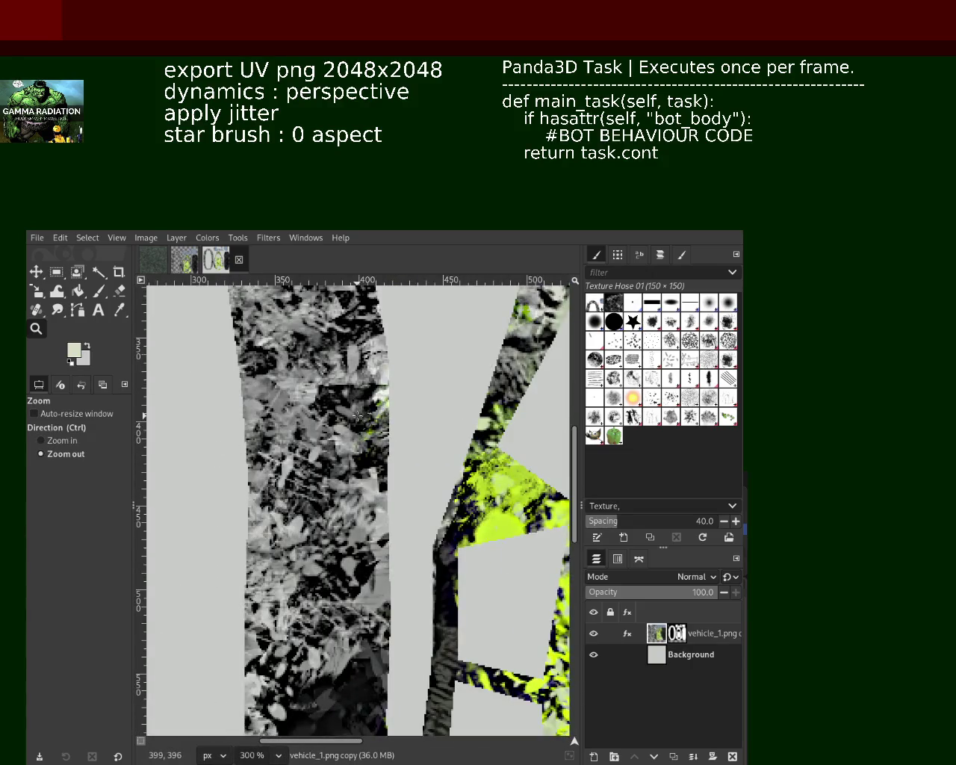
{"action": "key", "text": "minus"}
{"action": "key", "text": "minus"}
{"action": "key", "text": "minus"}
{"action": "key", "text": "plus"}
{"action": "key", "text": "plus"}
{"action": "key", "text": "plus"}
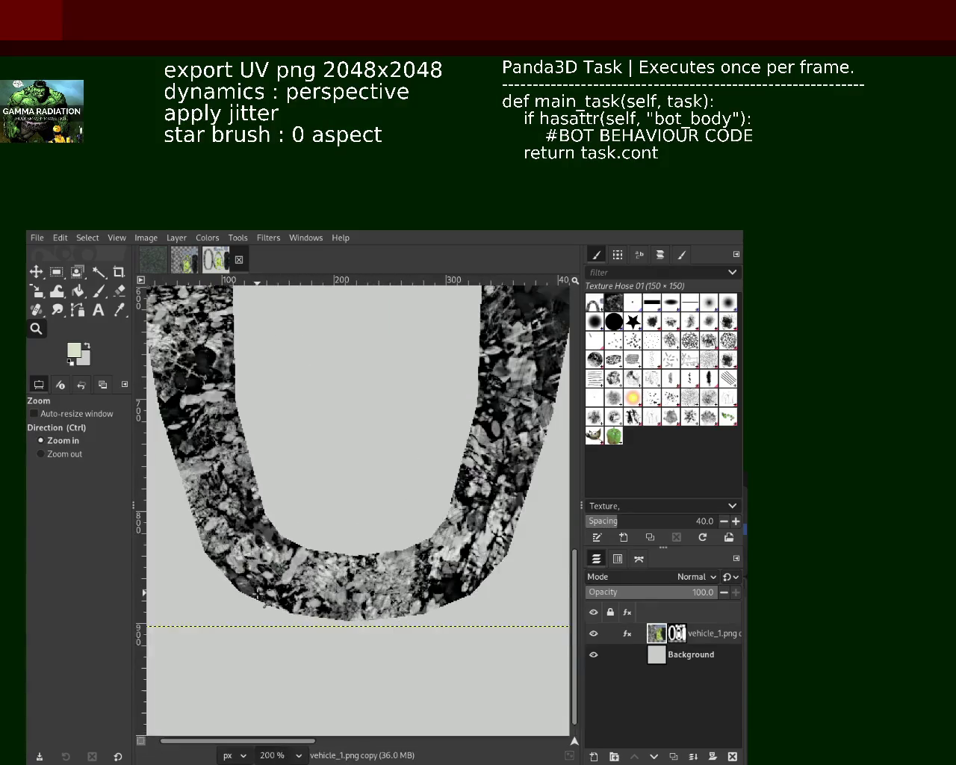
{"action": "scroll", "coordinate": [280, 547], "scroll_direction": "down", "scroll_amount": 2, "text": "ctrl"}
{"action": "scroll", "coordinate": [281, 546], "scroll_direction": "down", "scroll_amount": 3, "text": "ctrl"}
{"action": "scroll", "coordinate": [441, 459], "scroll_direction": "up", "scroll_amount": 1, "text": "ctrl"}
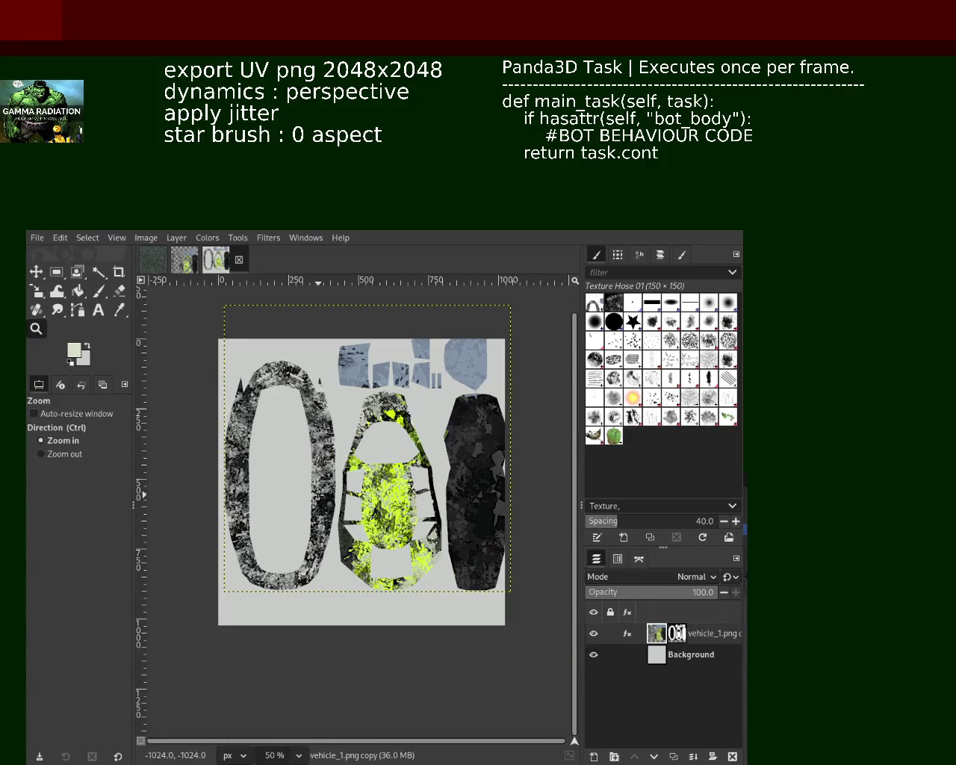
{"action": "scroll", "coordinate": [440, 459], "scroll_direction": "up", "scroll_amount": 1, "text": "ctrl"}
{"action": "scroll", "coordinate": [441, 448], "scroll_direction": "down", "scroll_amount": 1, "text": "ctrl"}
{"action": "scroll", "coordinate": [439, 418], "scroll_direction": "up", "scroll_amount": 1, "text": "ctrl"}
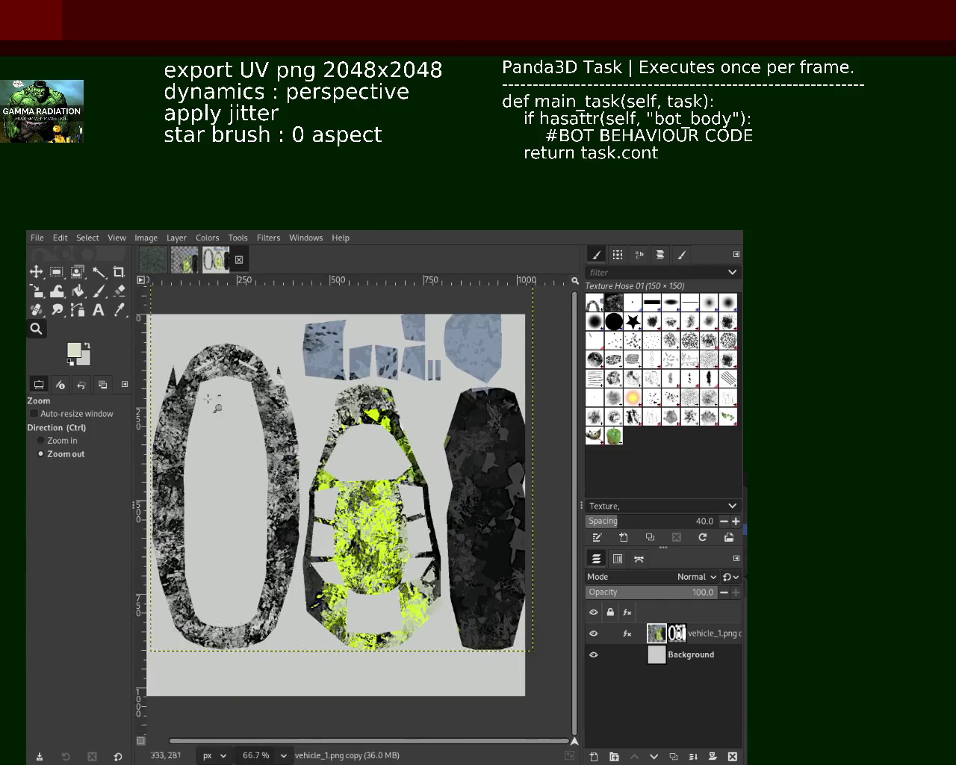
{"action": "left_click", "coordinate": [38, 273]}
Drag the texture layer down and to the left over the grey canvas
{"action": "left_click_drag", "start_coordinate": [341, 446], "coordinate": [331, 507]}
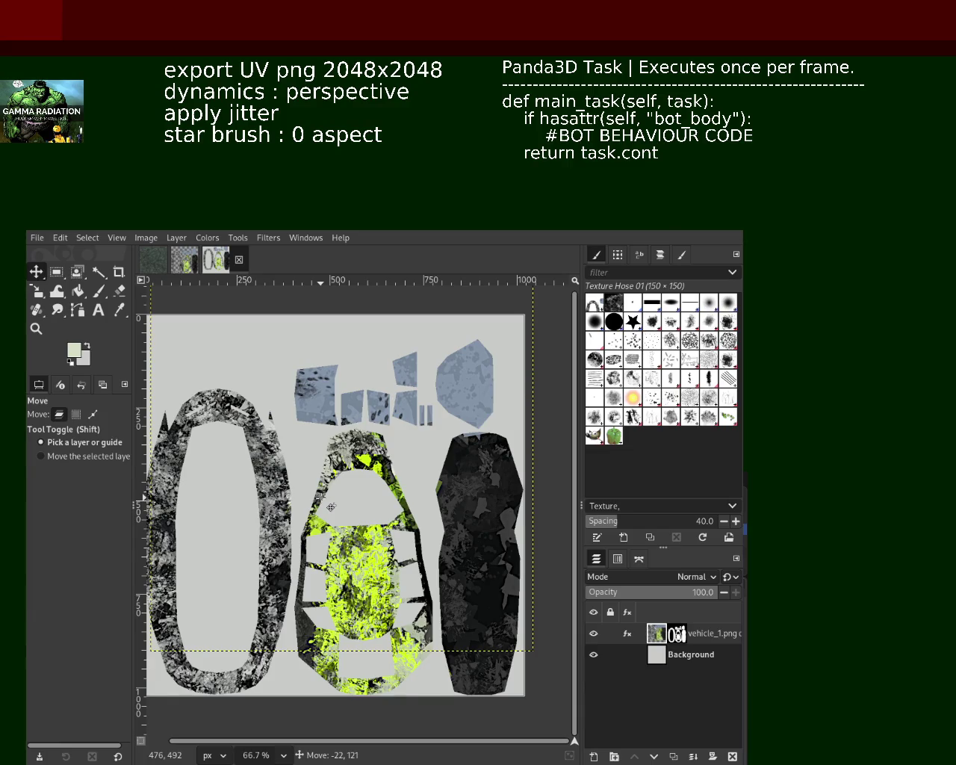
{"action": "left_click_drag", "start_coordinate": [331, 507], "coordinate": [331, 507]}
{"action": "left_click", "coordinate": [353, 361], "text": "alt"}
Zoom in on the image's top-left corner and nudge the layer about 10 px left into alignment
{"action": "key", "text": "z"}
{"action": "left_click", "coordinate": [385, 404]}
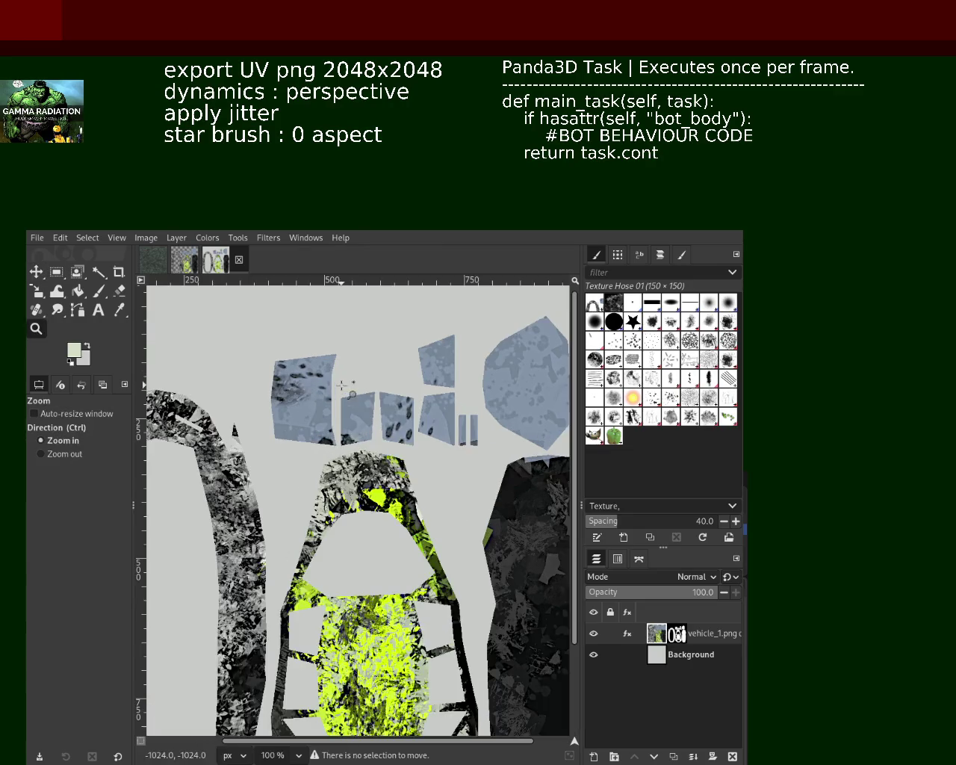
{"action": "left_click", "coordinate": [386, 404], "text": "ctrl"}
{"action": "left_click_drag", "start_coordinate": [159, 322], "coordinate": [200, 371]}
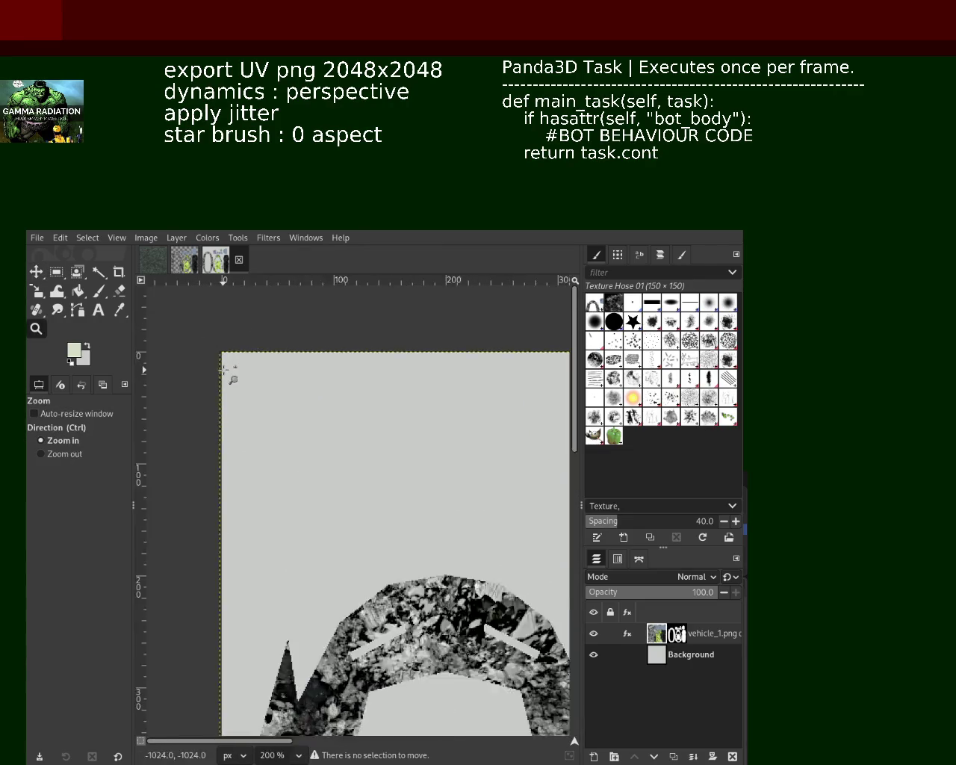
{"action": "left_click", "coordinate": [156, 339]}
{"action": "key", "text": "m"}
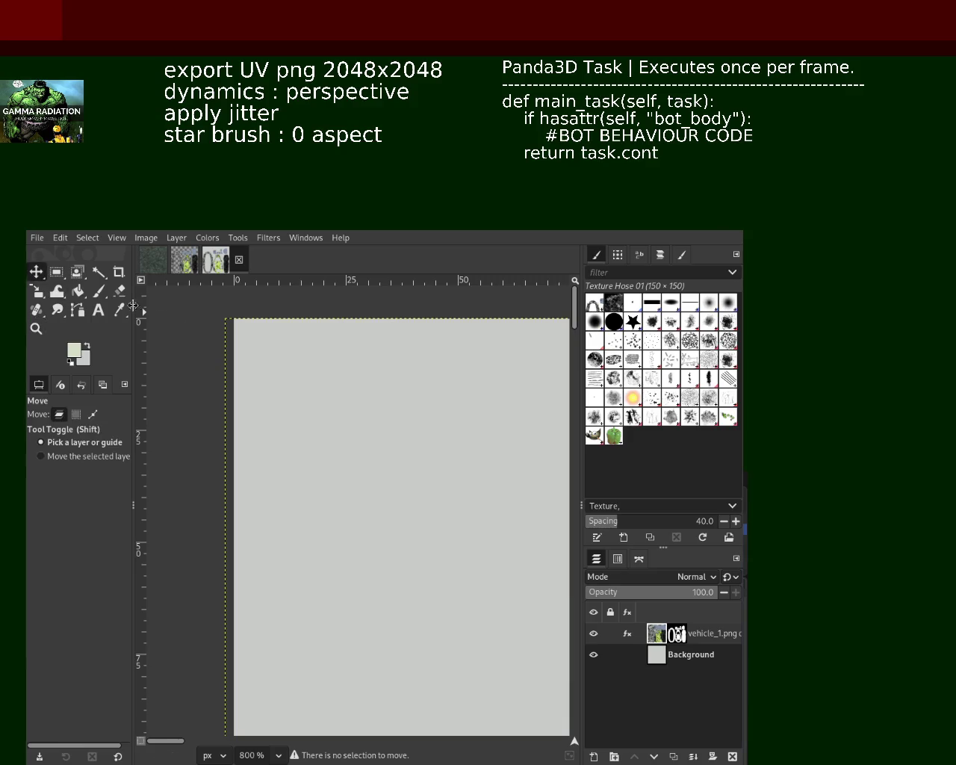
{"action": "mouse_move", "coordinate": [257, 355]}
{"action": "left_mouse_down"}
{"action": "mouse_move", "coordinate": [267, 363]}
{"action": "mouse_move", "coordinate": [252, 365]}
{"action": "mouse_move", "coordinate": [320, 372]}
{"action": "mouse_move", "coordinate": [283, 369]}
{"action": "mouse_move", "coordinate": [224, 346]}
{"action": "left_mouse_up"}
Nudge the texture into line with the corner, then zoom out to the whole UV layout
{"action": "left_click", "coordinate": [209, 384], "text": "alt"}
{"action": "left_click", "coordinate": [36, 328]}
{"action": "left_click", "coordinate": [212, 396], "text": "ctrl"}
{"action": "left_click", "coordinate": [214, 403]}
{"action": "left_click", "coordinate": [219, 398]}
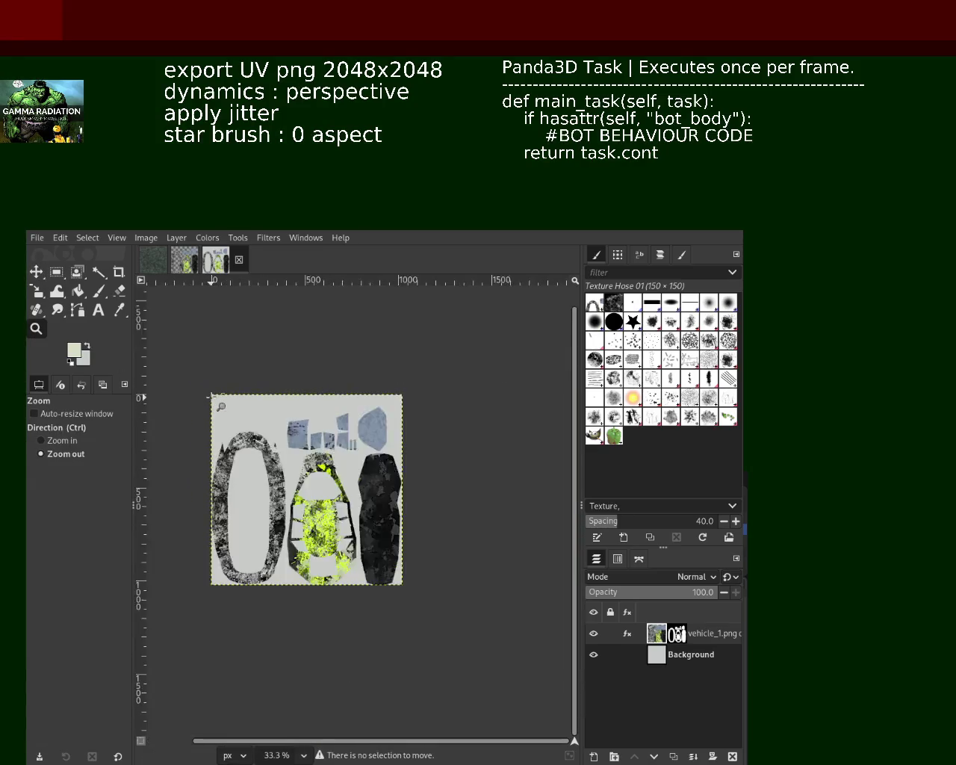
{"action": "left_click", "coordinate": [219, 399]}
{"action": "left_click", "coordinate": [254, 469], "text": "ctrl"}
Drag a rectangular selection enclosing the whole vehicle texture
{"action": "key", "text": "a"}
{"action": "left_click", "coordinate": [56, 272]}
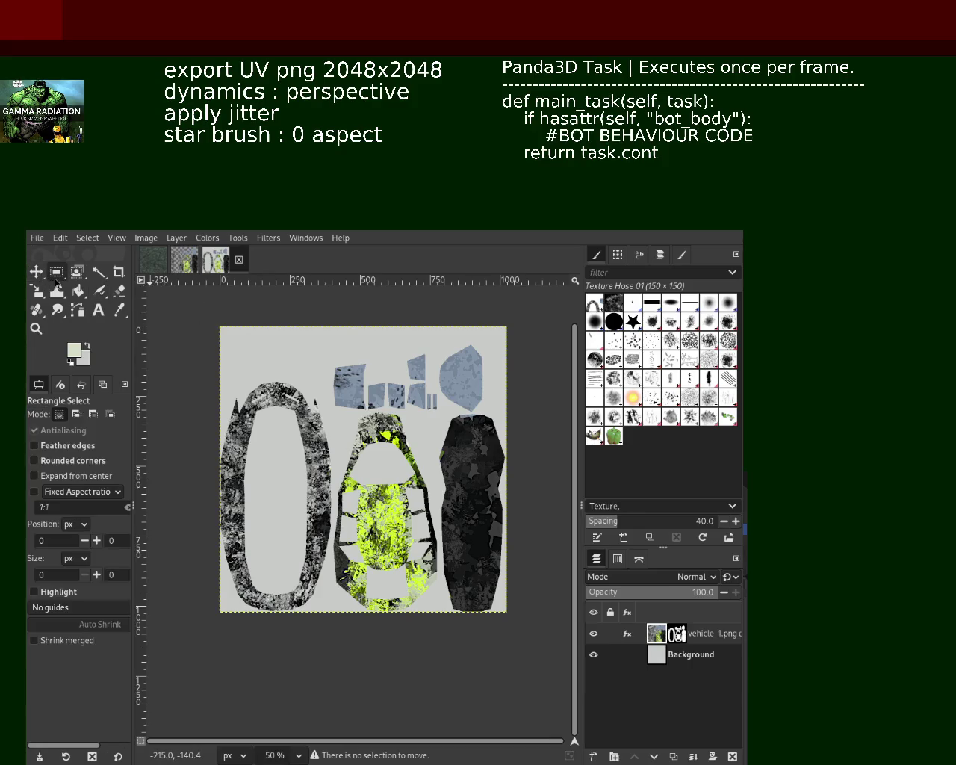
{"action": "left_click_drag", "start_coordinate": [551, 648], "coordinate": [179, 315]}
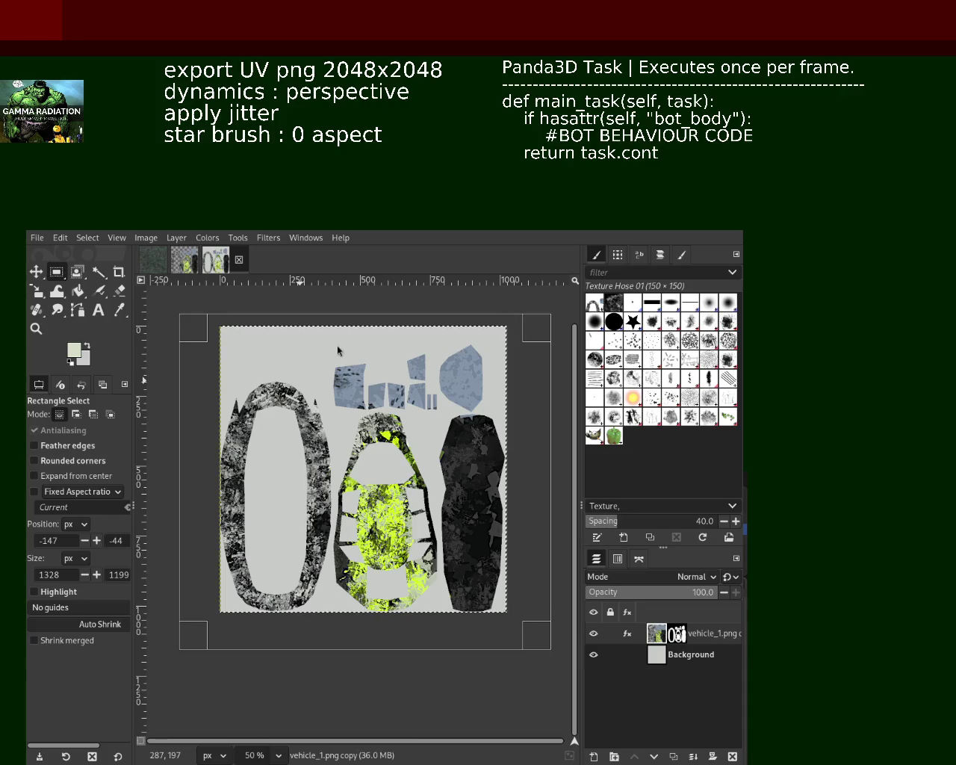
Zoom in and out on the grey-background texture to inspect its detail
{"action": "left_click", "coordinate": [35, 329]}
{"action": "left_click", "coordinate": [358, 486]}
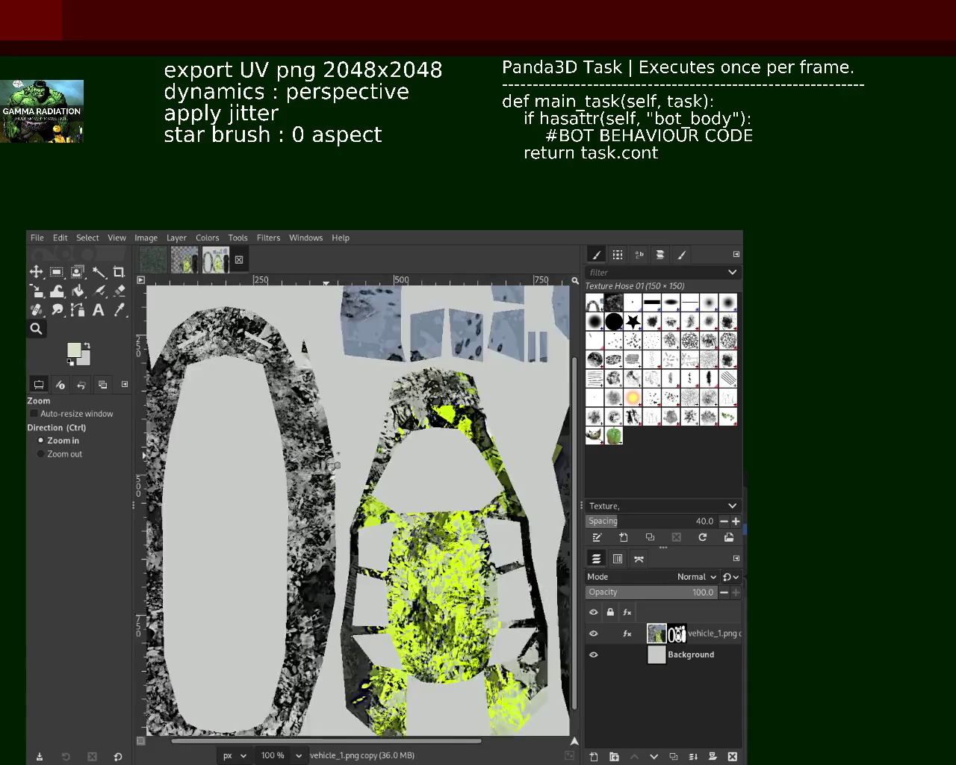
{"action": "left_click", "coordinate": [310, 422]}
{"action": "left_click", "coordinate": [310, 422]}
{"action": "left_click", "coordinate": [310, 422]}
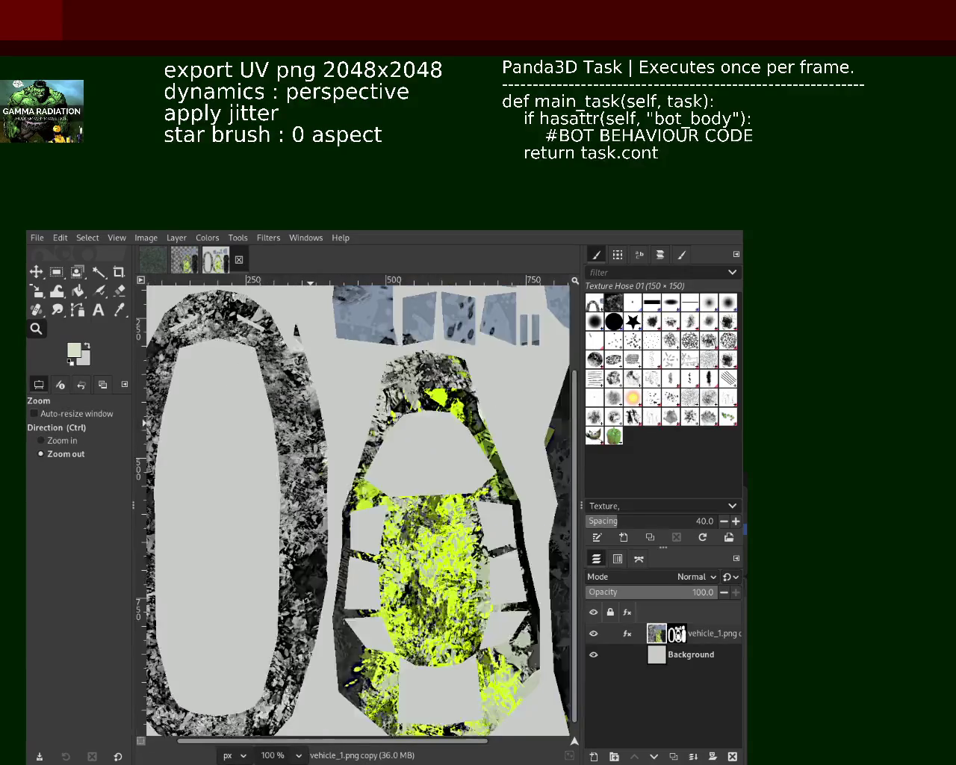
{"action": "left_click", "coordinate": [309, 423]}
Zoom and scroll over the transparent-background copy to inspect it
{"action": "left_click", "coordinate": [192, 265]}
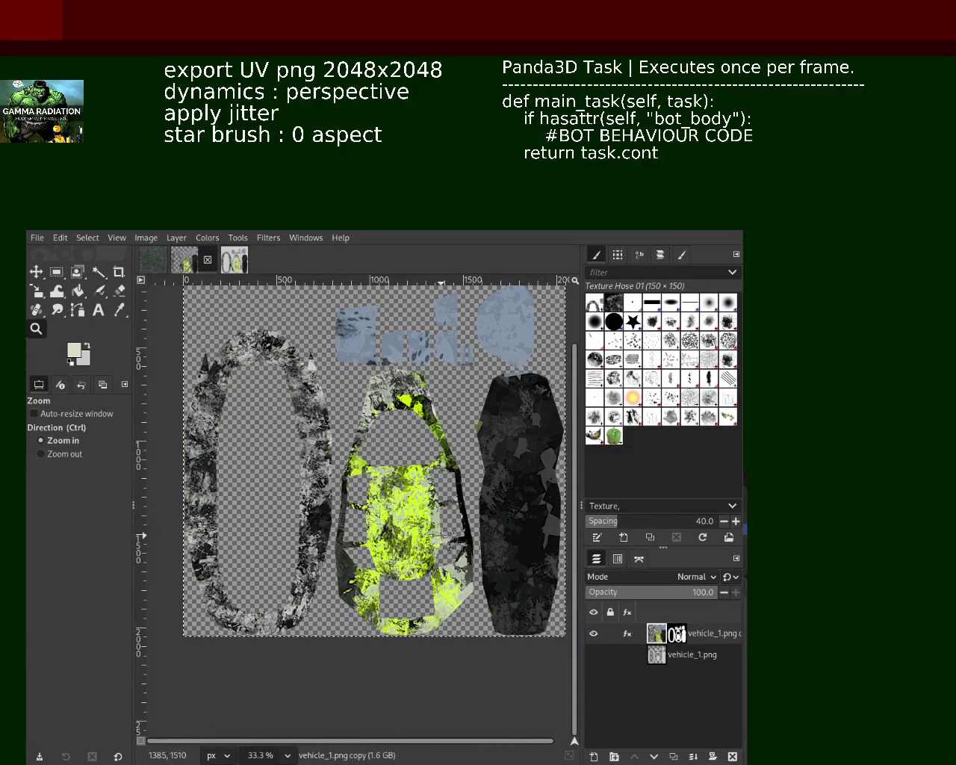
{"action": "left_click", "coordinate": [429, 480], "text": "ctrl"}
{"action": "left_click", "coordinate": [429, 480]}
{"action": "left_click", "coordinate": [393, 595], "text": "ctrl"}
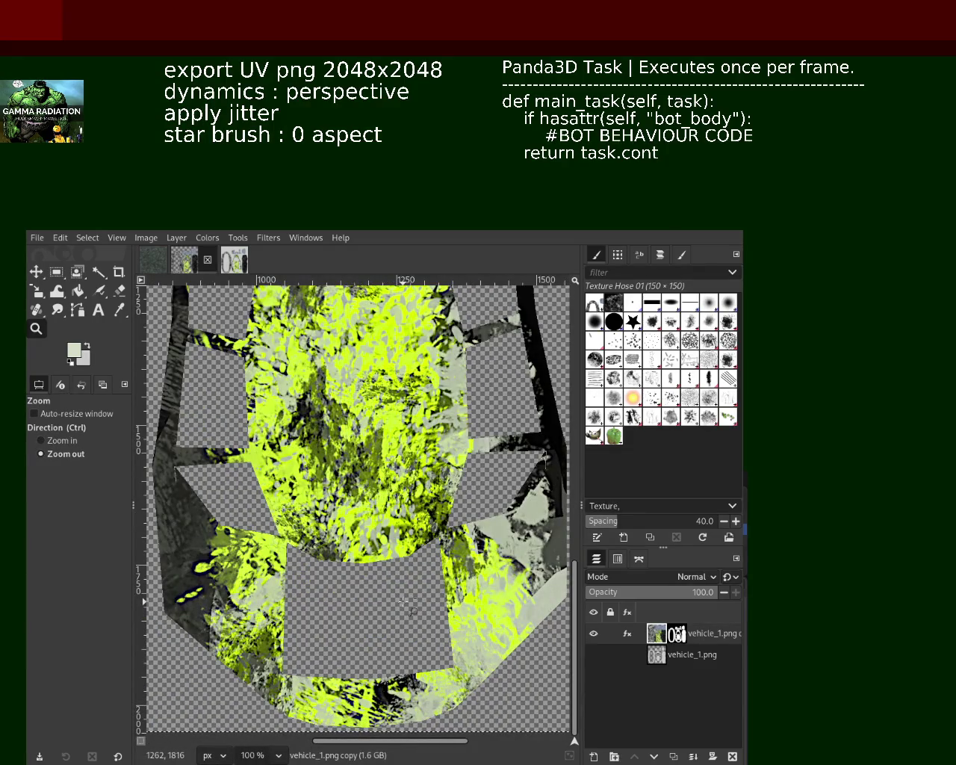
{"action": "scroll", "coordinate": [404, 601], "scroll_direction": "down", "scroll_amount": 3}
{"action": "scroll", "coordinate": [348, 559], "scroll_direction": "up", "scroll_amount": 1}
{"action": "scroll", "coordinate": [348, 559], "scroll_direction": "down", "scroll_amount": 2}
{"action": "scroll", "coordinate": [358, 560], "scroll_direction": "up", "scroll_amount": 1}
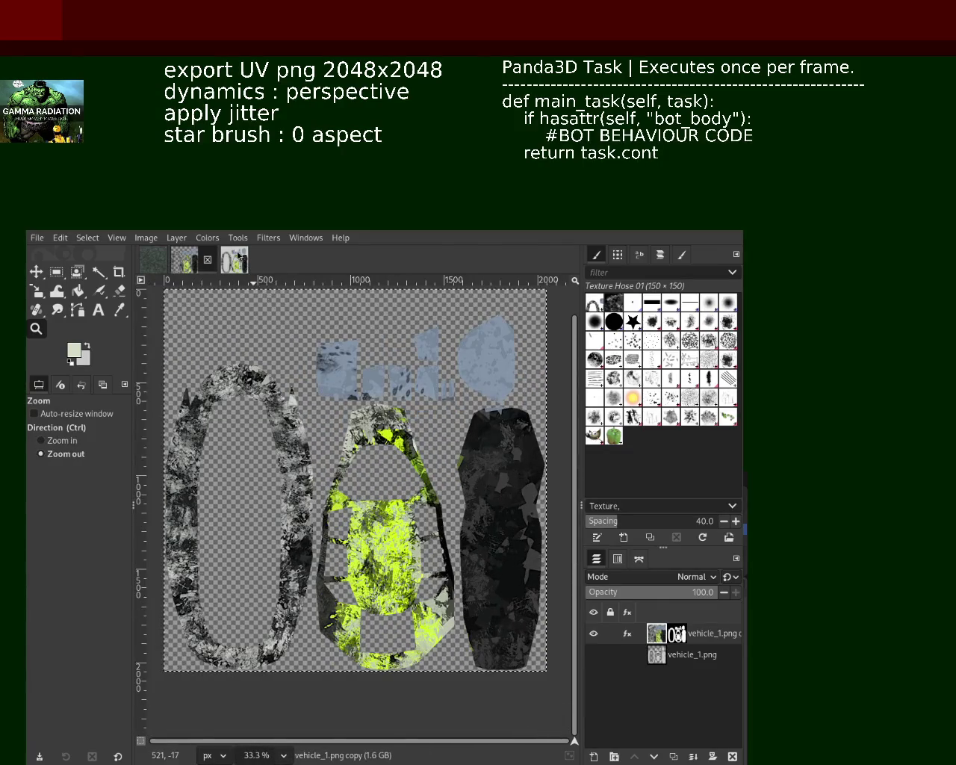
Flip between the grey-background and transparent tabs to compare them, then close the grey-background copy
{"action": "key", "text": "ctrl+Page_Down"}
{"action": "scroll", "coordinate": [367, 559], "scroll_direction": "up", "scroll_amount": 2}
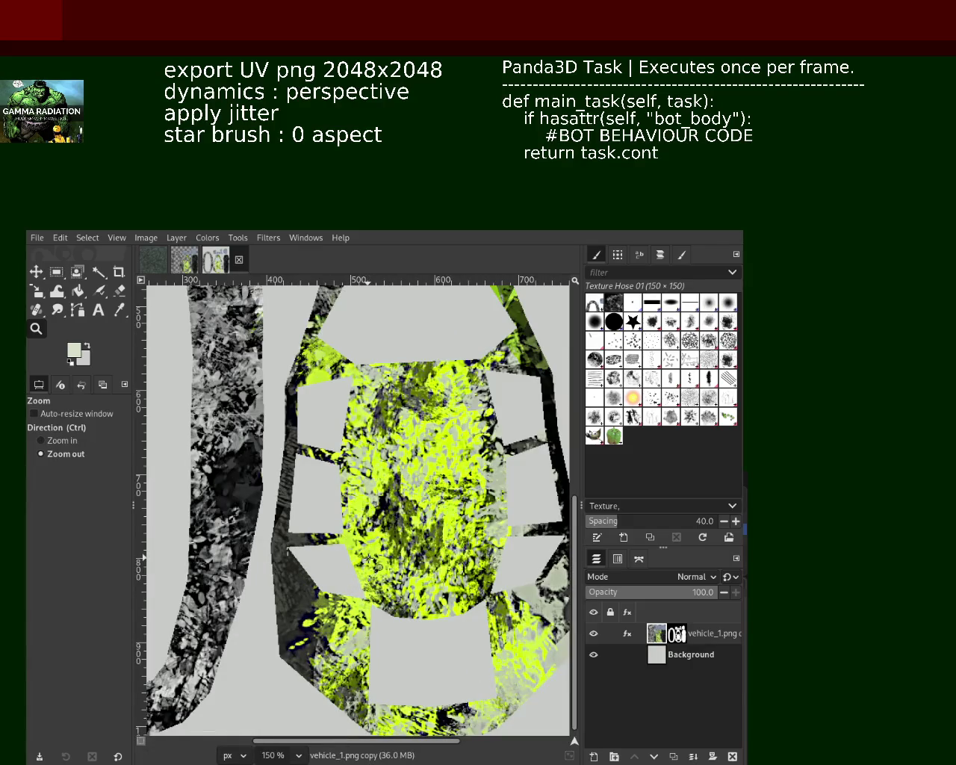
{"action": "scroll", "coordinate": [368, 558], "scroll_direction": "down", "scroll_amount": 1}
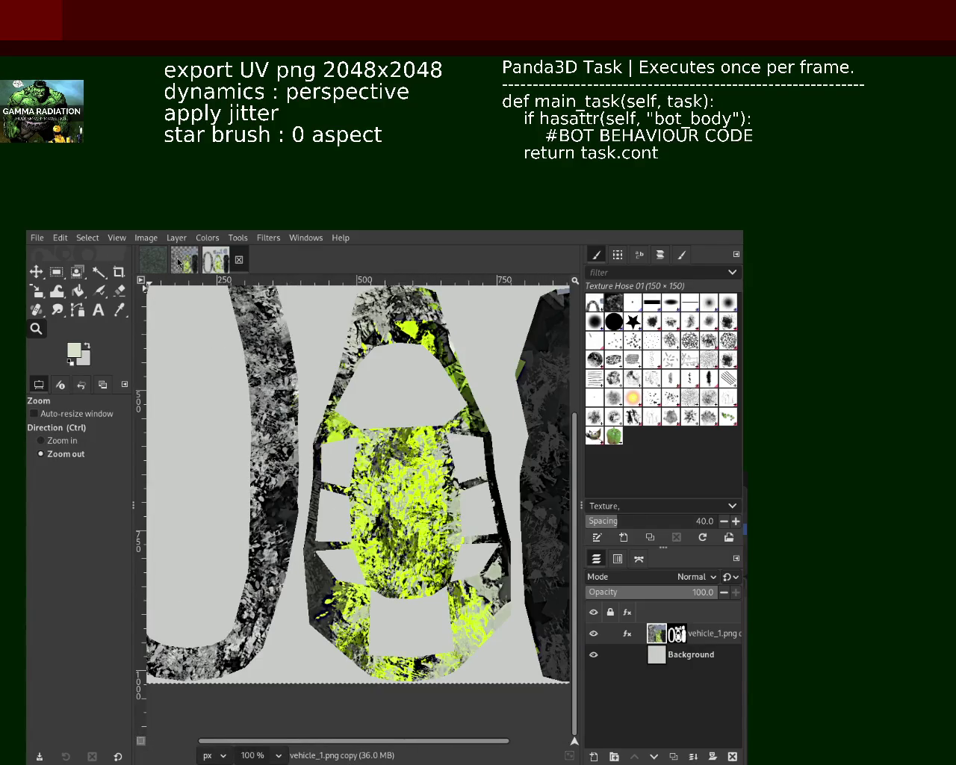
{"action": "left_click", "coordinate": [184, 260]}
{"action": "scroll", "coordinate": [361, 452], "scroll_direction": "up", "scroll_amount": 2}
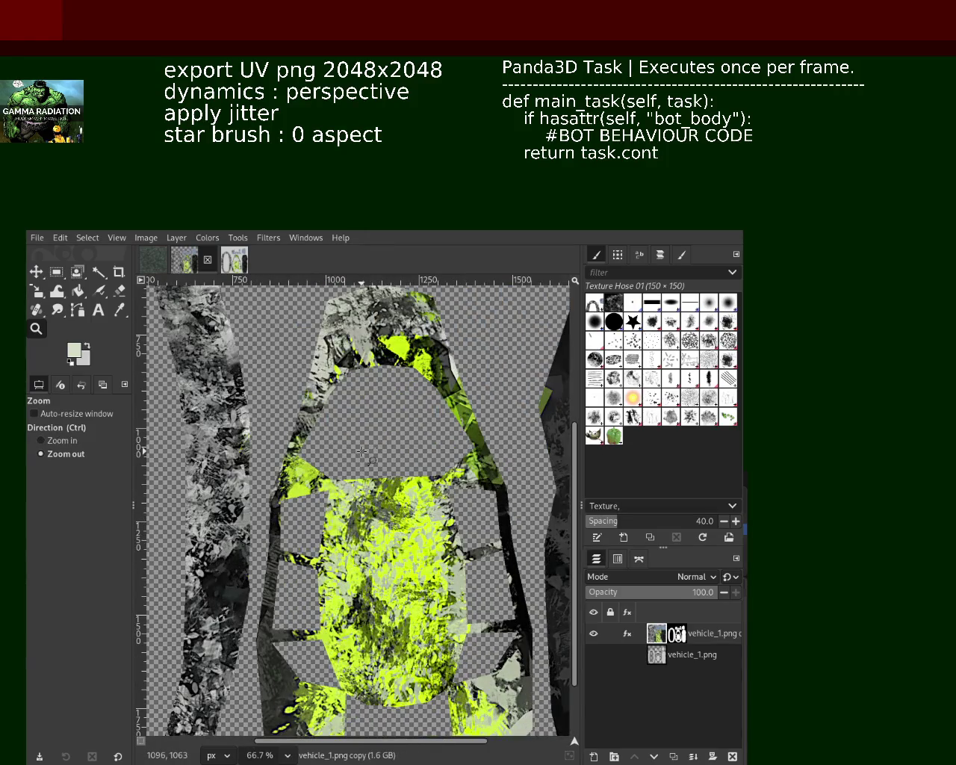
{"action": "scroll", "coordinate": [362, 452], "scroll_direction": "down", "scroll_amount": 1}
{"action": "scroll", "coordinate": [361, 452], "scroll_direction": "up", "scroll_amount": 2}
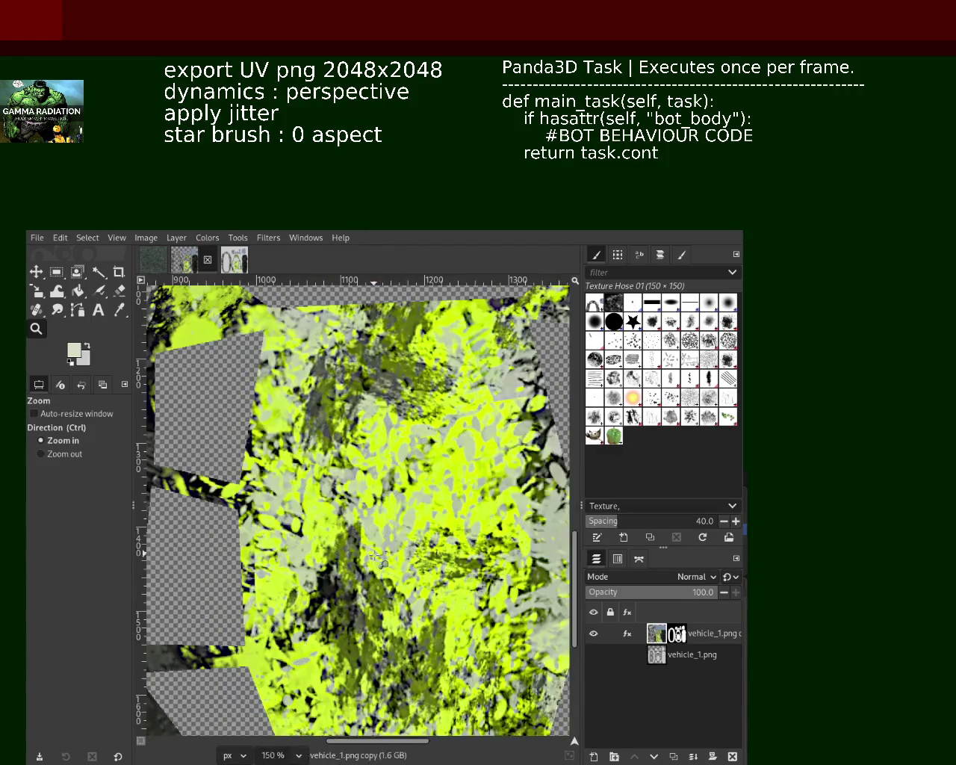
{"action": "scroll", "coordinate": [404, 504], "scroll_direction": "down", "scroll_amount": 1}
{"action": "scroll", "coordinate": [403, 504], "scroll_direction": "down", "scroll_amount": 1}
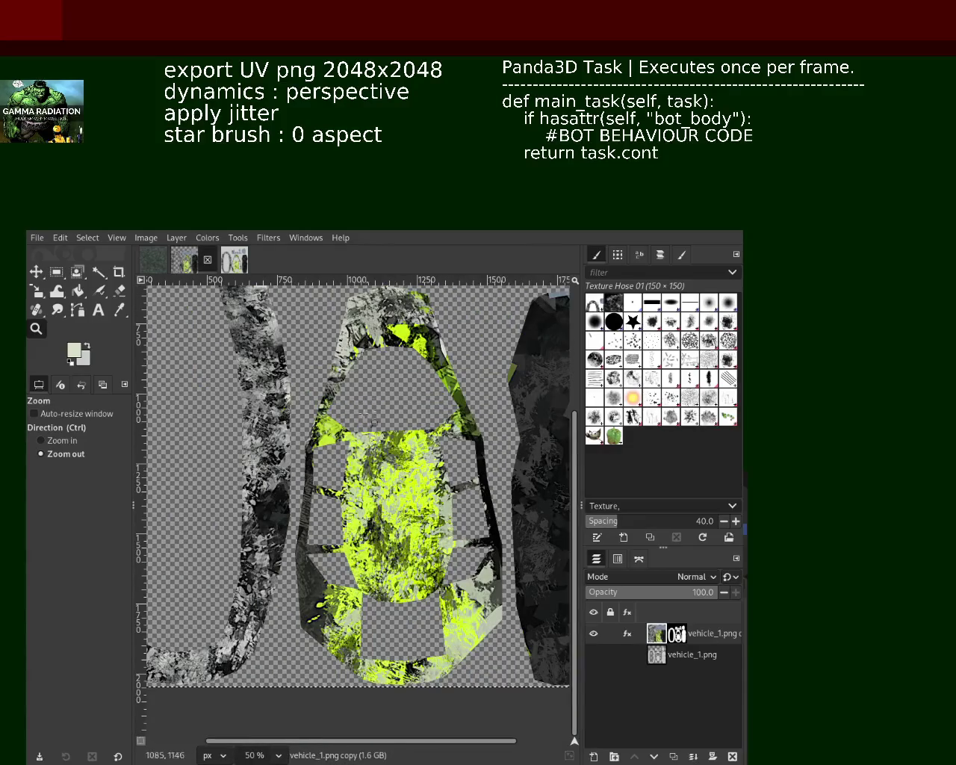
{"action": "left_click", "coordinate": [238, 259]}
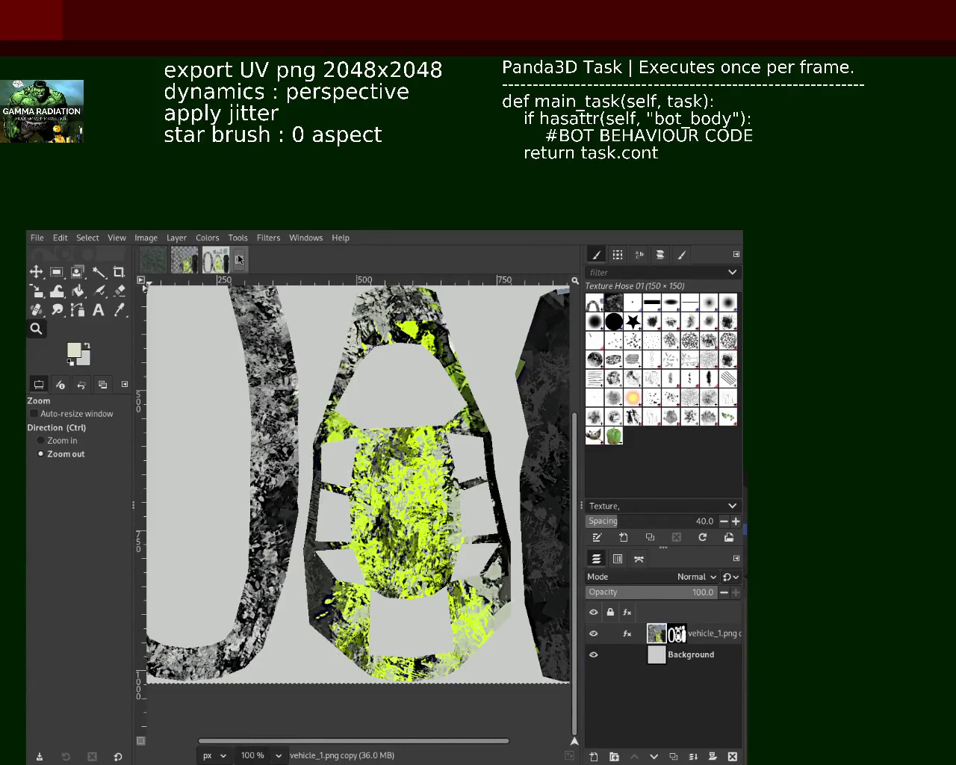
{"action": "left_click", "coordinate": [187, 259]}
{"action": "left_click", "coordinate": [234, 260]}
{"action": "left_click", "coordinate": [195, 263]}
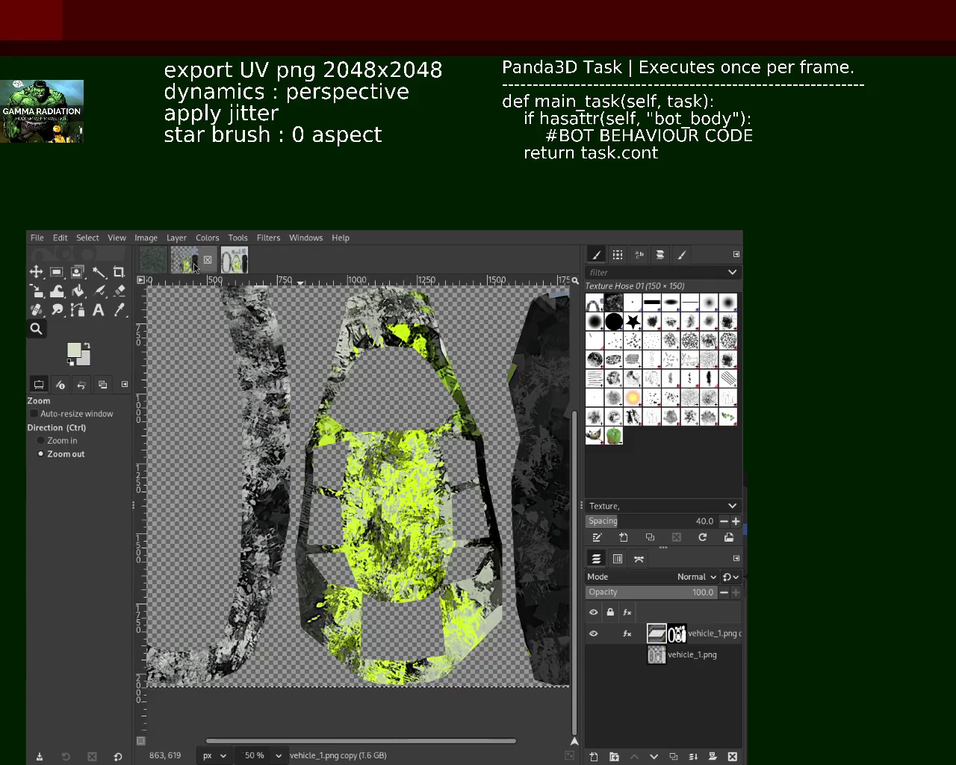
{"action": "left_click", "coordinate": [234, 268]}
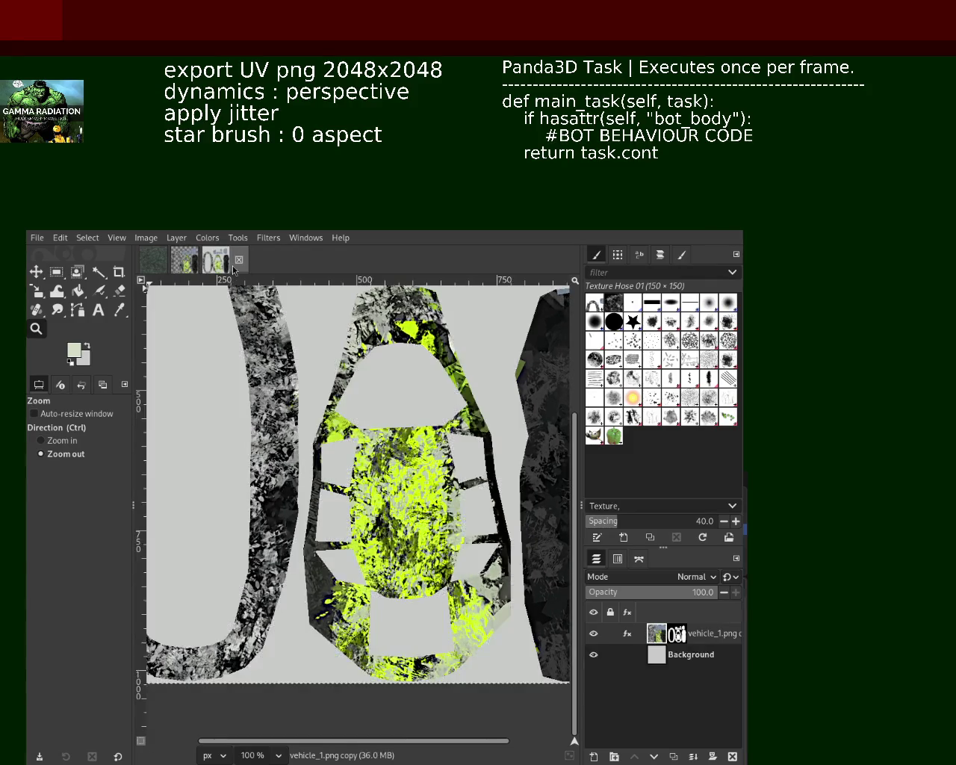
{"action": "left_click", "coordinate": [186, 263]}
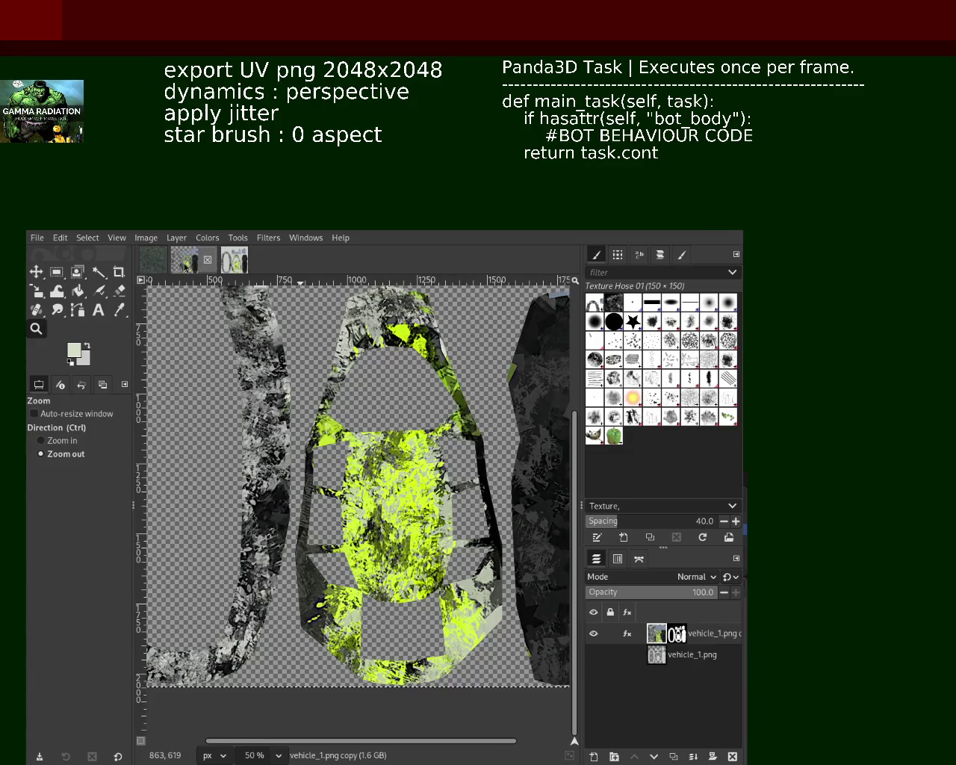
{"action": "scroll", "coordinate": [186, 265], "scroll_direction": "down", "scroll_amount": 1}
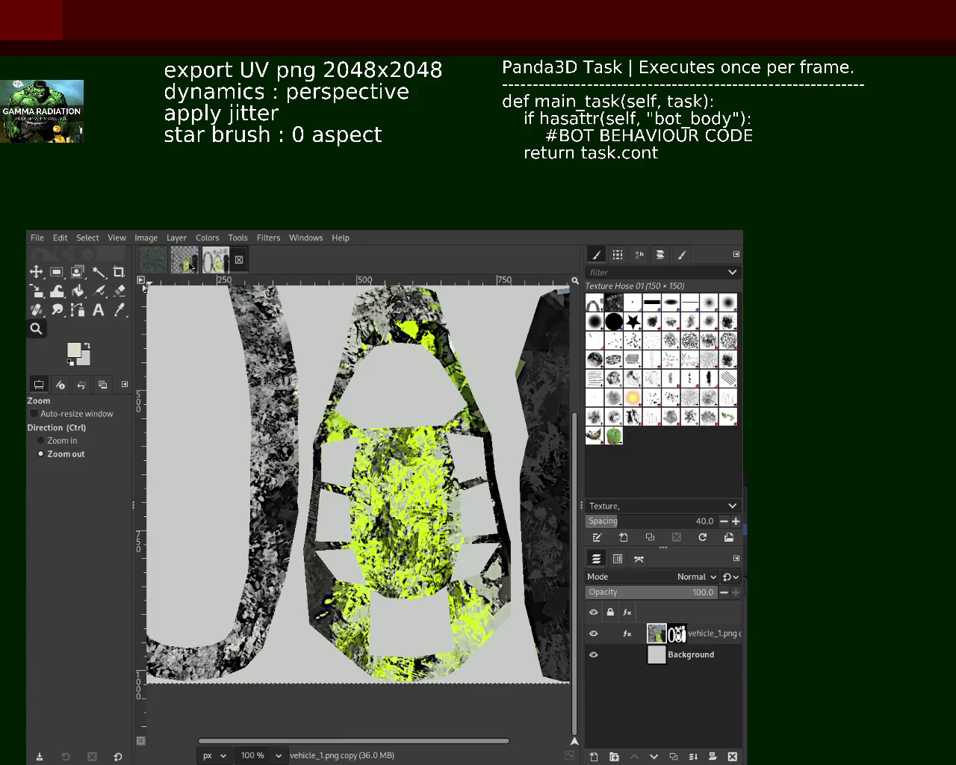
{"action": "left_click", "coordinate": [190, 267]}
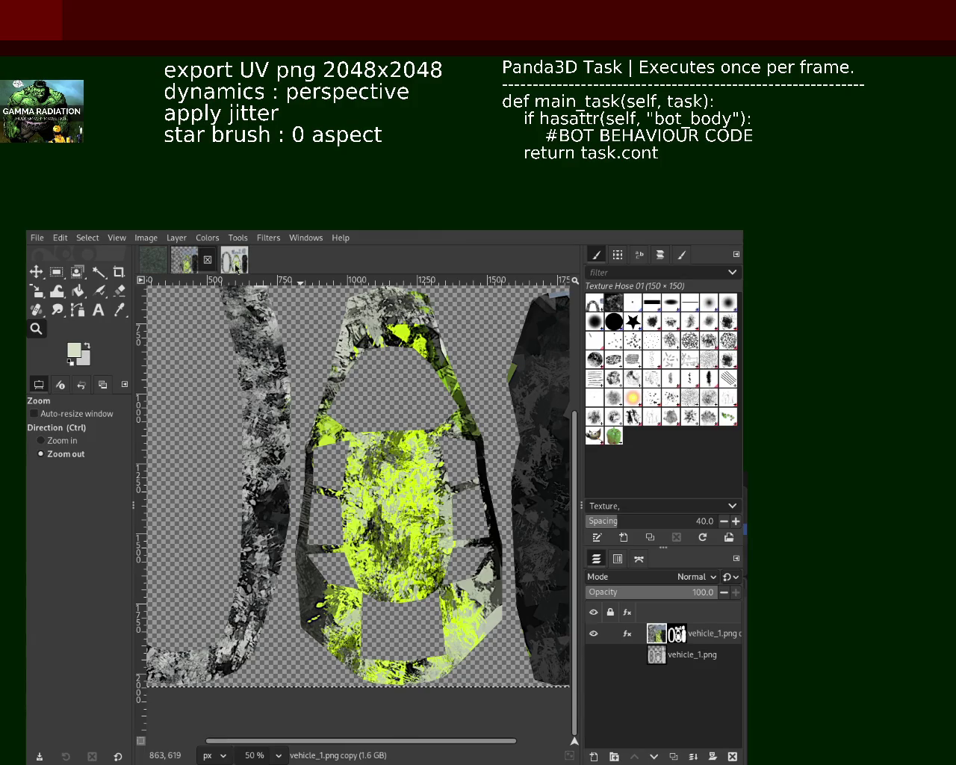
{"action": "left_click", "coordinate": [235, 265]}
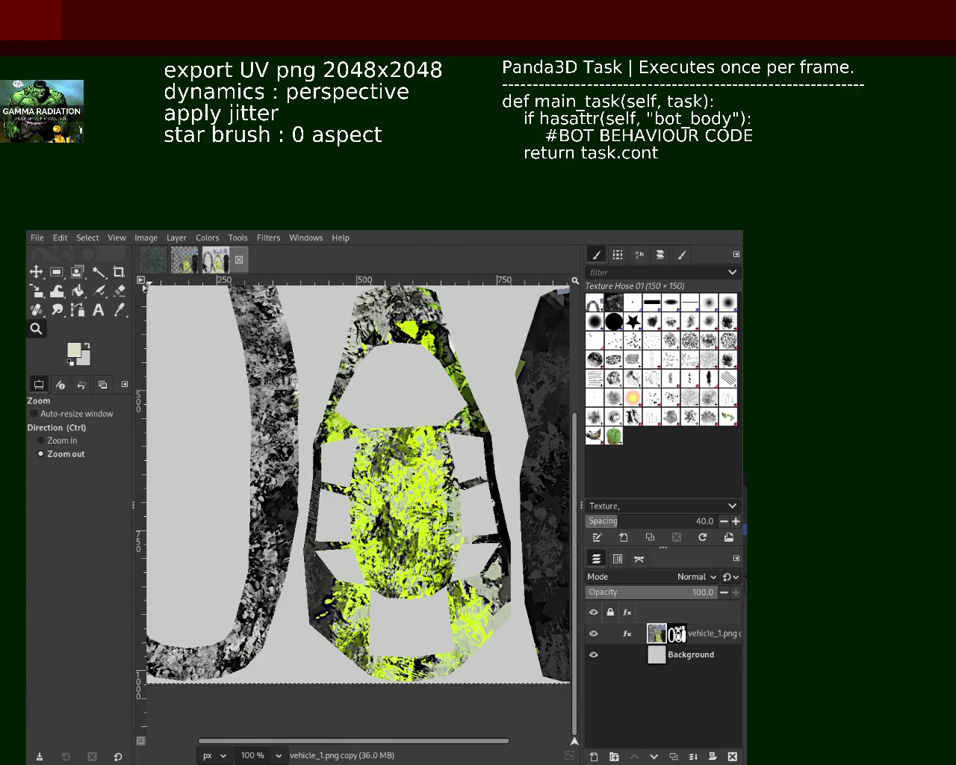
{"action": "left_click", "coordinate": [189, 265]}
{"action": "left_click", "coordinate": [215, 266]}
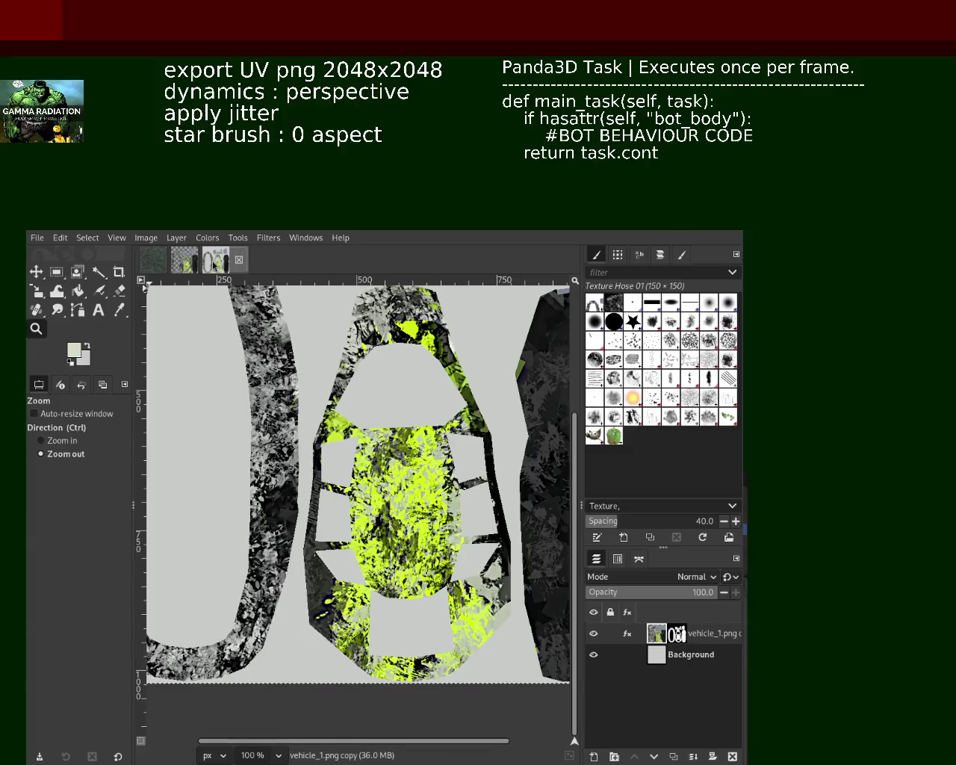
{"action": "left_click", "coordinate": [185, 265]}
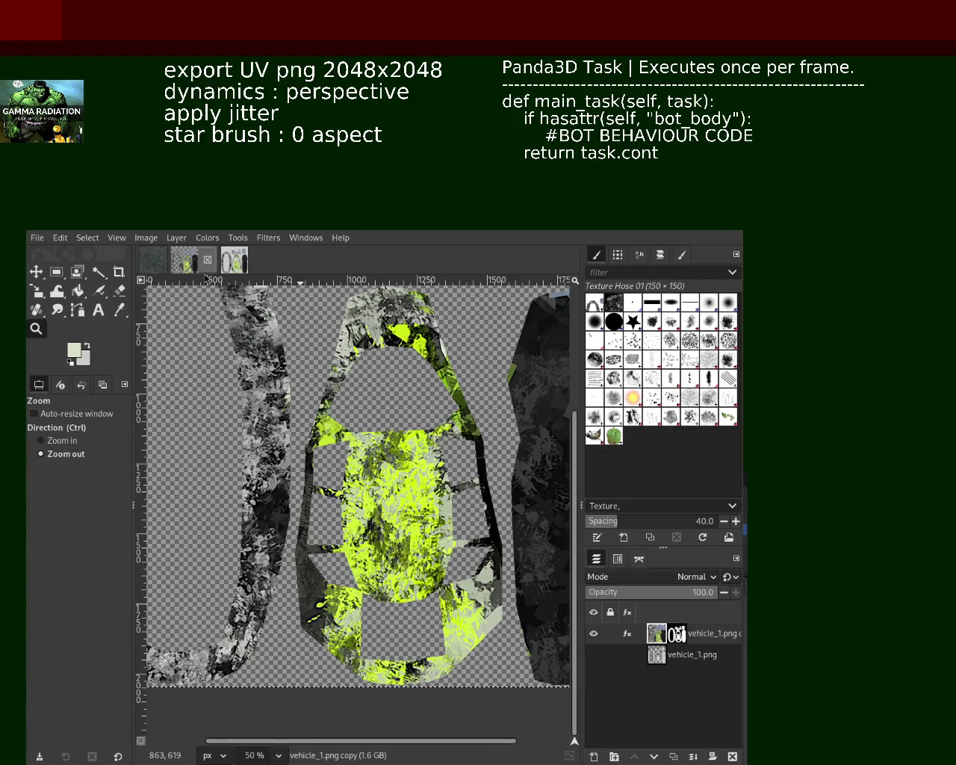
{"action": "left_click", "coordinate": [234, 267]}
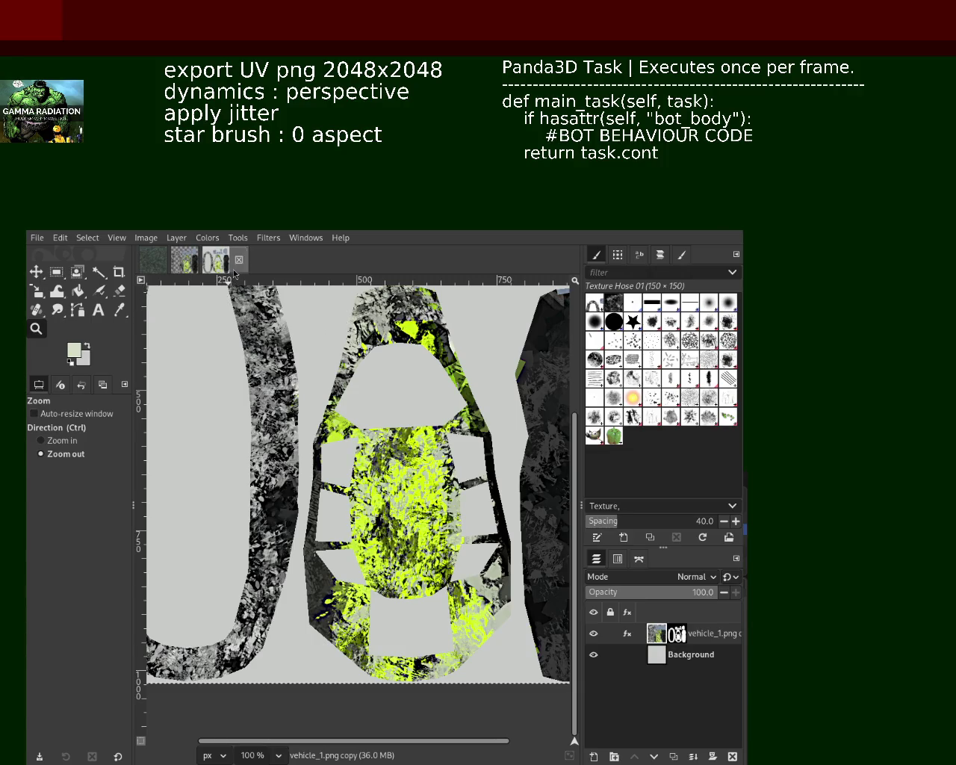
{"action": "key", "text": "ctrl+w"}
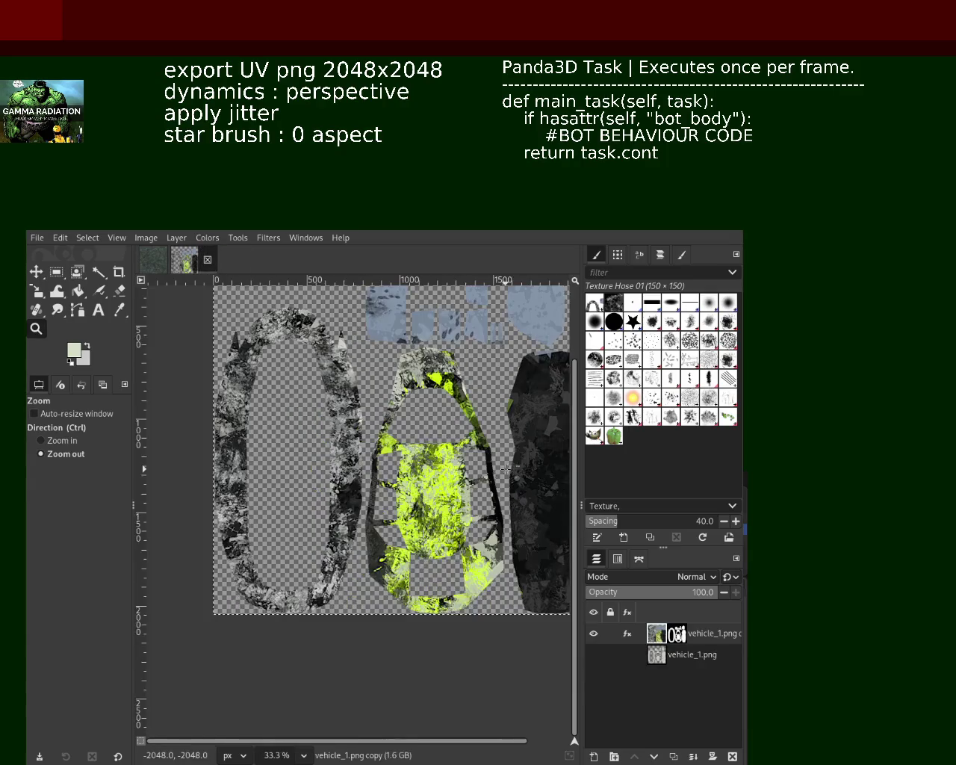
Save the transparent-background texture and briefly zoom in to check it
{"action": "key", "text": "ctrl+s"}
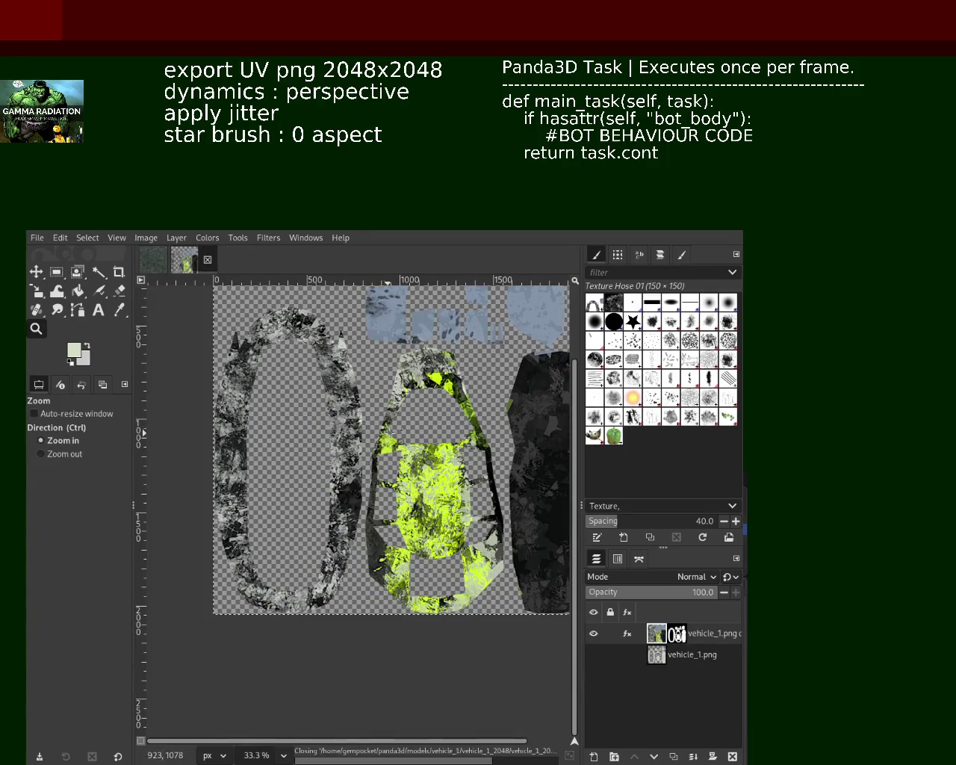
{"action": "left_click", "coordinate": [41, 439]}
{"action": "key", "text": "plus"}
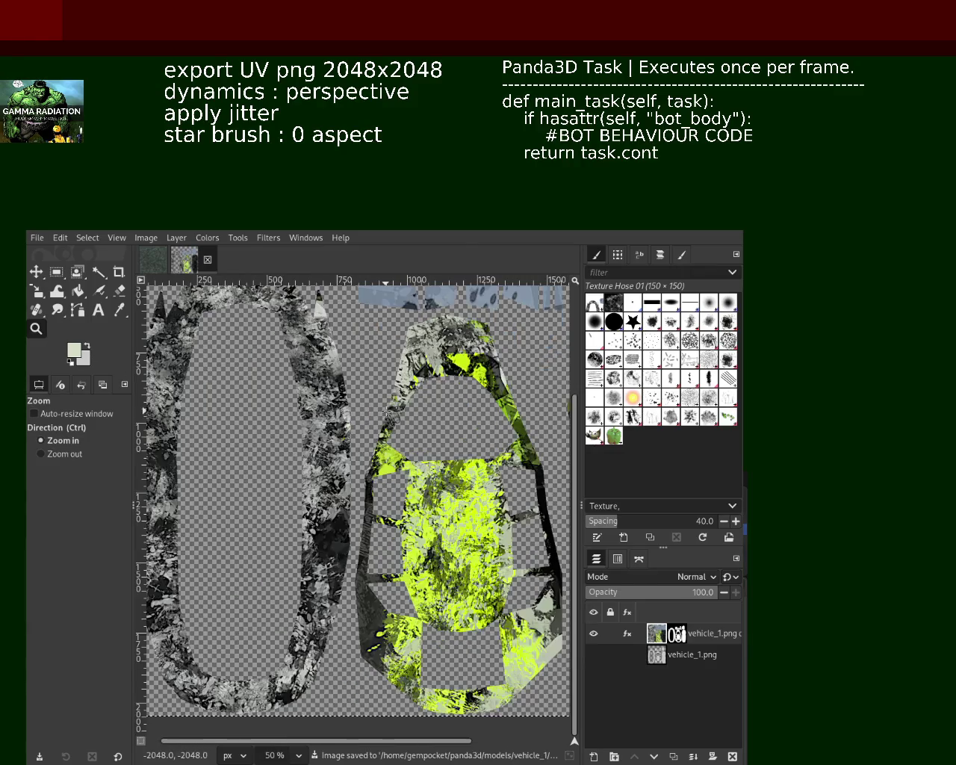
{"action": "left_click", "coordinate": [386, 410]}
{"action": "left_click", "coordinate": [377, 410], "text": "ctrl"}
{"action": "left_click", "coordinate": [367, 411], "text": "ctrl"}
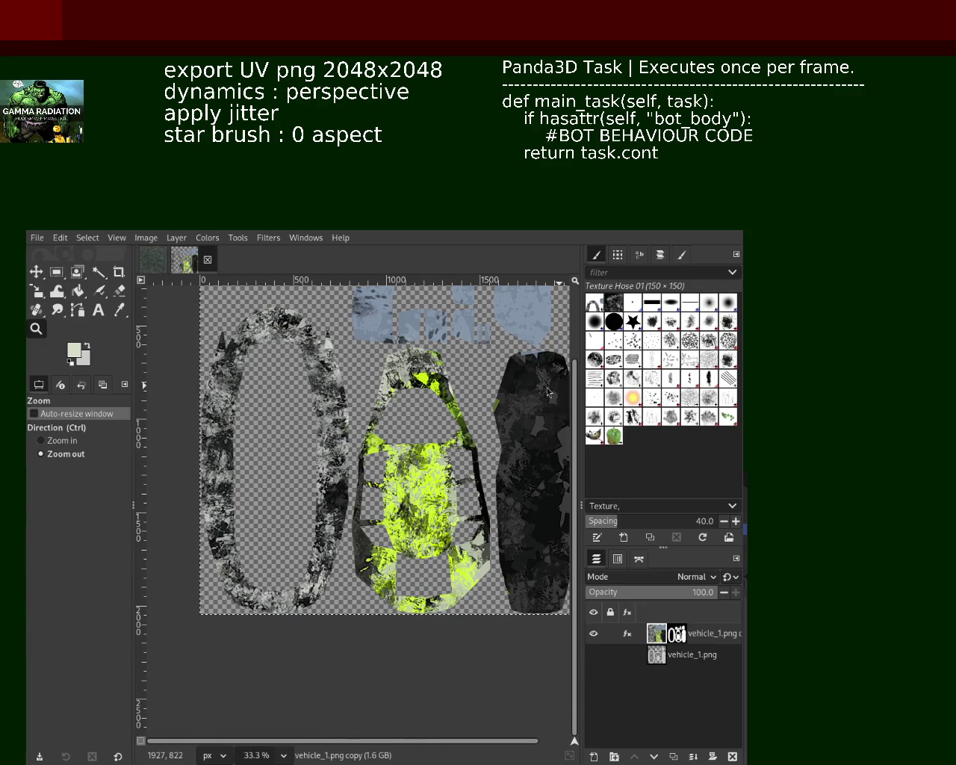
Export the texture to the vehicle_1 model folder, then inspect the lime panel and layer effects
{"action": "key", "text": "ctrl+e"}
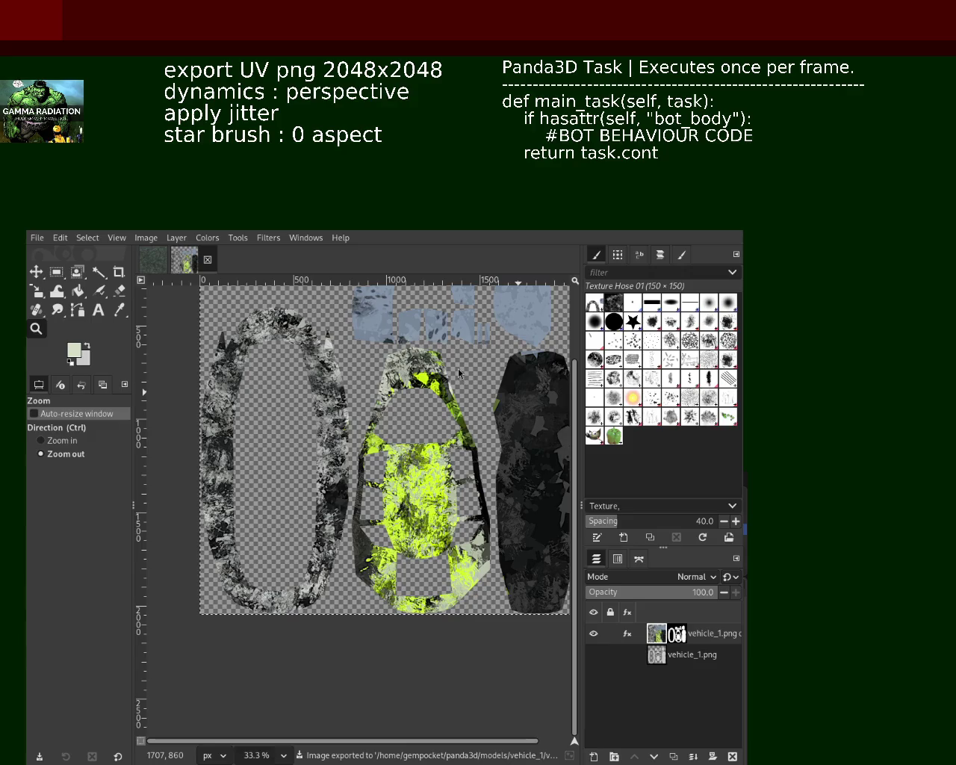
{"action": "key", "text": "ctrl"}
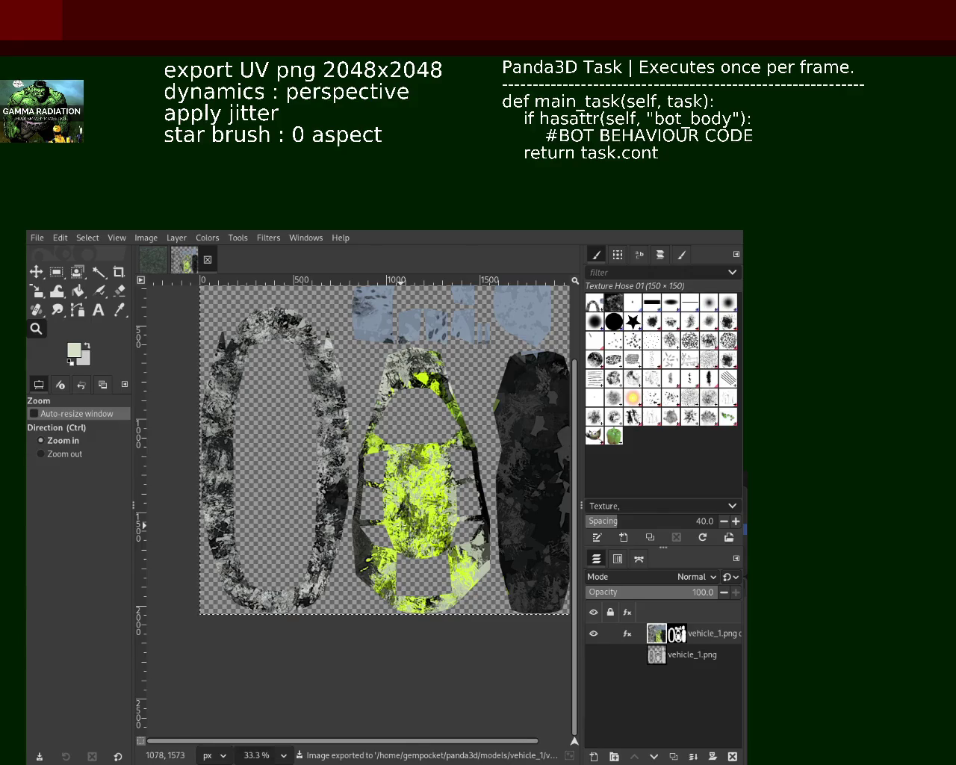
{"action": "left_click", "coordinate": [404, 534]}
{"action": "left_click", "coordinate": [404, 535], "text": "ctrl"}
{"action": "left_click", "coordinate": [403, 535]}
{"action": "left_click", "coordinate": [403, 534]}
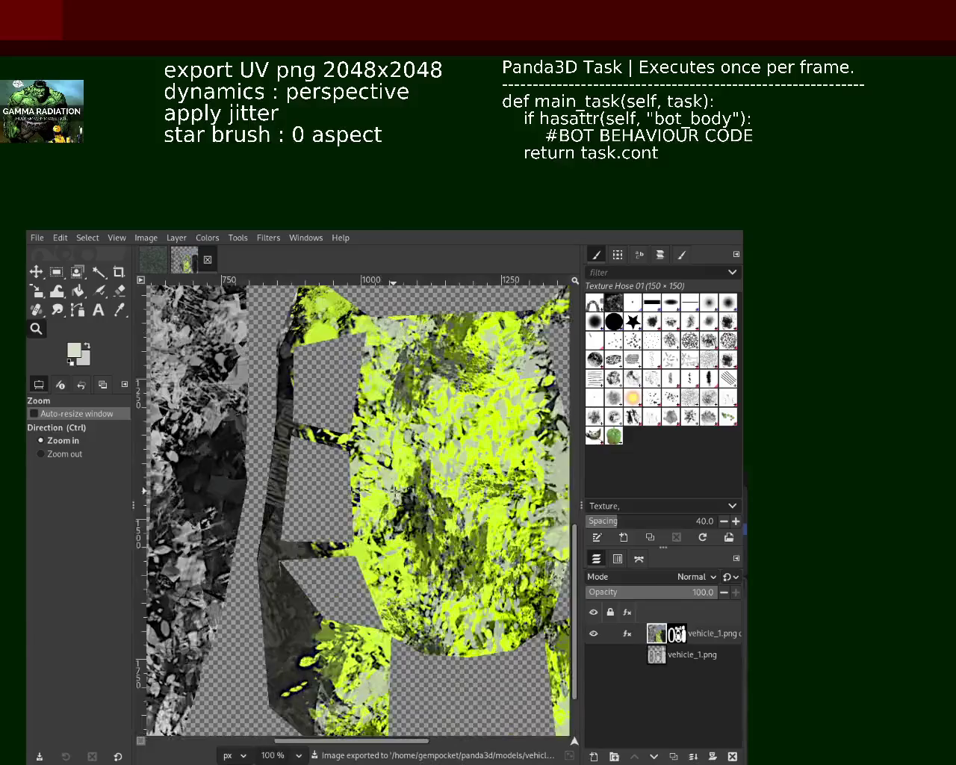
{"action": "left_click", "coordinate": [404, 489]}
{"action": "left_click", "coordinate": [404, 489], "text": "ctrl"}
{"action": "left_click", "coordinate": [404, 489], "text": "ctrl"}
{"action": "left_click", "coordinate": [403, 489], "text": "ctrl"}
{"action": "left_click", "coordinate": [403, 489], "text": "ctrl"}
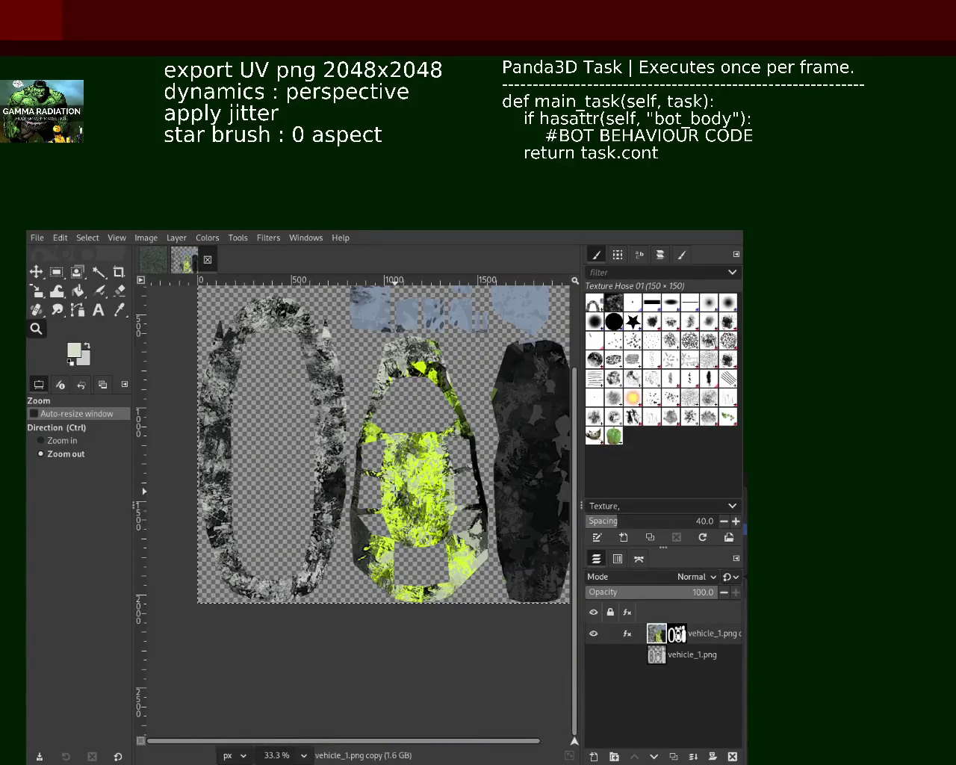
{"action": "left_click", "coordinate": [627, 633]}
{"action": "left_click", "coordinate": [597, 574]}
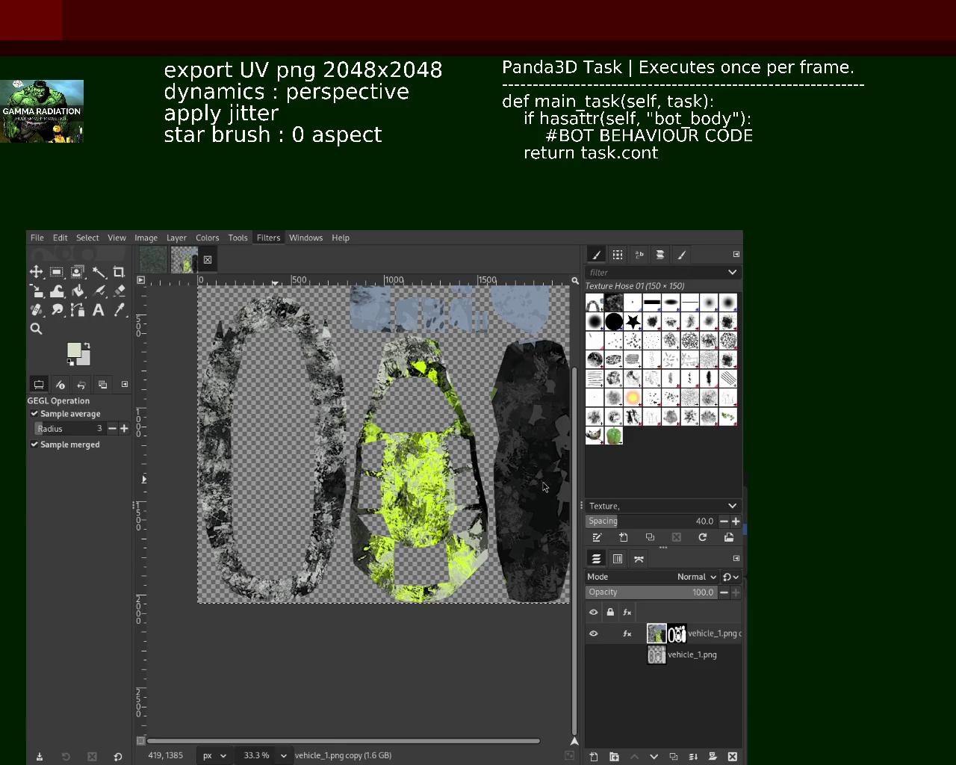
Reapply and undo Cubism, then undo Edge Detect to restore the grey, black and lime panels
{"action": "key", "text": "ctrl+f"}
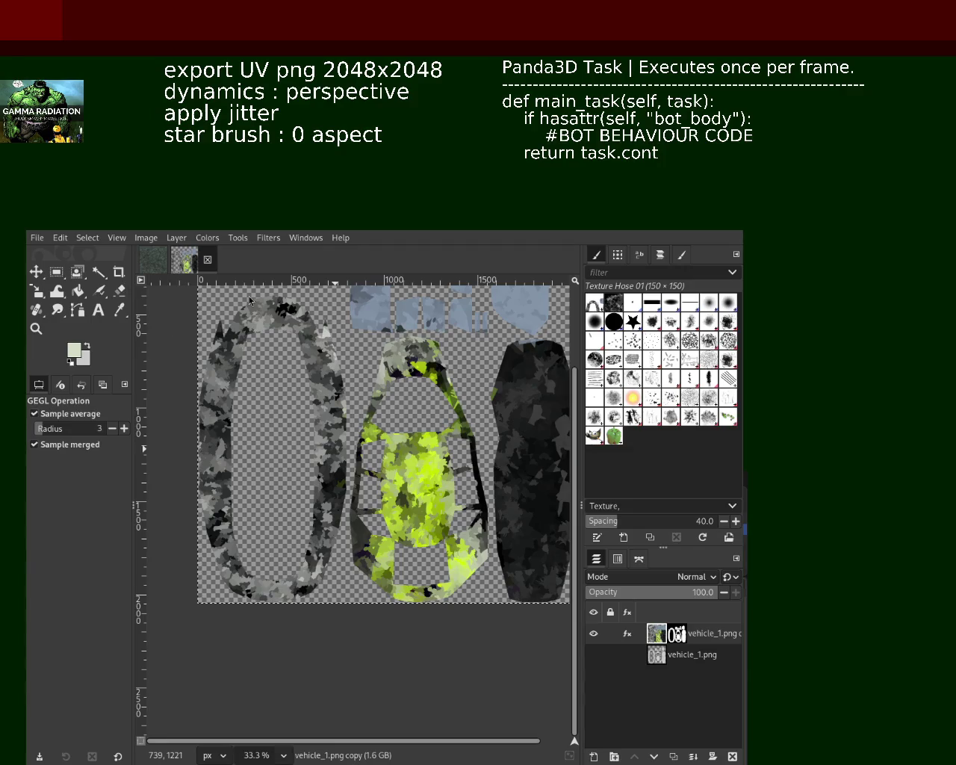
{"action": "key", "text": "ctrl+z"}
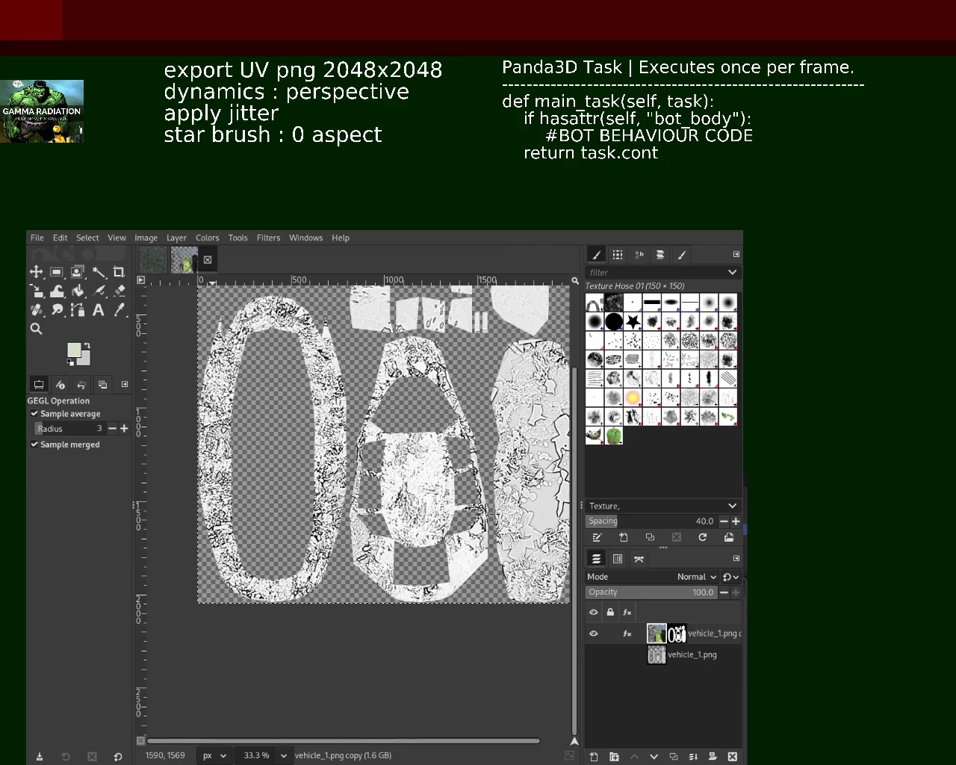
{"action": "key", "text": "ctrl+z"}
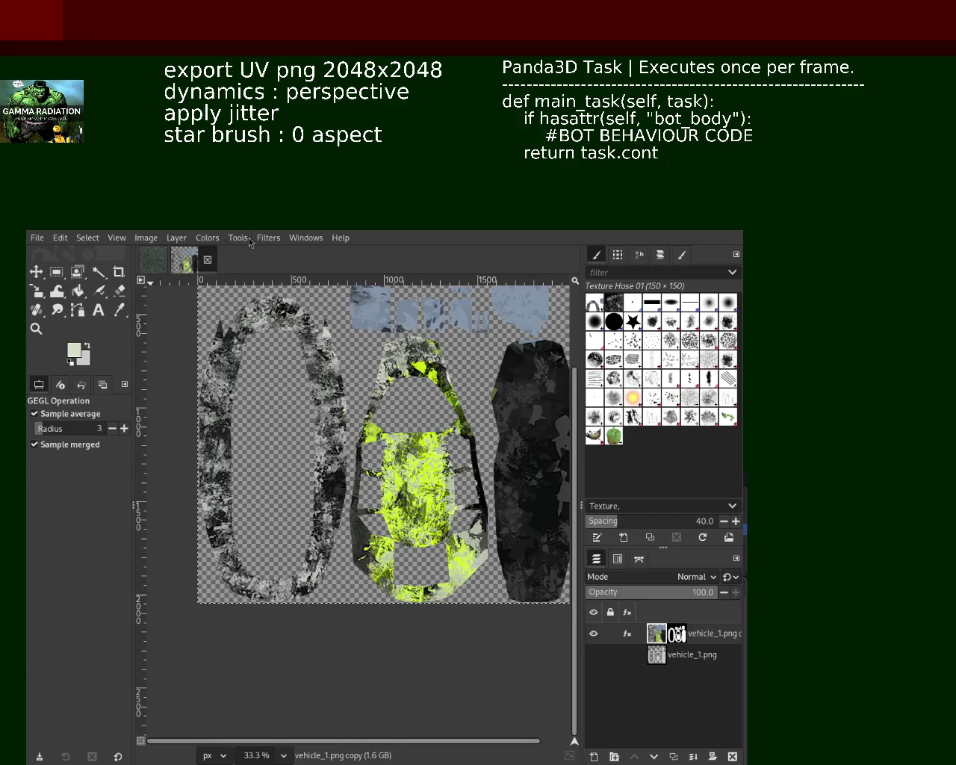
{"action": "key", "text": "ctrl+f"}
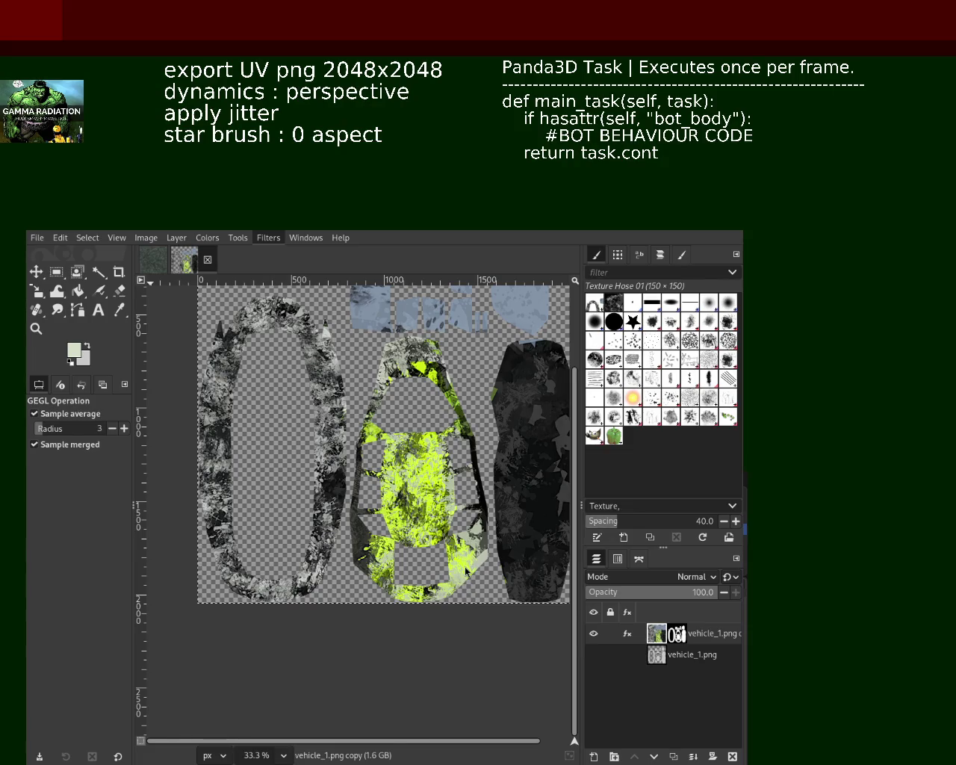
Apply Filters > Artistic > Clothify to the grunge texture layer
{"action": "key", "text": "ctrl+f"}
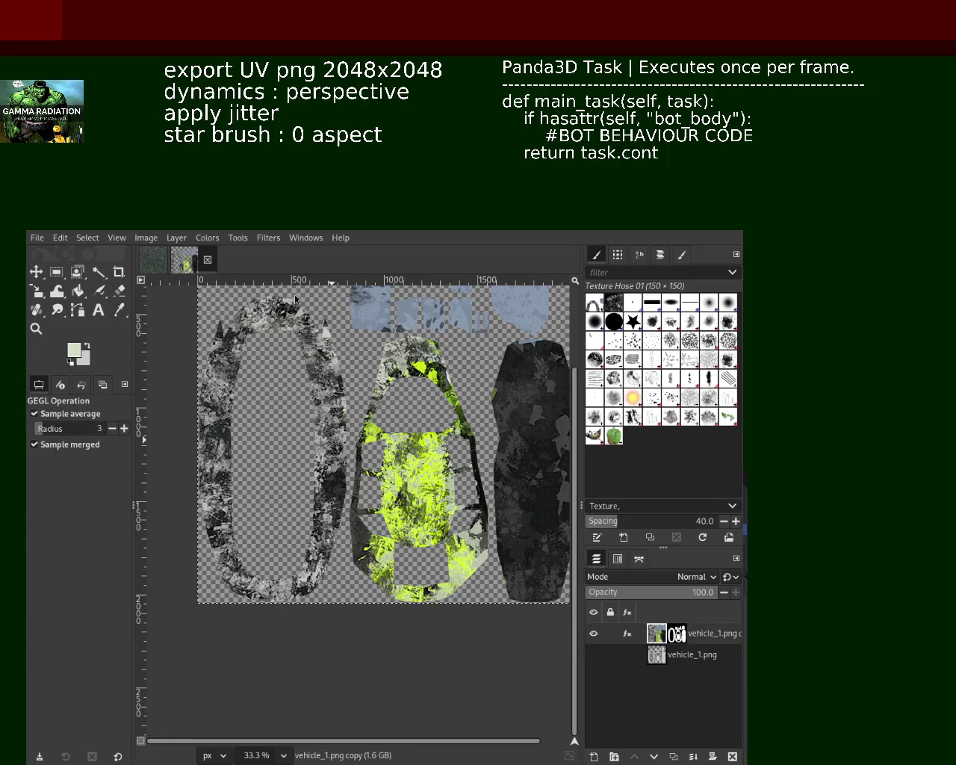
{"action": "key", "text": "z"}
{"action": "left_click", "coordinate": [404, 531]}
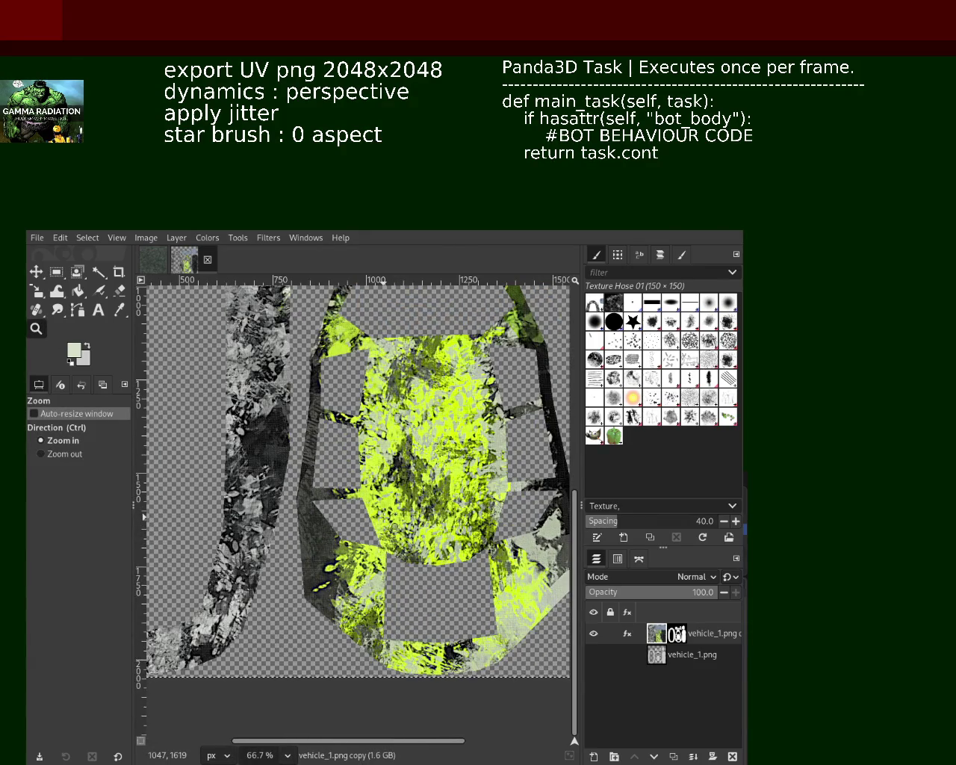
{"action": "left_click", "coordinate": [382, 515]}
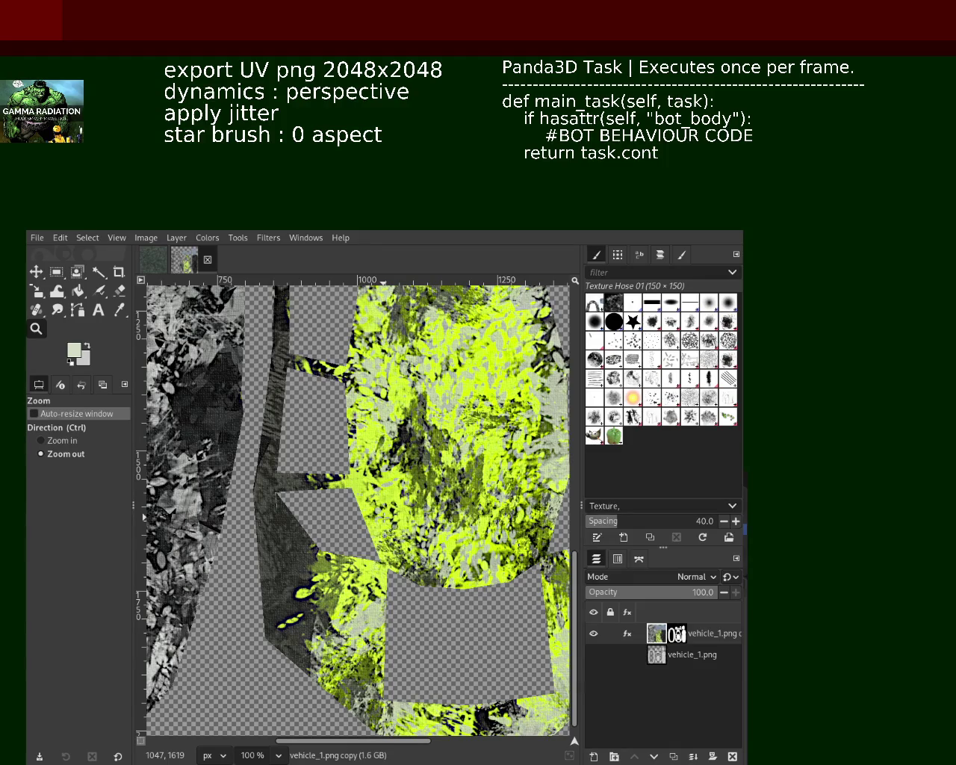
{"action": "left_click", "coordinate": [383, 515]}
{"action": "left_click", "coordinate": [383, 515]}
{"action": "left_click", "coordinate": [267, 450], "text": "ctrl"}
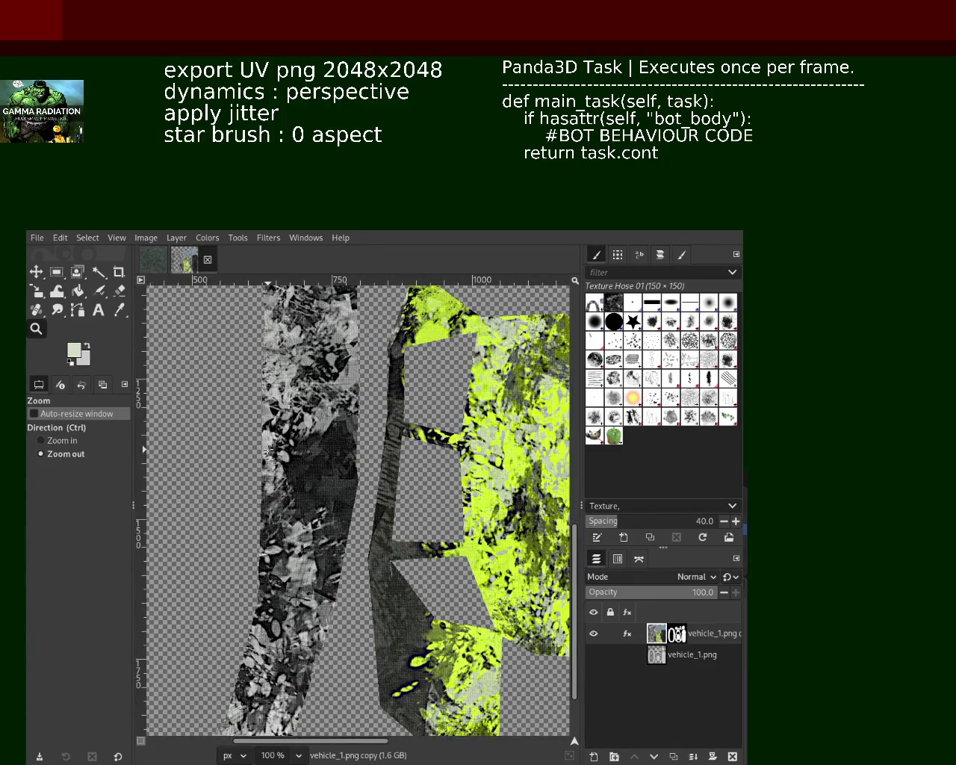
{"action": "key", "text": "ctrl"}
{"action": "scroll", "coordinate": [268, 451], "scroll_direction": "down", "scroll_amount": 2}
{"action": "scroll", "coordinate": [268, 451], "scroll_direction": "down", "scroll_amount": 1}
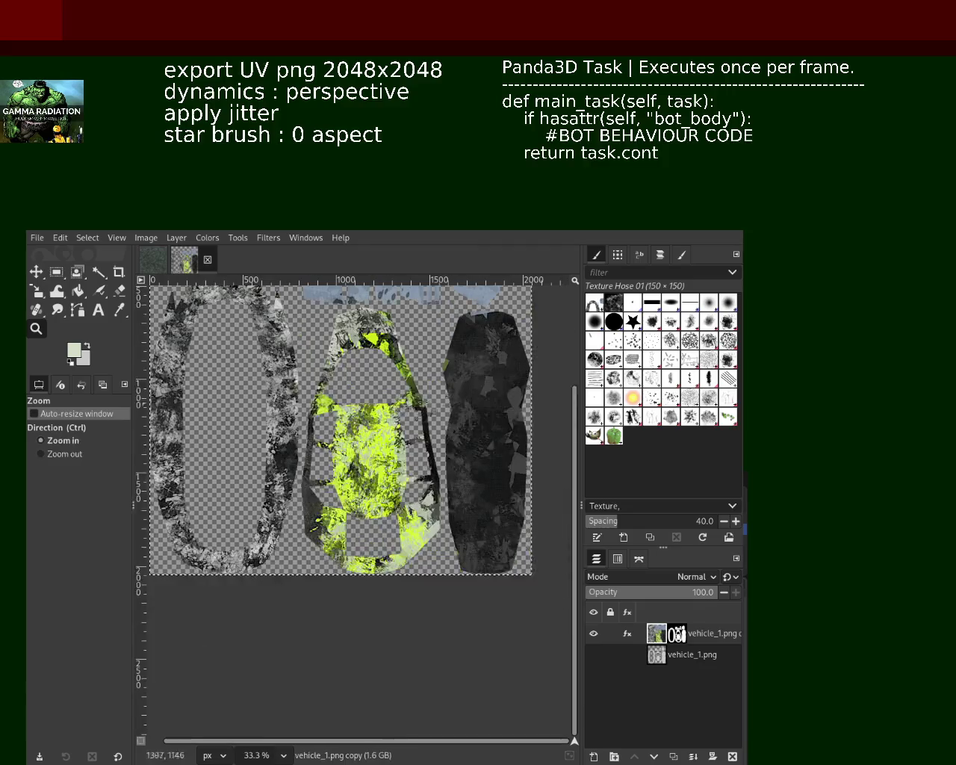
{"action": "scroll", "coordinate": [469, 401], "scroll_direction": "up", "scroll_amount": 2}
{"action": "scroll", "coordinate": [469, 401], "scroll_direction": "up", "scroll_amount": 2}
{"action": "scroll", "coordinate": [469, 400], "scroll_direction": "down", "scroll_amount": 1}
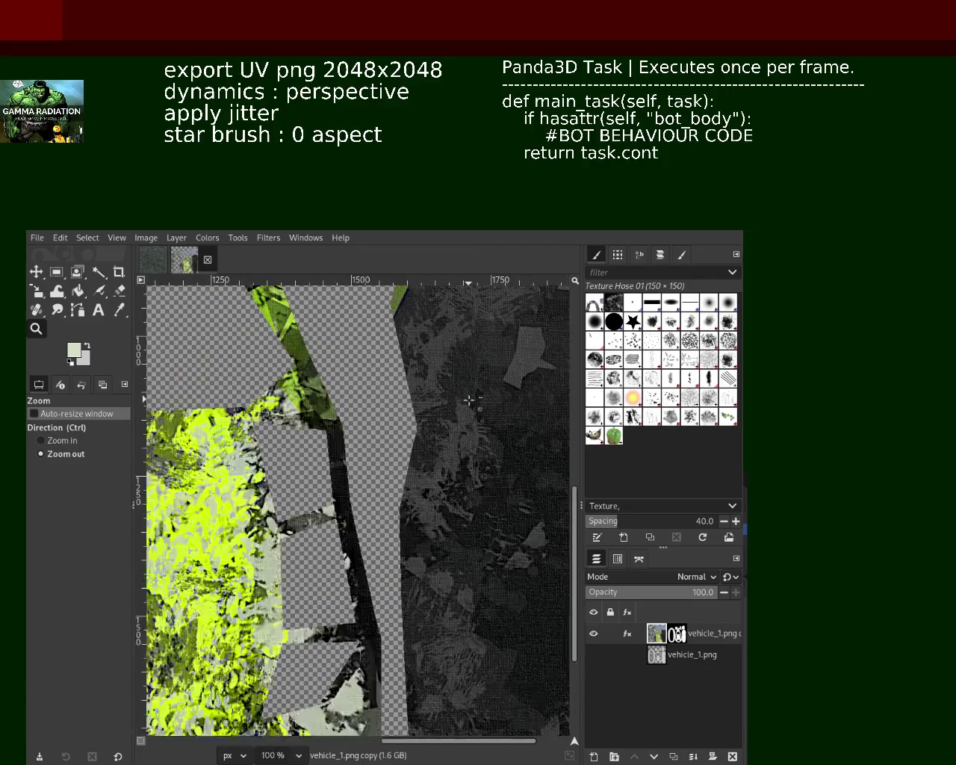
{"action": "scroll", "coordinate": [478, 396], "scroll_direction": "down", "scroll_amount": 1}
{"action": "scroll", "coordinate": [517, 373], "scroll_direction": "up", "scroll_amount": 2}
{"action": "scroll", "coordinate": [518, 373], "scroll_direction": "up", "scroll_amount": 1}
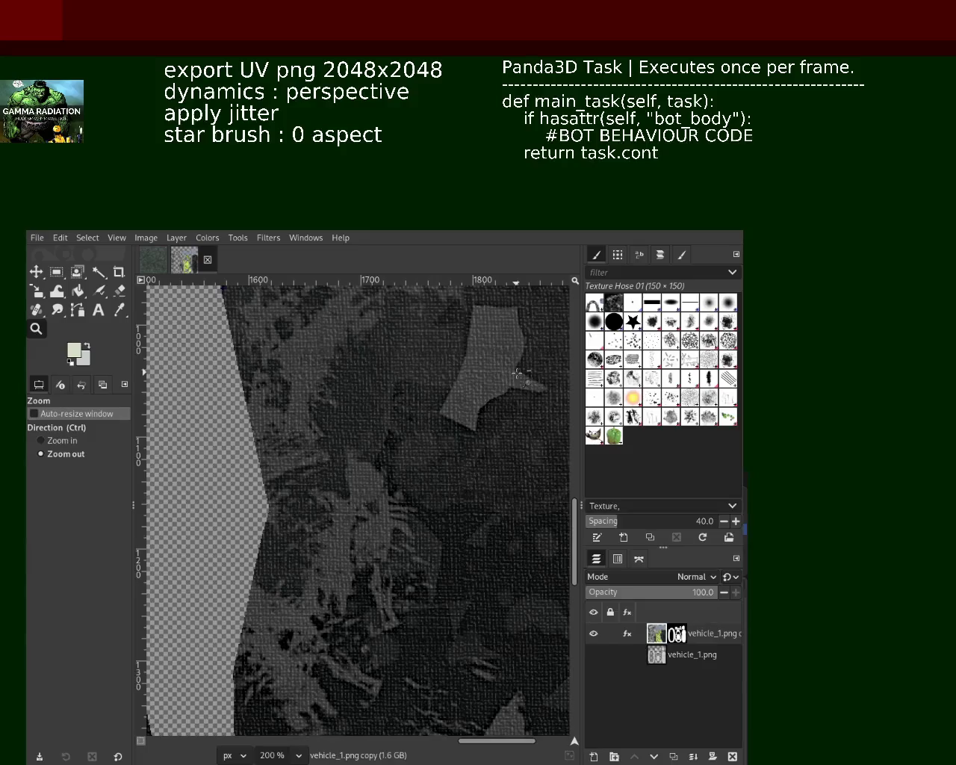
{"action": "scroll", "coordinate": [500, 384], "scroll_direction": "down", "scroll_amount": 2}
{"action": "scroll", "coordinate": [487, 391], "scroll_direction": "down", "scroll_amount": 2}
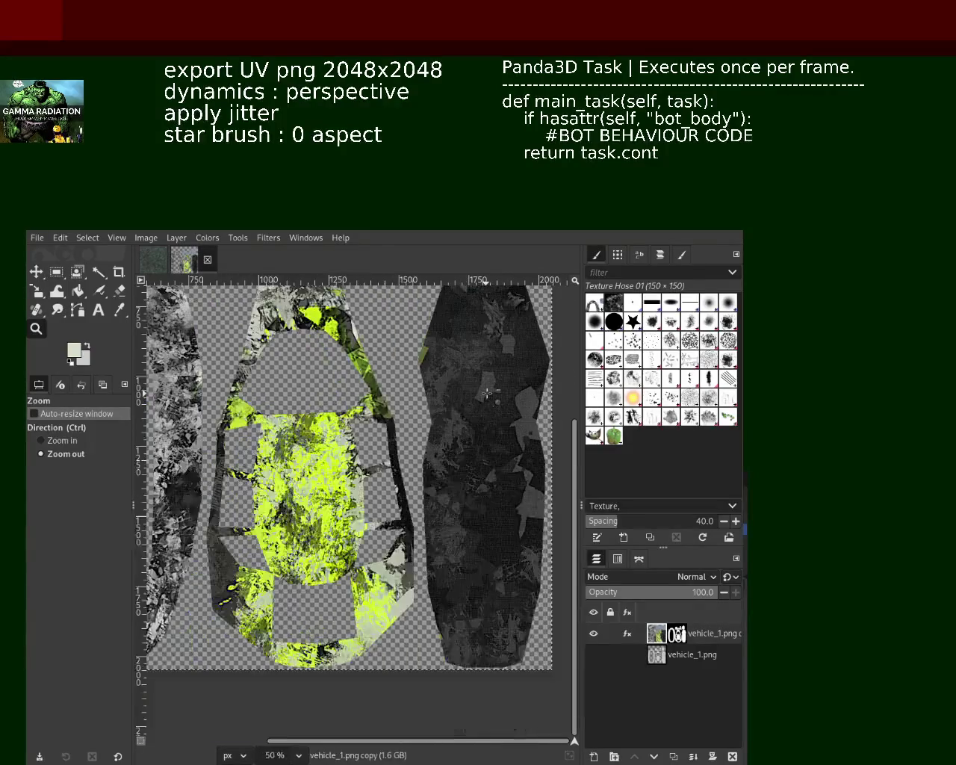
{"action": "scroll", "coordinate": [486, 391], "scroll_direction": "down", "scroll_amount": 1}
{"action": "scroll", "coordinate": [409, 508], "scroll_direction": "up", "scroll_amount": 2}
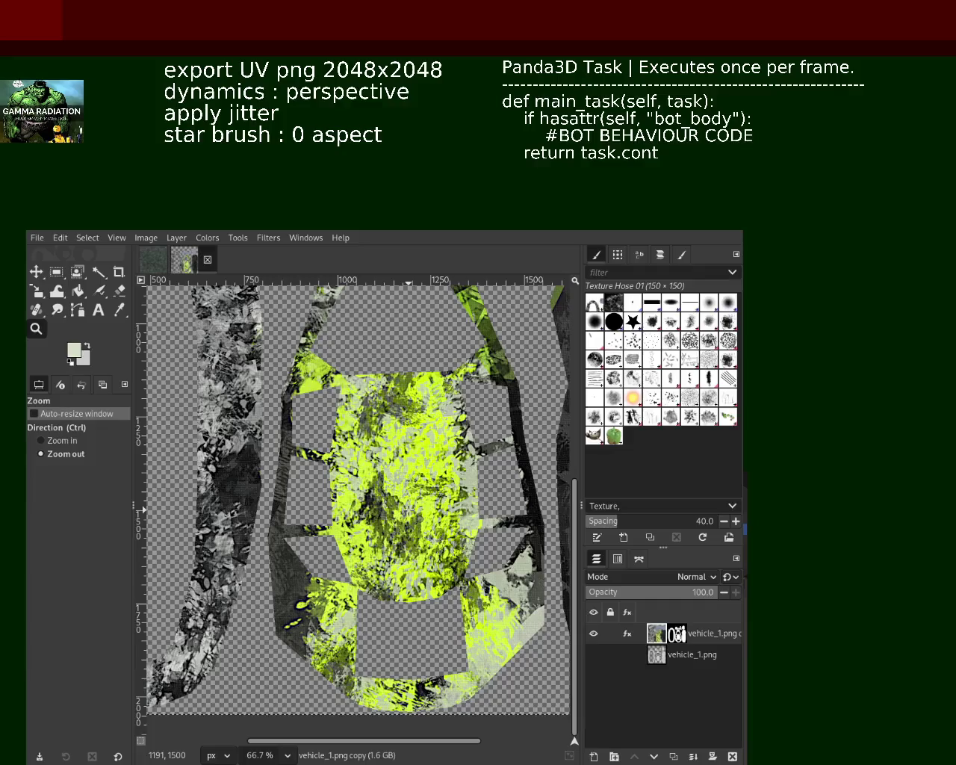
{"action": "mouse_move", "coordinate": [593, 633]}
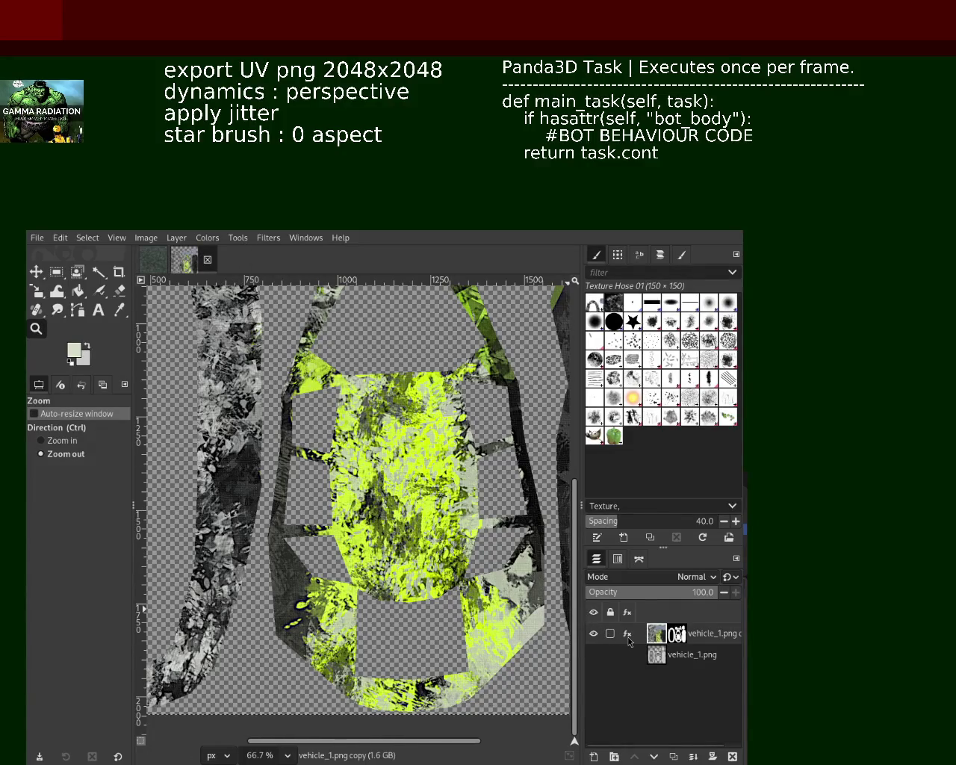
Delete Apply Canvas from the layer's effects, keeping Sharpen, and apply the Weave filter
{"action": "left_click", "coordinate": [627, 633]}
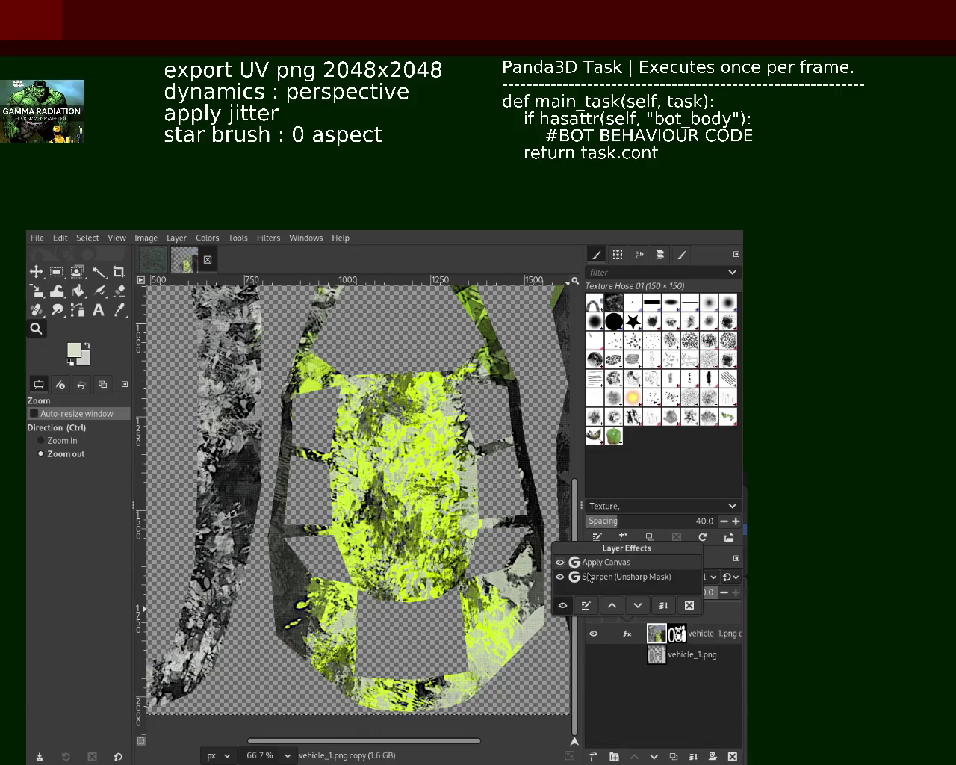
{"action": "left_click", "coordinate": [276, 240]}
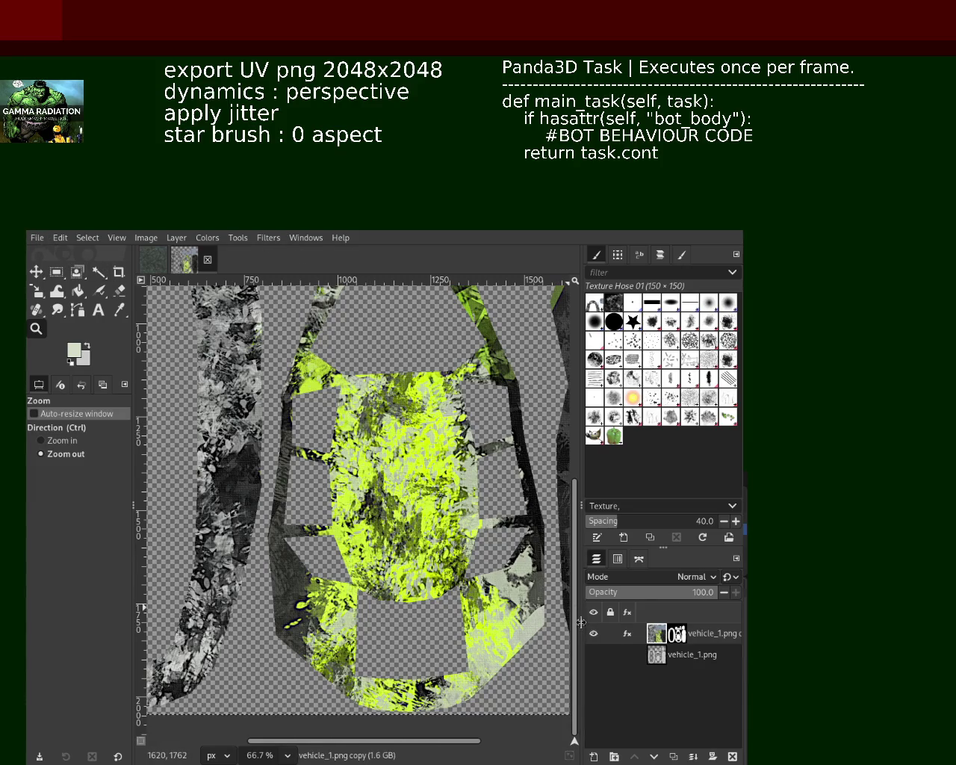
{"action": "left_click", "coordinate": [627, 633]}
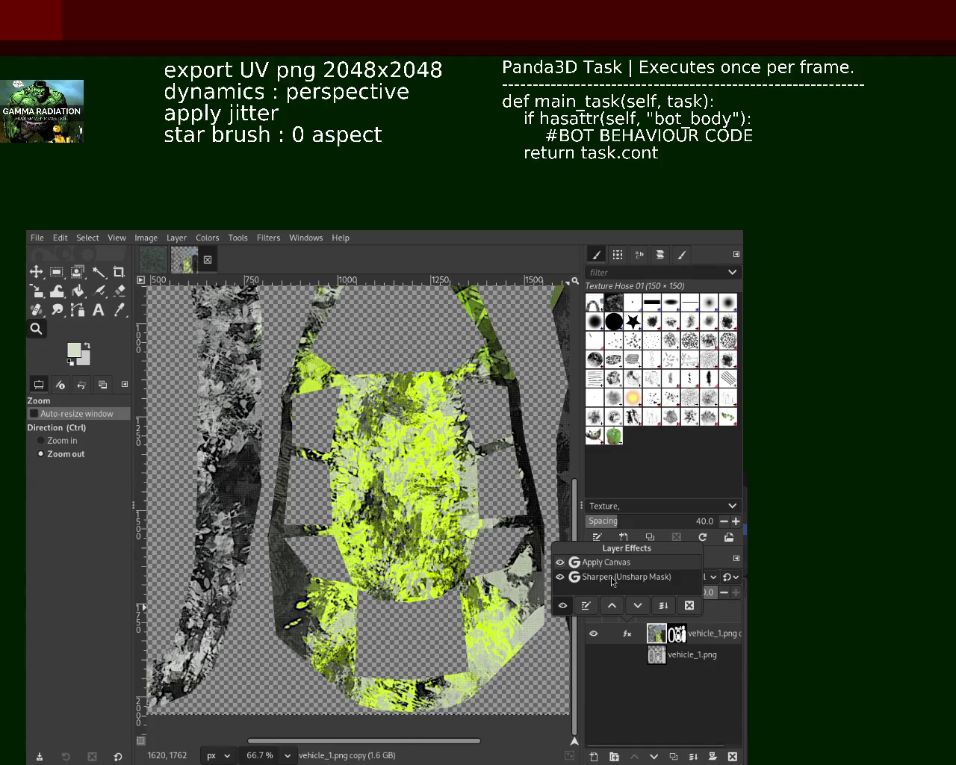
{"action": "left_click", "coordinate": [689, 605]}
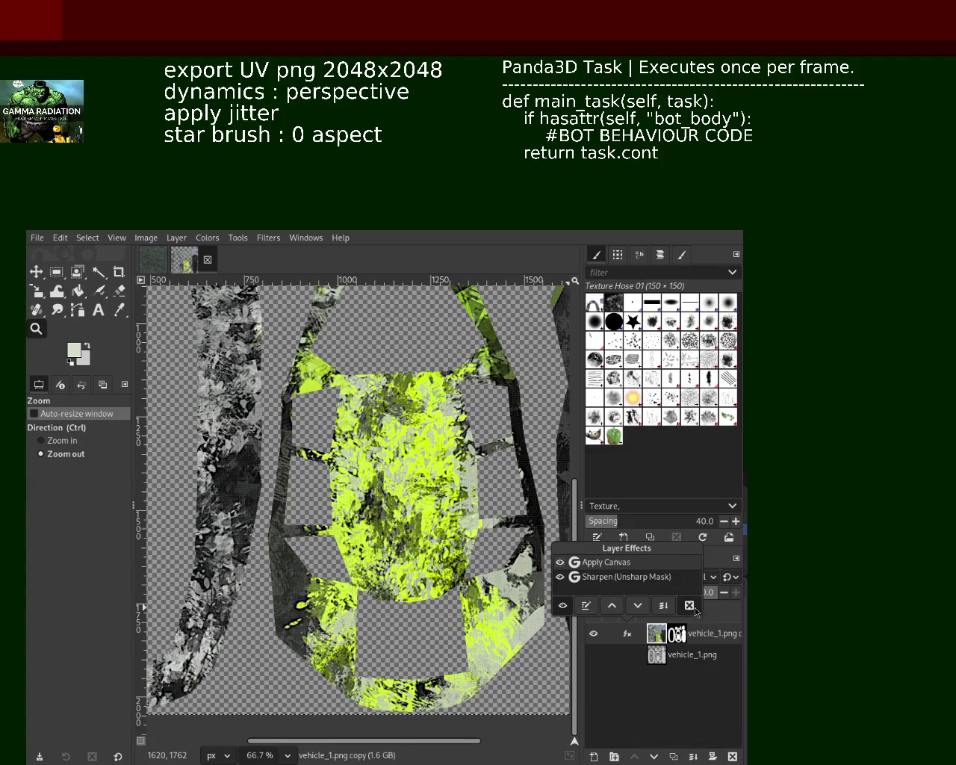
{"action": "left_click", "coordinate": [280, 239]}
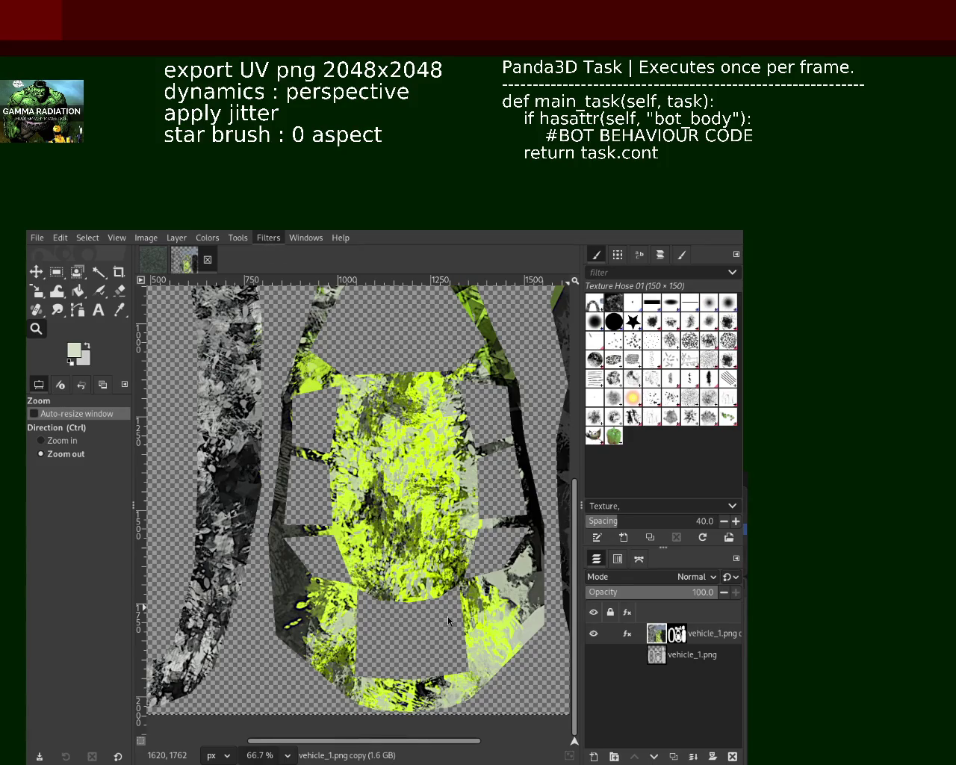
{"action": "key", "text": "ctrl+f"}
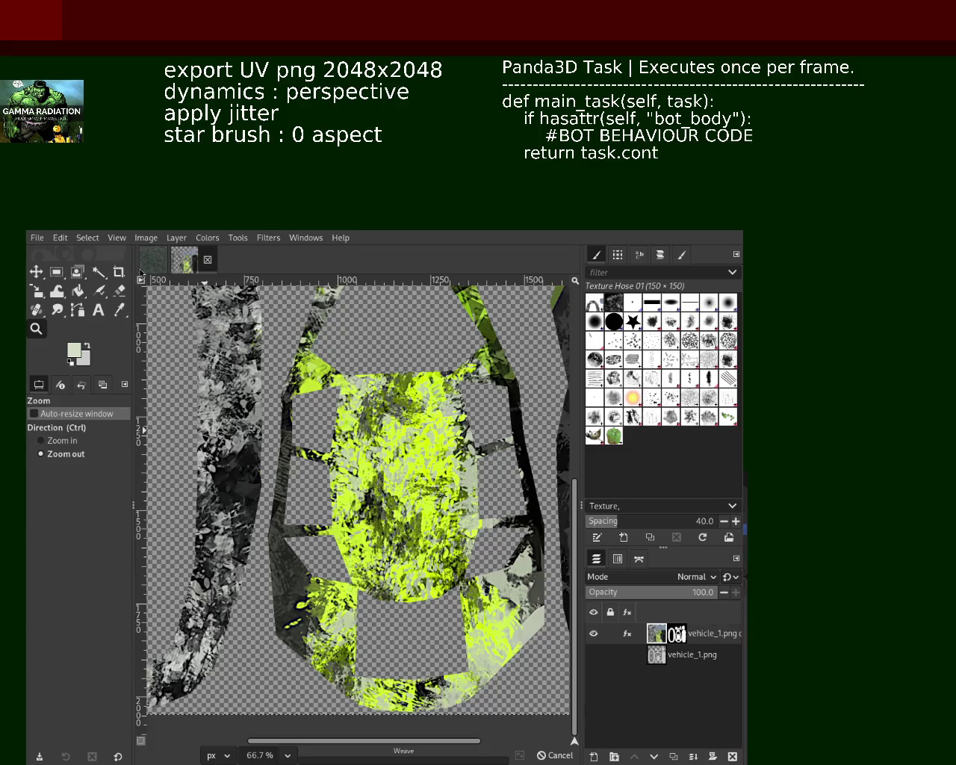
Confirm only Sharpen remains on the layer, then apply the GEGL Perspective operation
{"action": "left_click", "coordinate": [627, 634]}
{"action": "left_click", "coordinate": [248, 249]}
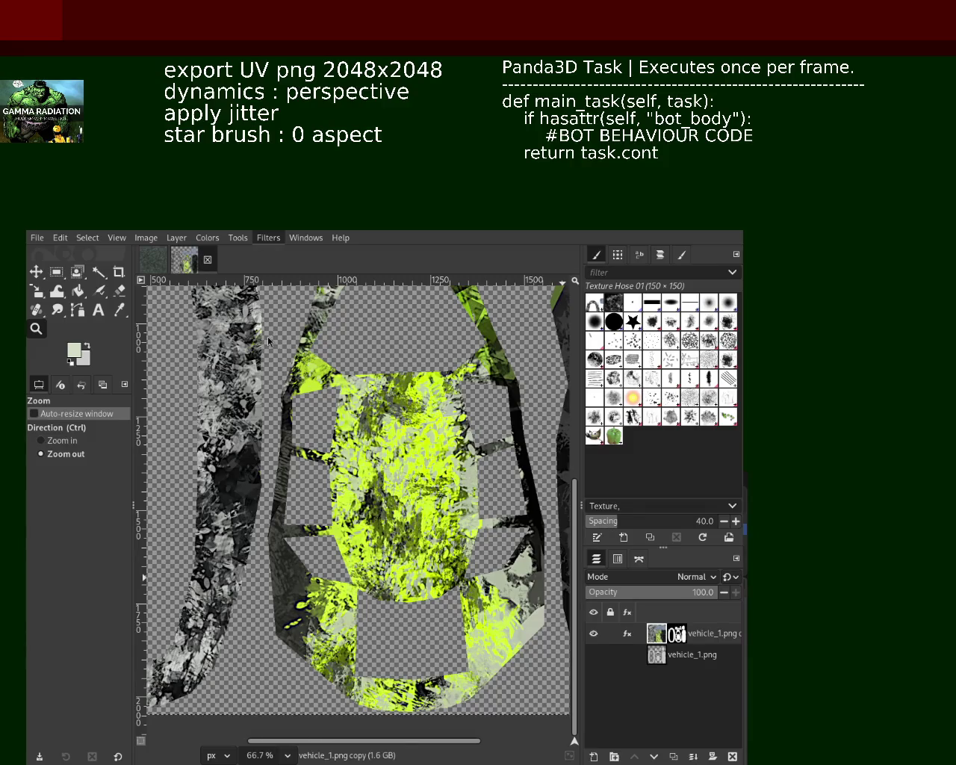
{"action": "key", "text": "ctrl+f"}
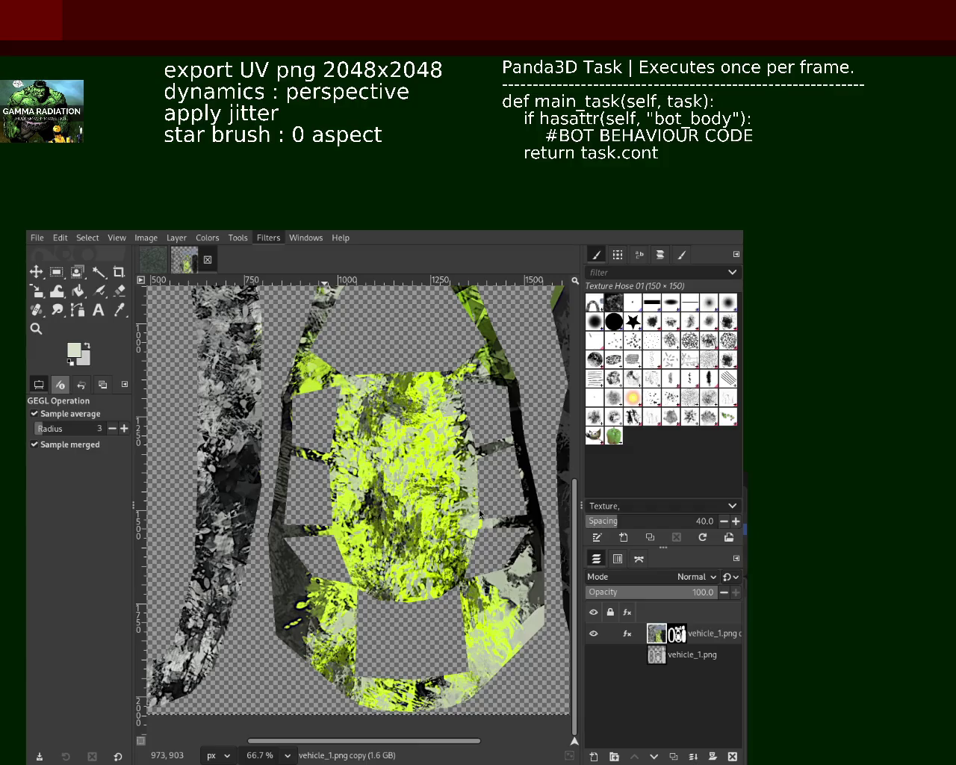
{"action": "key", "text": "ctrl+f"}
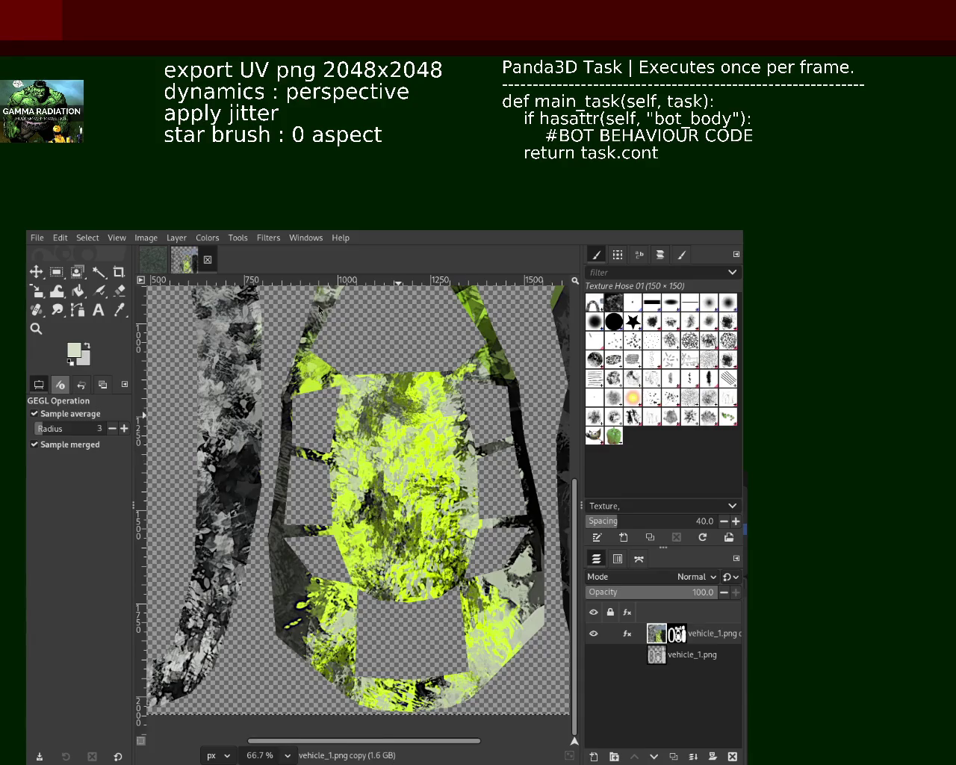
{"action": "left_click", "coordinate": [627, 633]}
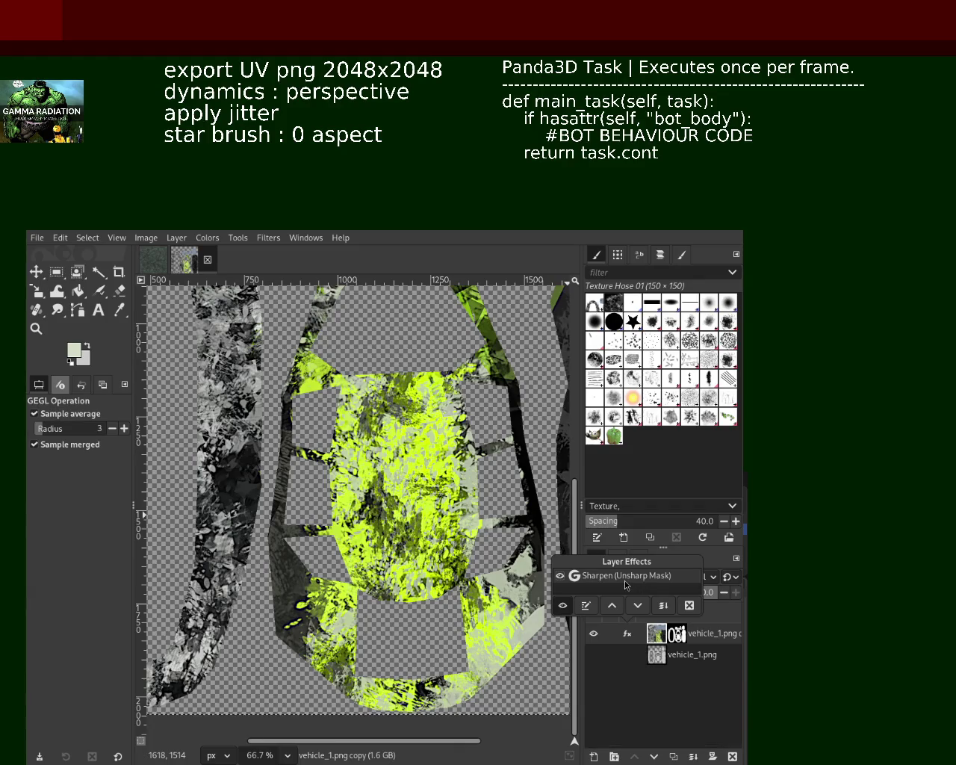
Delete Sharpen (Unsharp Mask) from the layer and toggle it back and forth to compare
{"action": "left_click", "coordinate": [688, 605]}
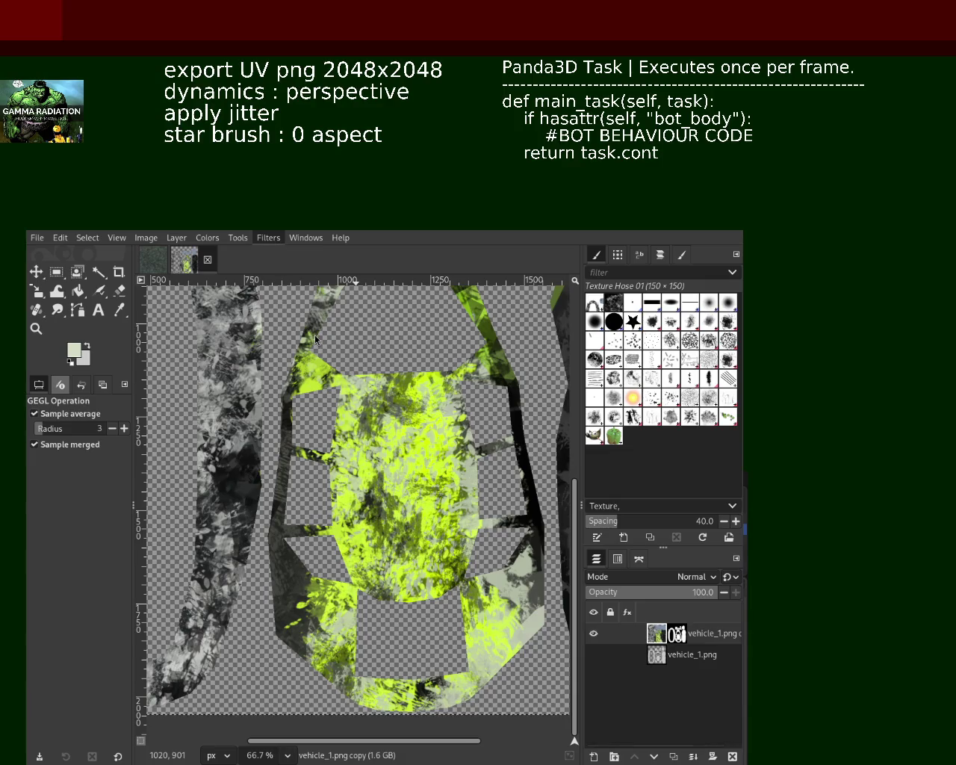
{"action": "key", "text": "ctrl+f"}
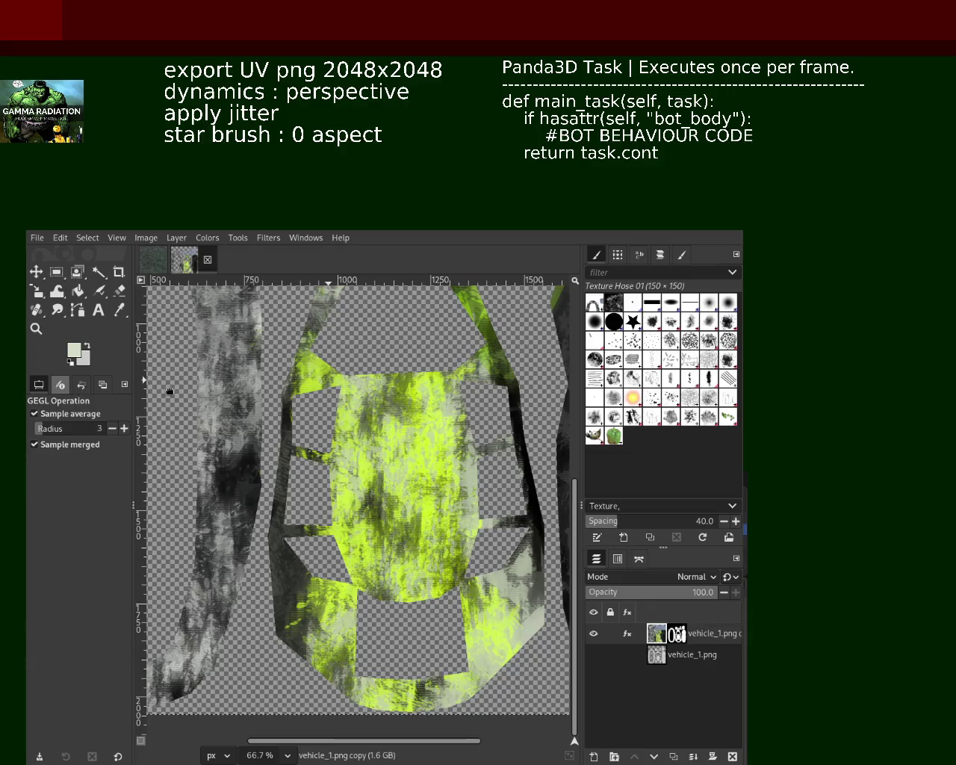
{"action": "key", "text": "ctrl+z"}
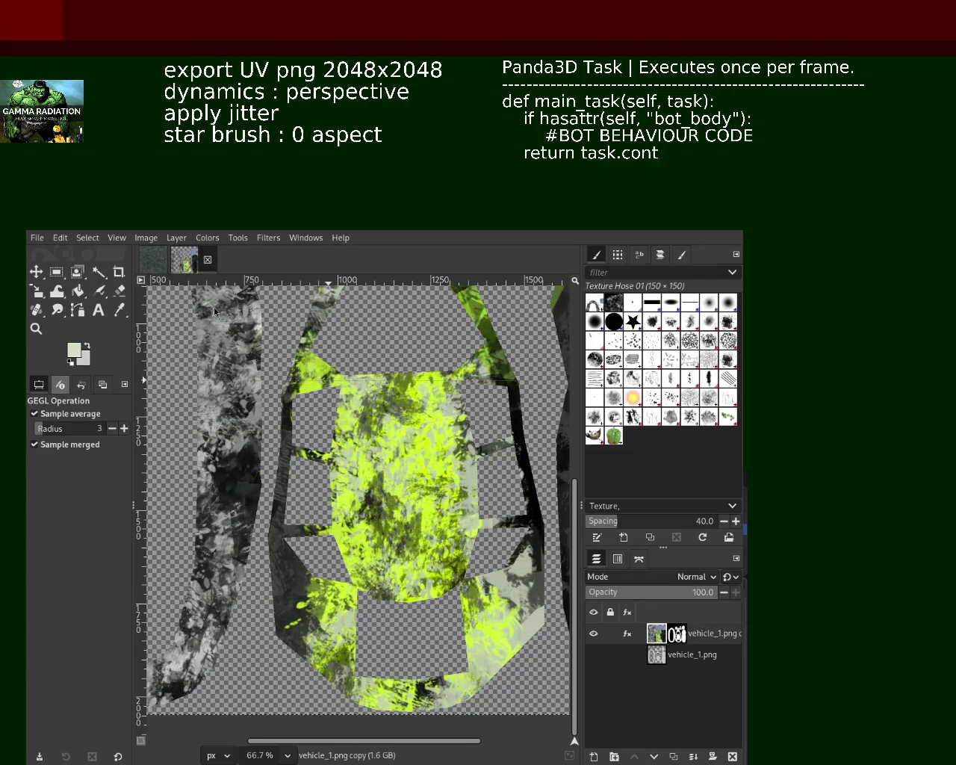
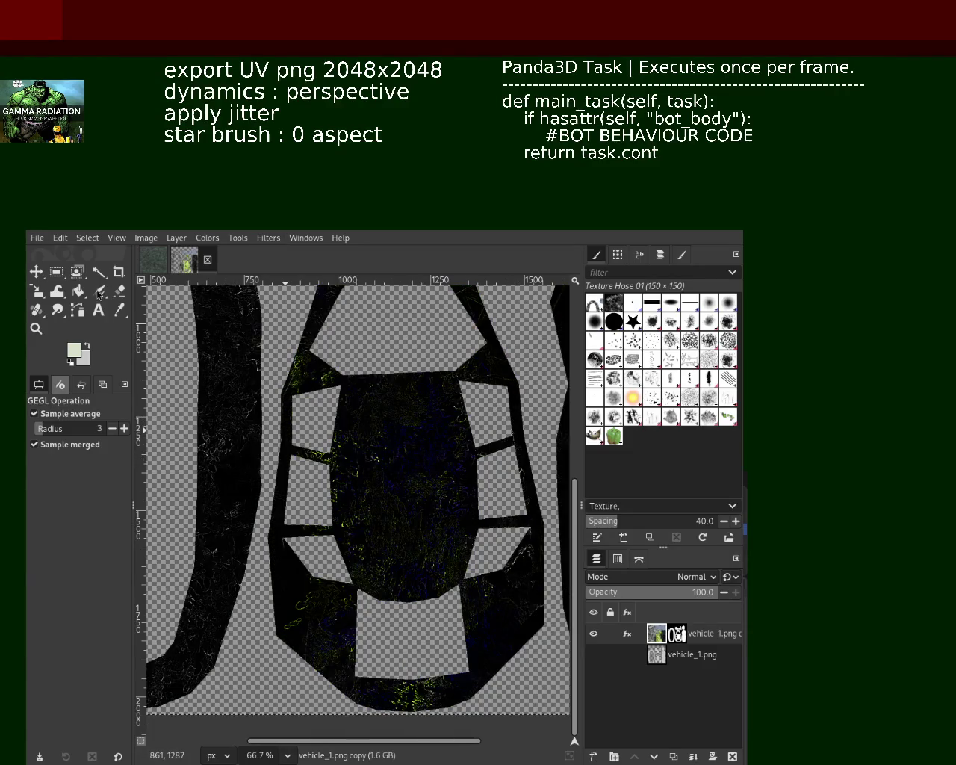
Undo the dark filter so the lime-green and grey-black grunge shows on vehicle_1.png again
{"action": "key", "text": "ctrl+z"}
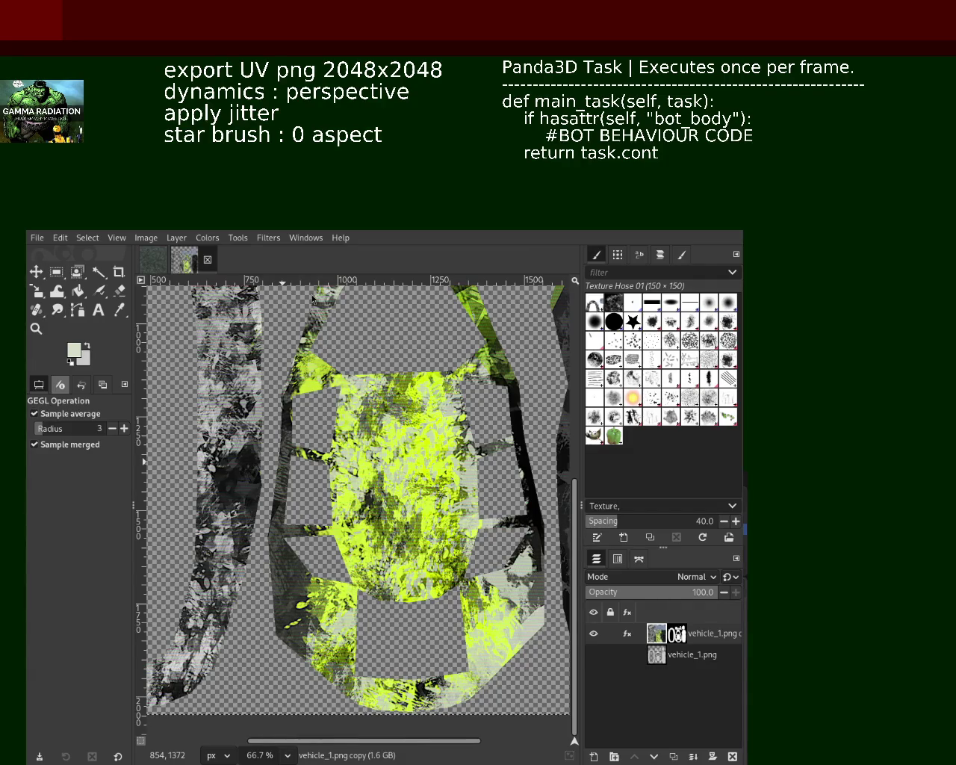
{"action": "left_click", "coordinate": [36, 329]}
{"action": "left_click", "coordinate": [366, 515]}
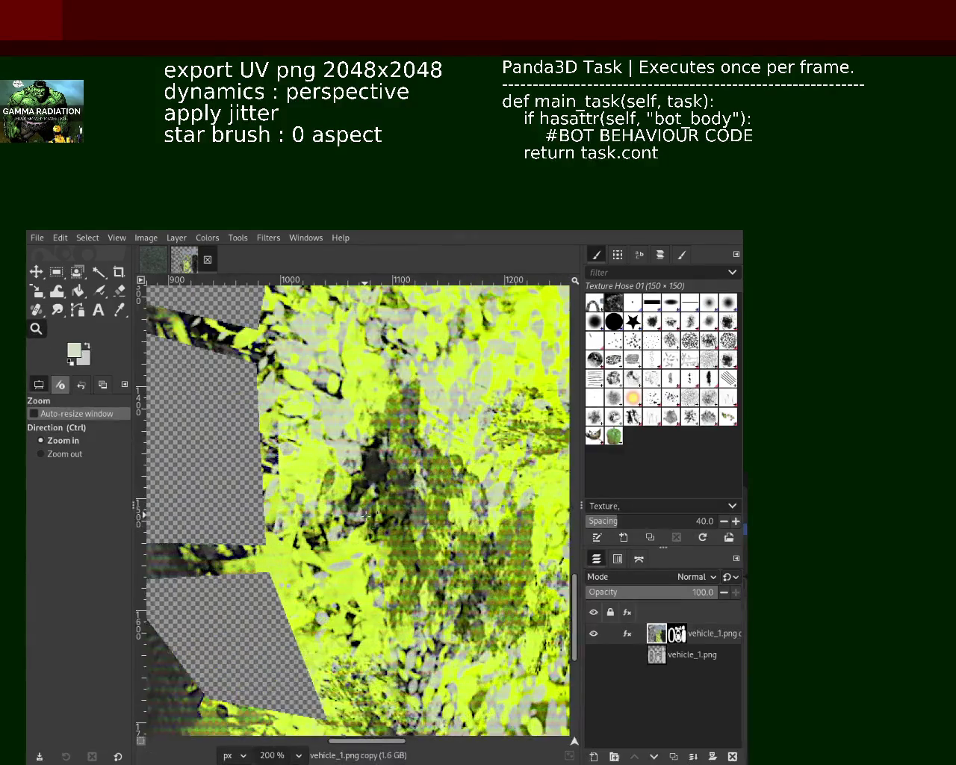
{"action": "scroll", "coordinate": [366, 515], "scroll_direction": "down", "scroll_amount": 3}
{"action": "scroll", "coordinate": [328, 515], "scroll_direction": "up", "scroll_amount": 1}
{"action": "scroll", "coordinate": [318, 515], "scroll_direction": "up", "scroll_amount": 2}
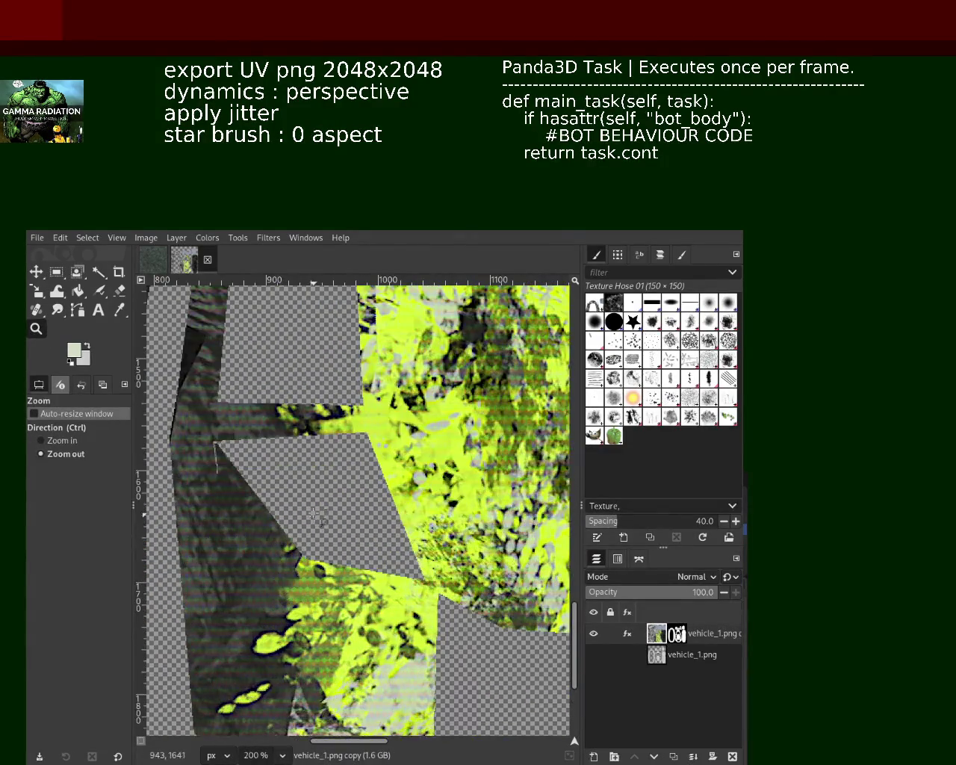
{"action": "left_click", "coordinate": [317, 513]}
{"action": "left_click", "coordinate": [313, 511]}
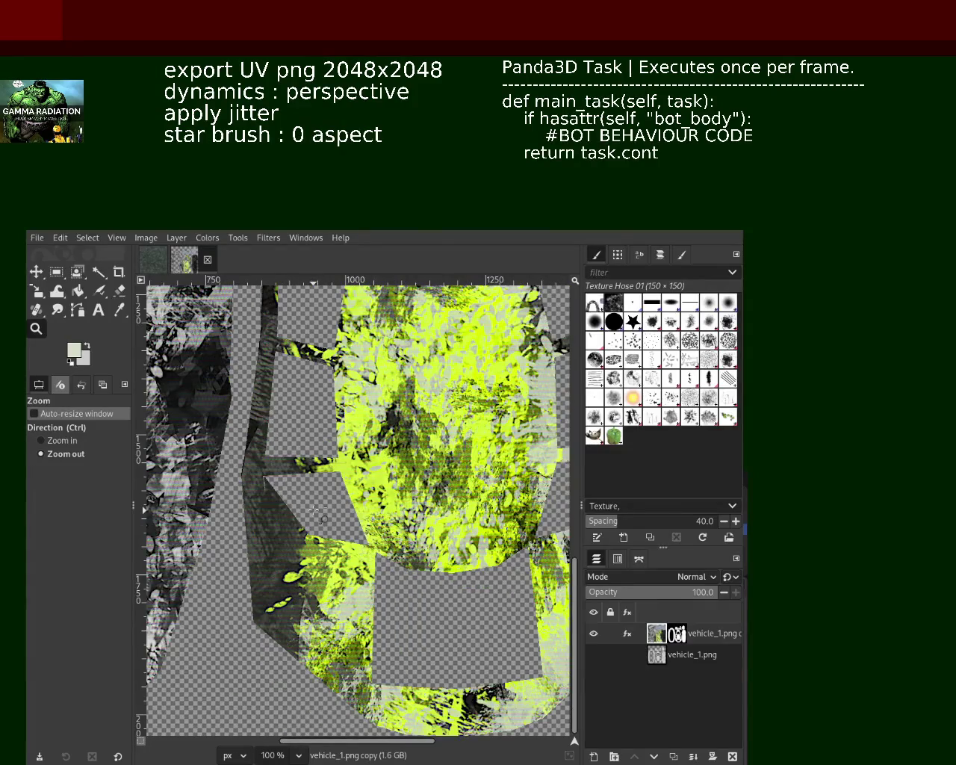
{"action": "left_click", "coordinate": [317, 514]}
{"action": "scroll", "coordinate": [209, 515], "scroll_direction": "up", "scroll_amount": 2}
{"action": "left_click", "coordinate": [207, 515]}
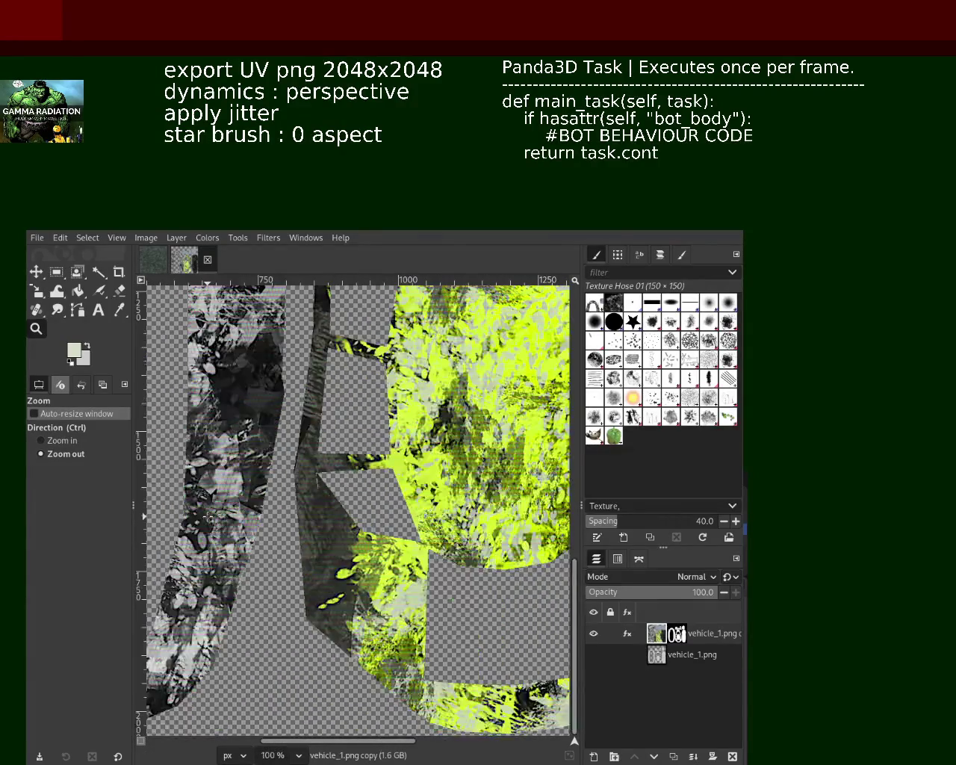
{"action": "left_click", "coordinate": [208, 515]}
{"action": "left_click", "coordinate": [207, 516]}
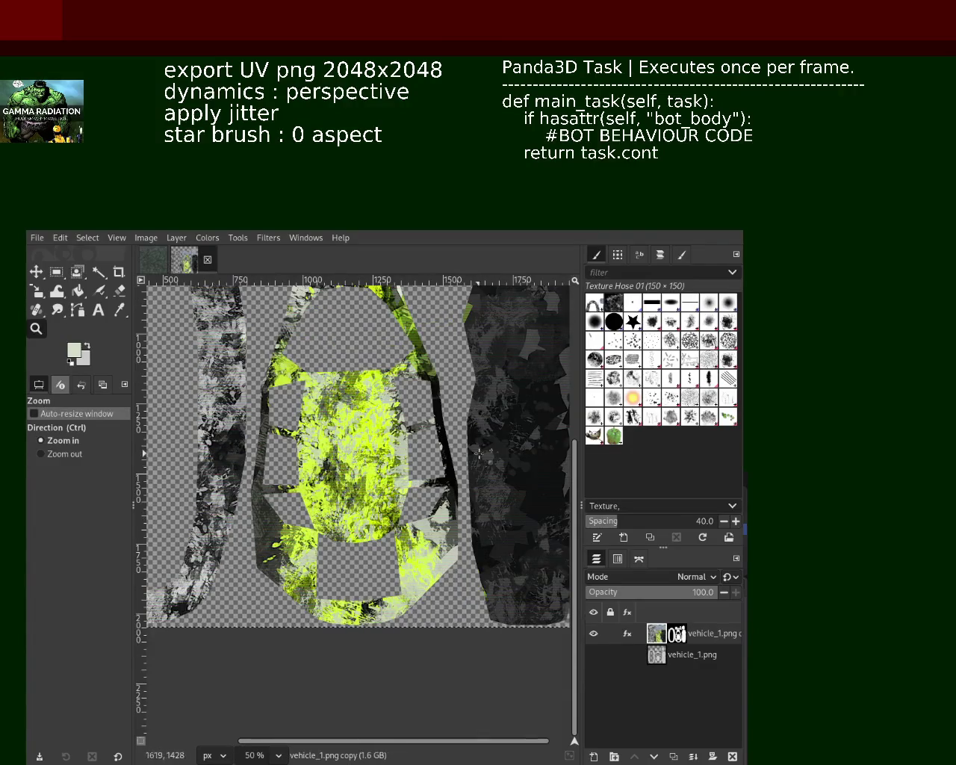
{"action": "left_click", "coordinate": [482, 454], "text": "ctrl"}
{"action": "left_click", "coordinate": [481, 454], "text": "ctrl"}
{"action": "left_click", "coordinate": [482, 454], "text": "ctrl"}
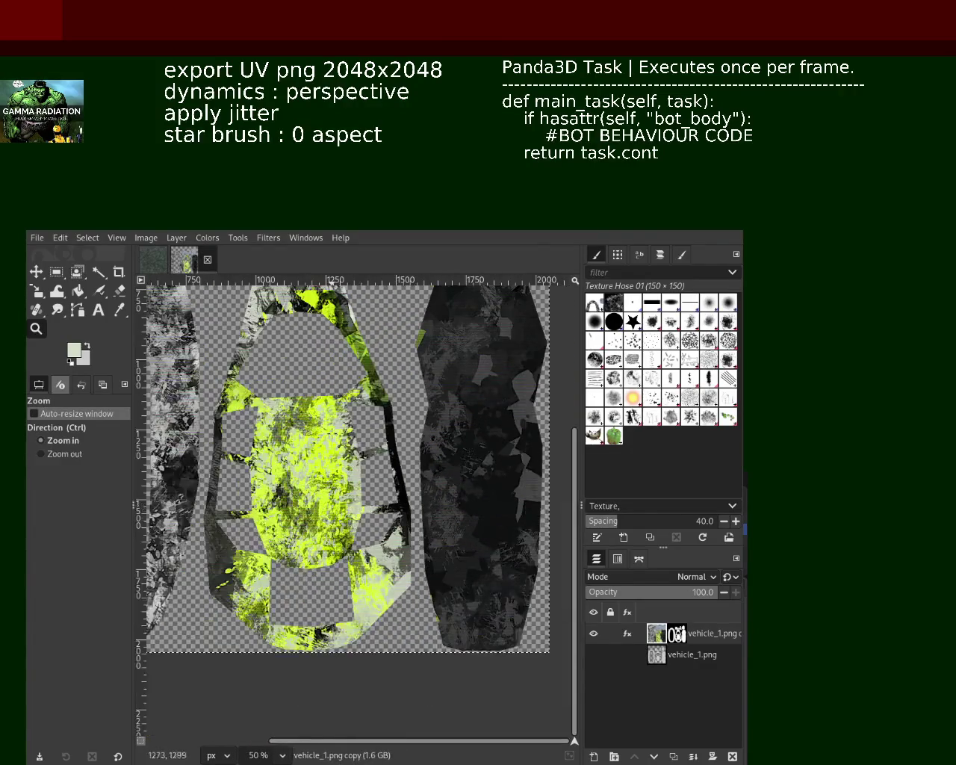
{"action": "left_click", "coordinate": [337, 424]}
{"action": "left_click", "coordinate": [320, 471]}
{"action": "left_click", "coordinate": [319, 472]}
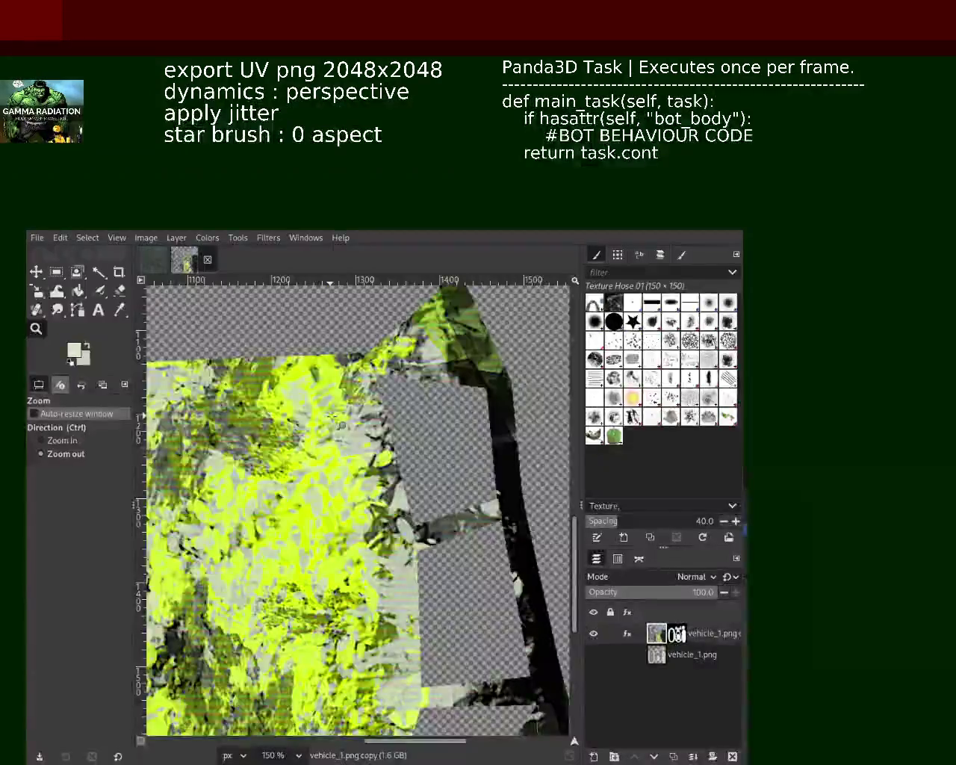
{"action": "left_click", "coordinate": [319, 472], "text": "ctrl"}
{"action": "left_click", "coordinate": [320, 471], "text": "ctrl"}
{"action": "left_click", "coordinate": [365, 531]}
{"action": "left_click", "coordinate": [365, 531]}
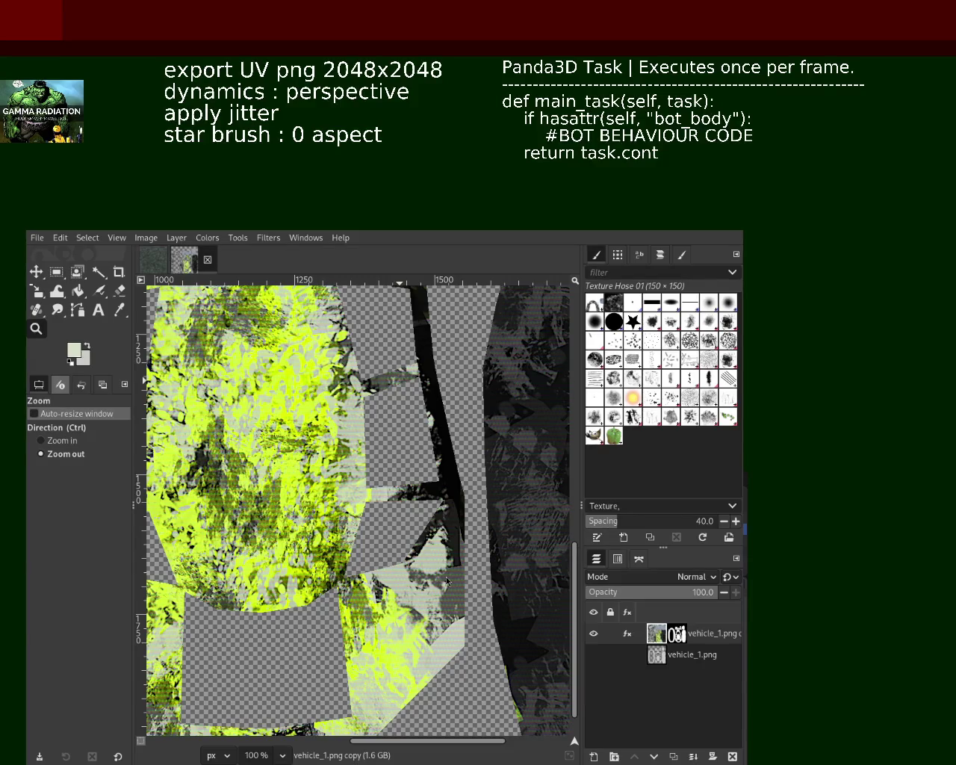
{"action": "type", "text": "effect- video degredation"}
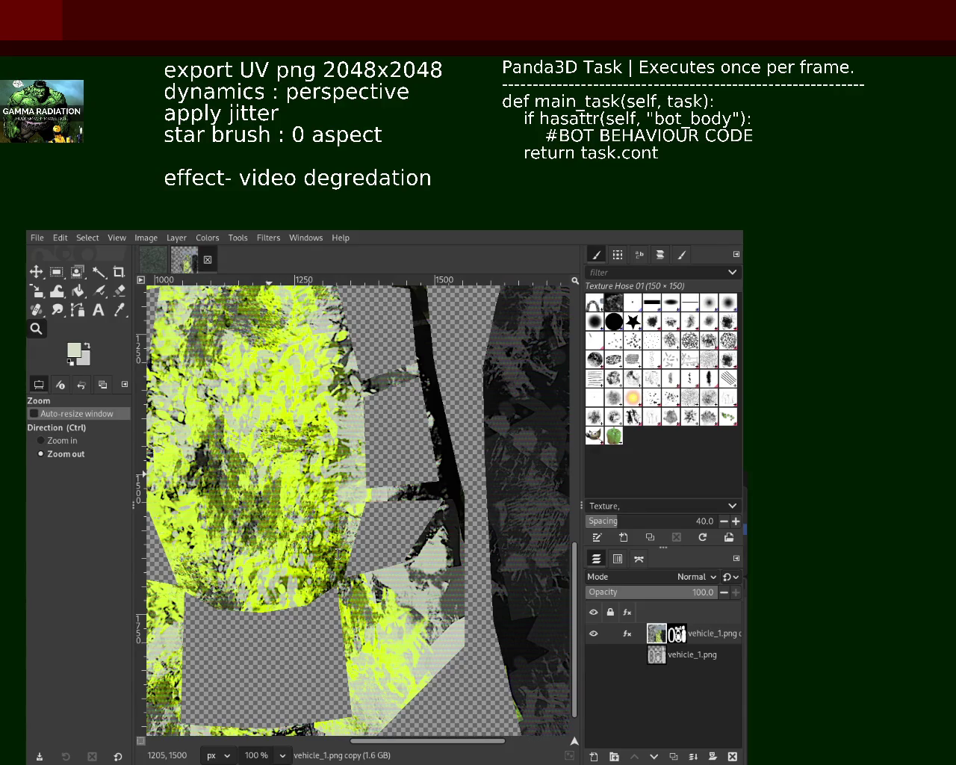
{"action": "key", "text": "Return"}
{"action": "type", "text": "effects . : sa"}
{"action": "key", "text": "BackSpace"}
{"action": "type", "text": "had"}
{"action": "key", "text": "BackSpace"}
{"action": "type", "text": "rpen"}
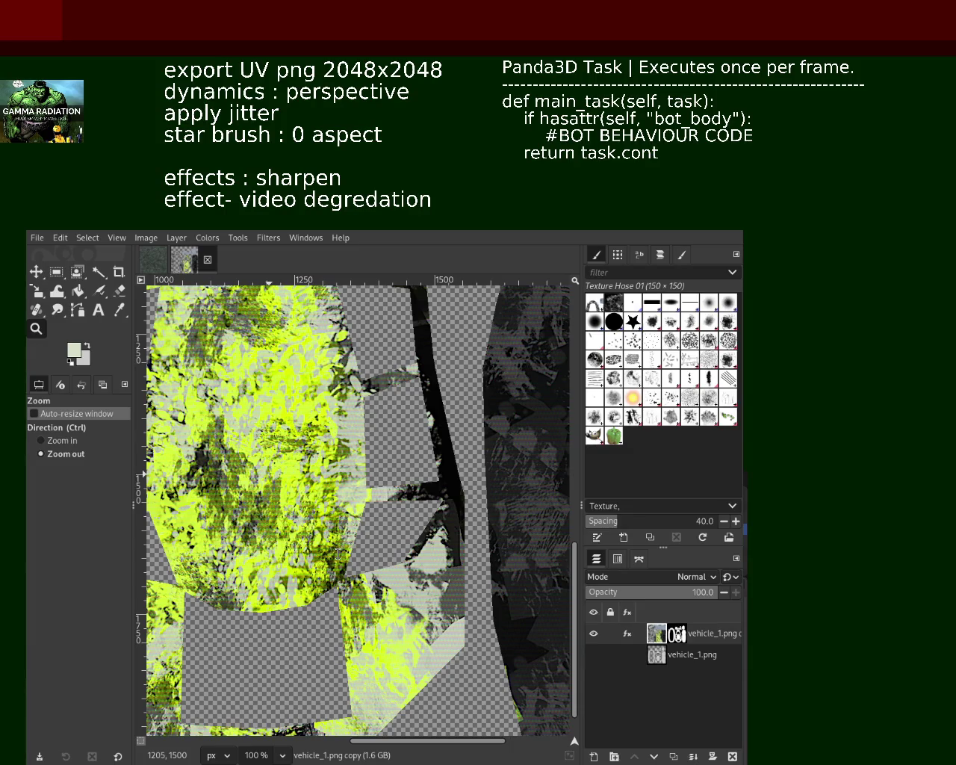
{"action": "key", "text": "BackSpace"}
{"action": "type", "text": ":"}
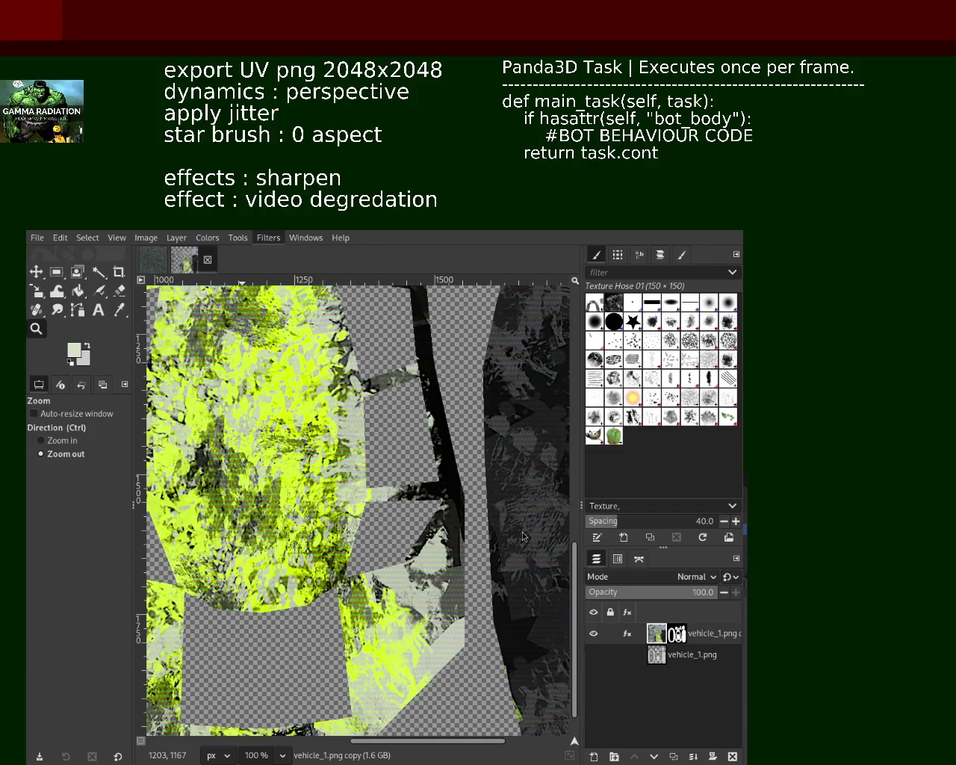
{"action": "key", "text": "ctrl+f"}
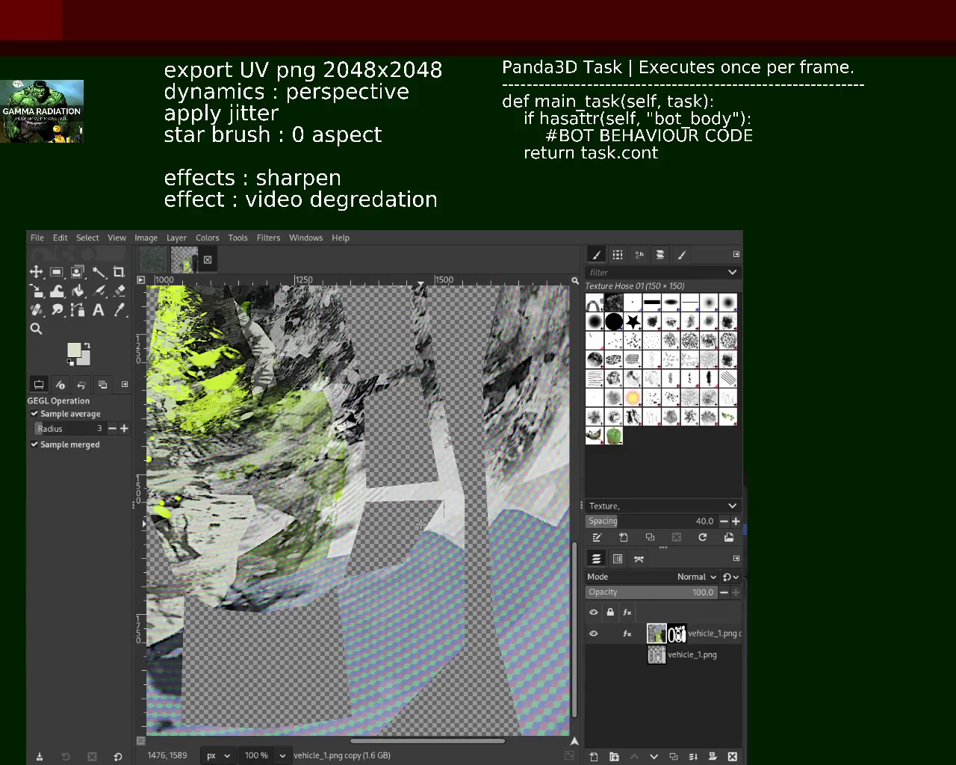
{"action": "key", "text": "ctrl+z"}
{"action": "key", "text": "ctrl+y"}
{"action": "key", "text": "ctrl+z"}
{"action": "key", "text": "z"}
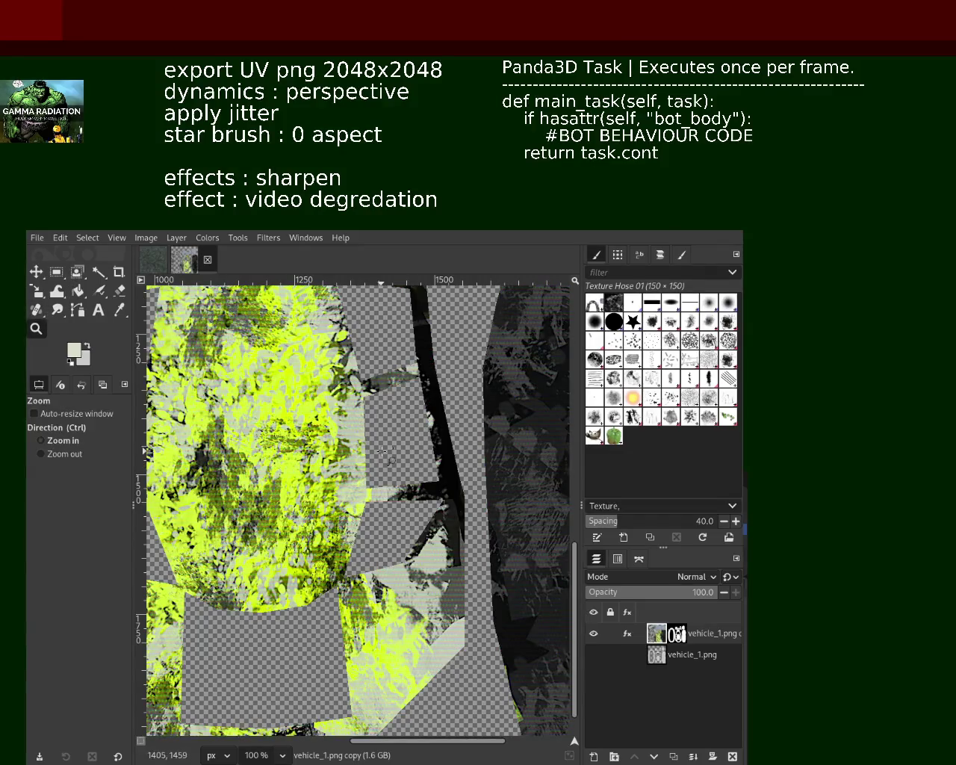
{"action": "key", "text": "minus"}
{"action": "key", "text": "minus"}
{"action": "key", "text": "minus"}
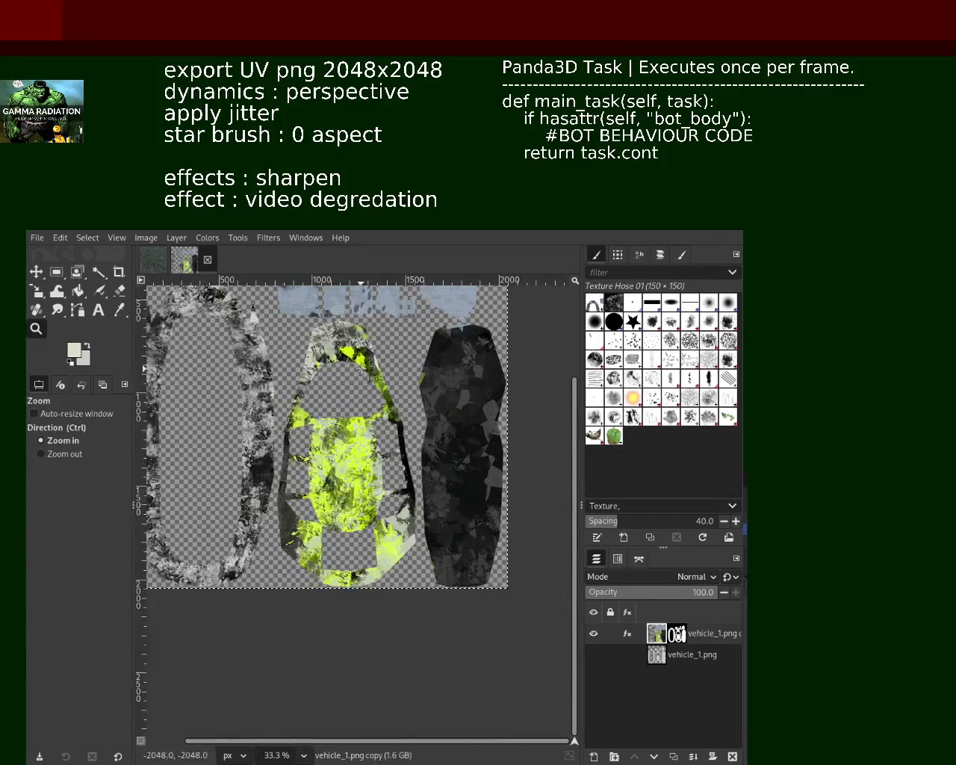
{"action": "left_click", "coordinate": [363, 366]}
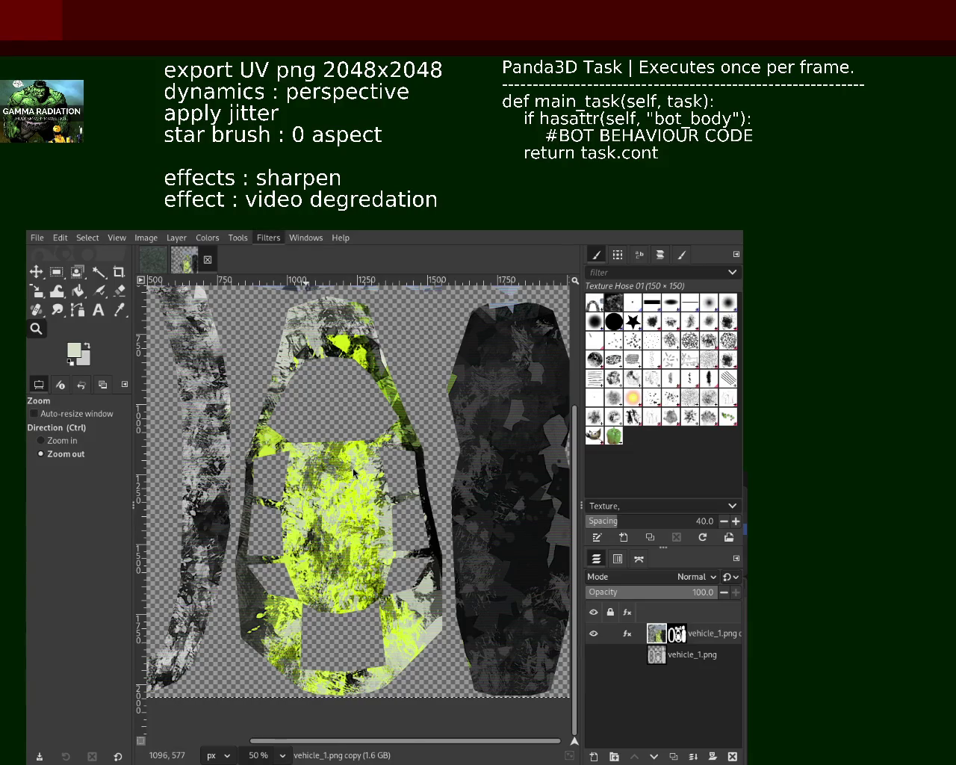
{"action": "key", "text": "ctrl+f"}
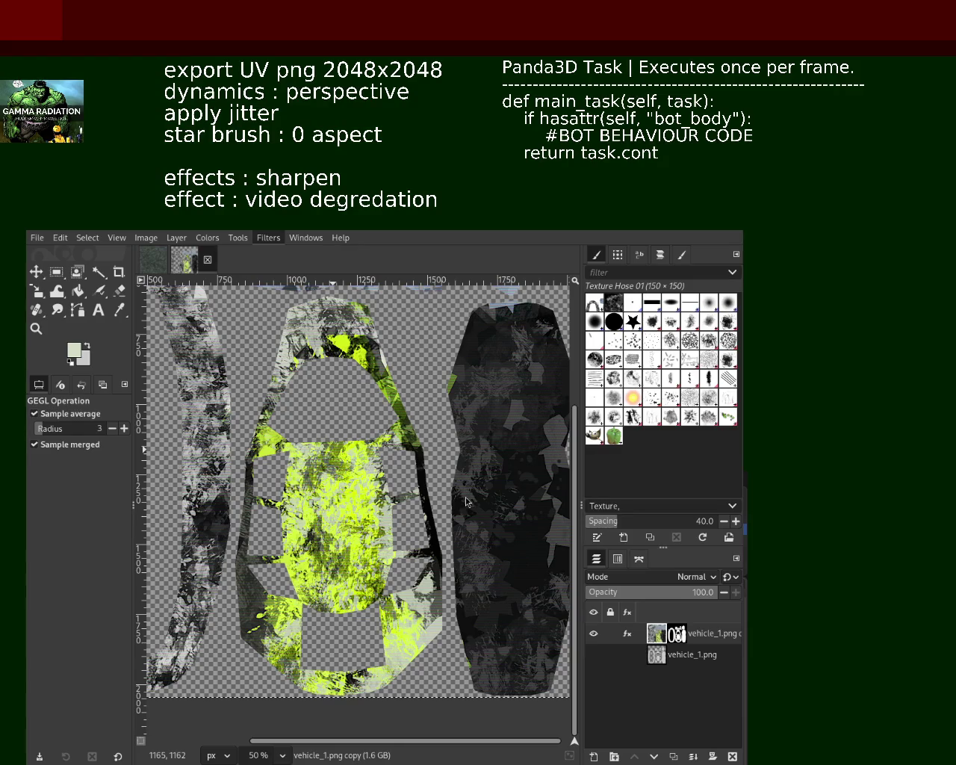
Step through the speckle, striped and swirl filter results, ending with the streaky filter reapplied
{"action": "key", "text": "ctrl+f"}
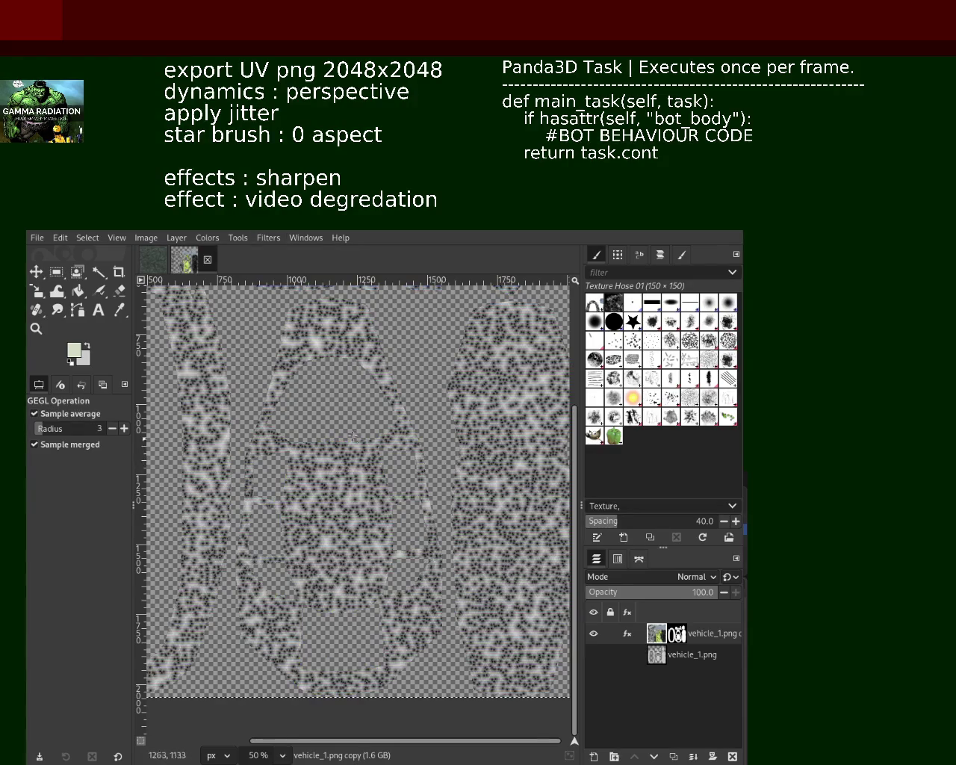
{"action": "key", "text": "ctrl+z"}
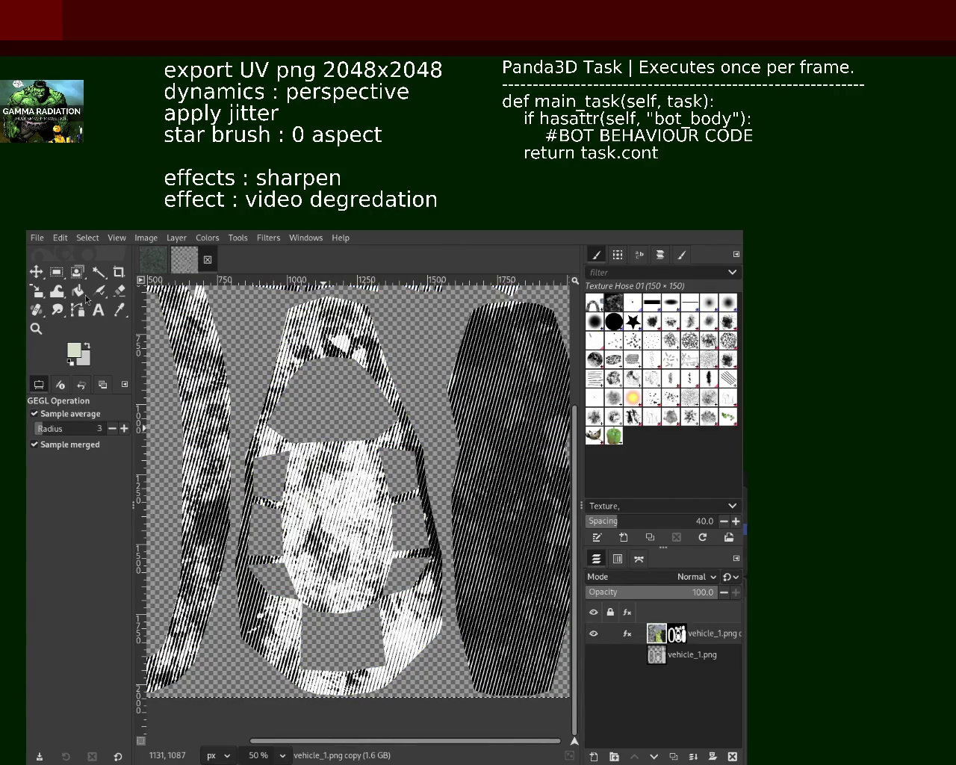
{"action": "key", "text": "ctrl+z"}
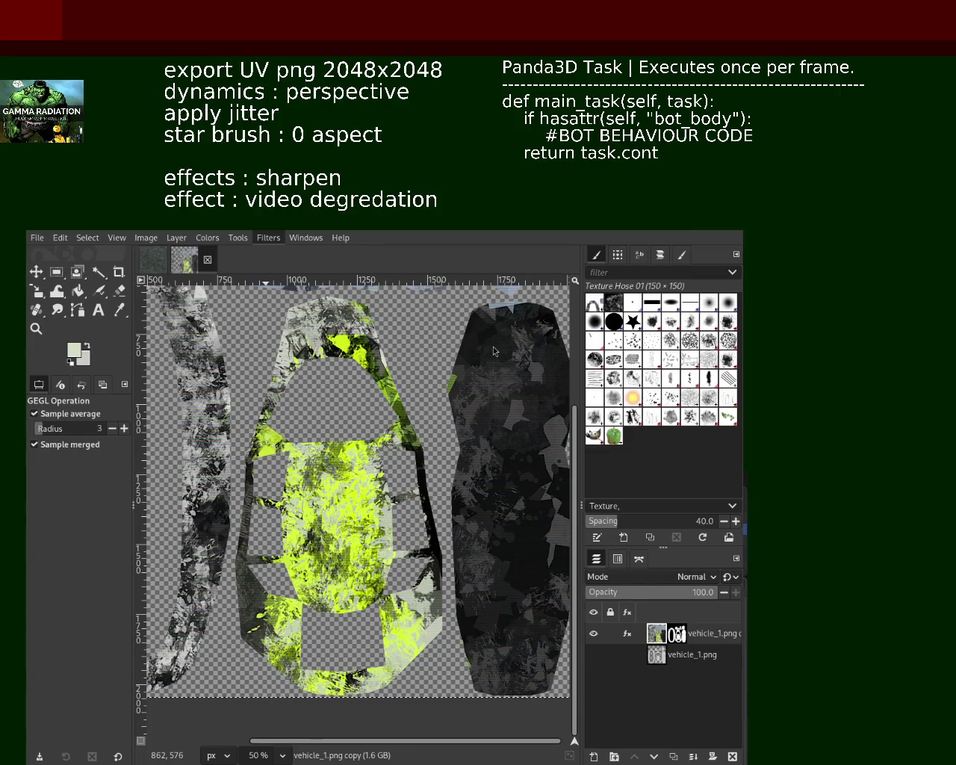
{"action": "key", "text": "ctrl+f"}
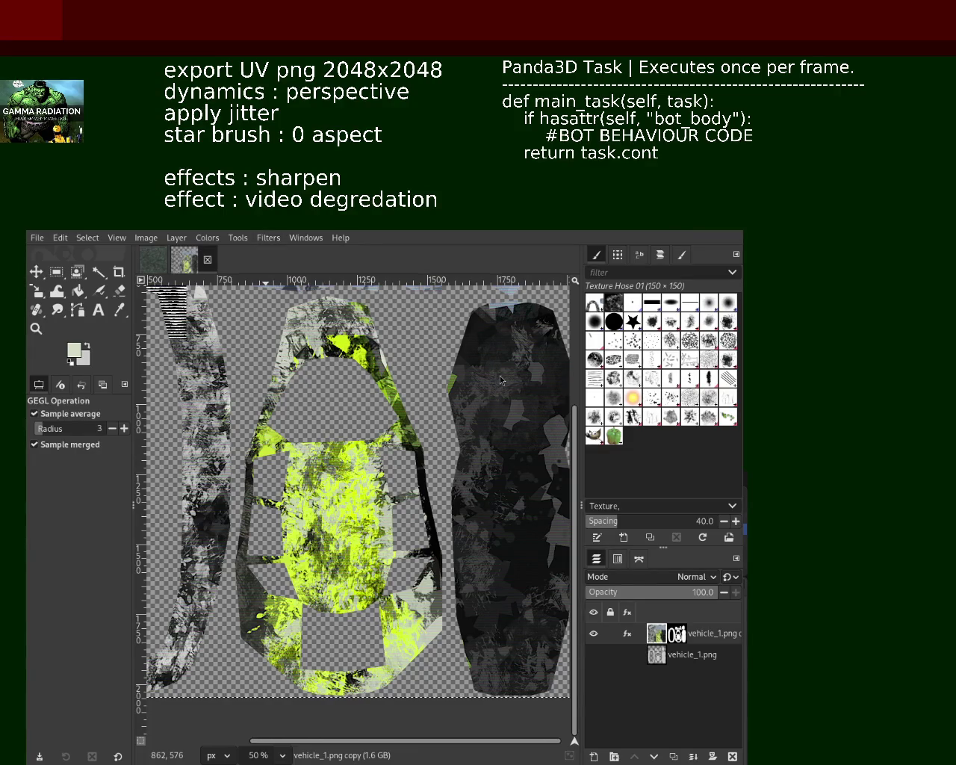
{"action": "key", "text": "ctrl+z"}
{"action": "key", "text": "ctrl+f"}
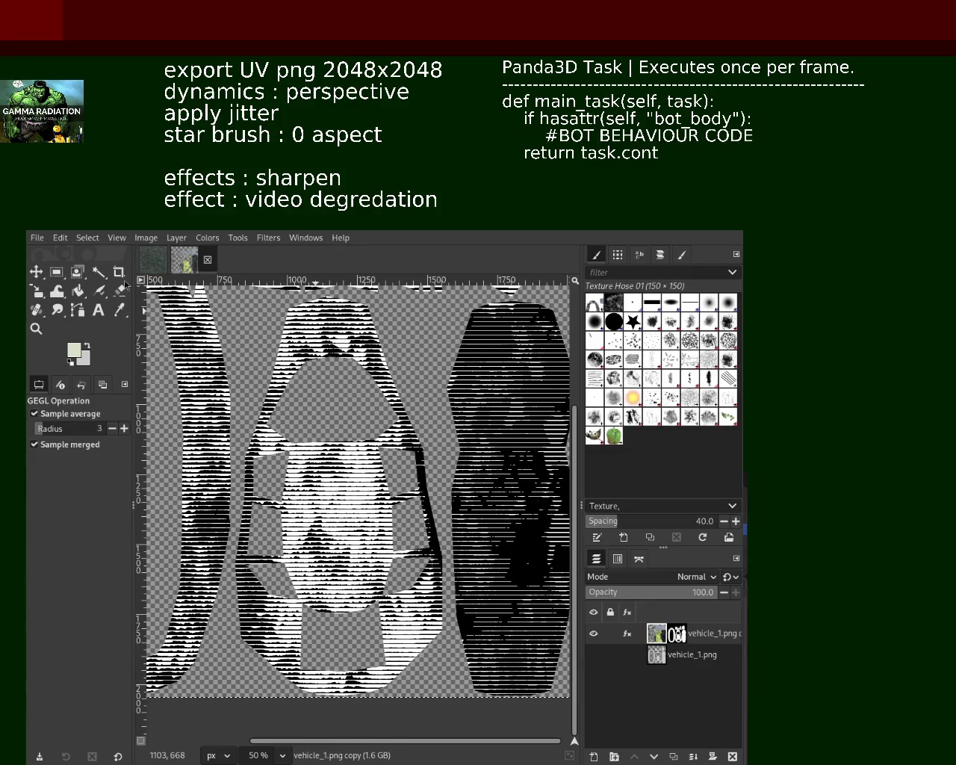
{"action": "key", "text": "ctrl+z"}
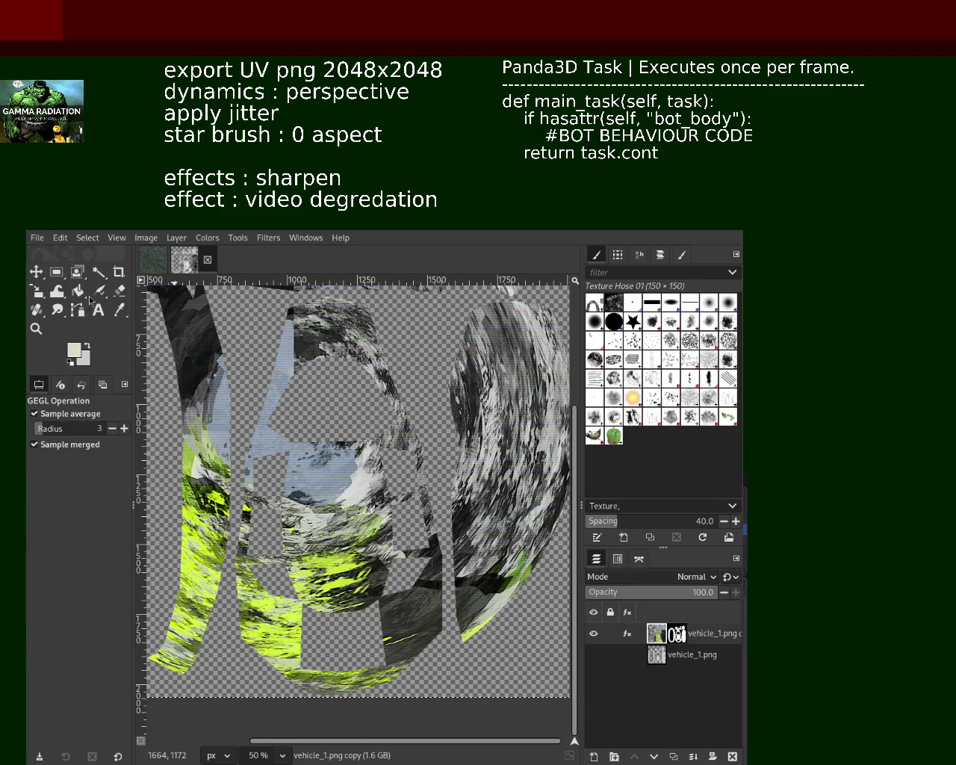
{"action": "key", "text": "ctrl+z"}
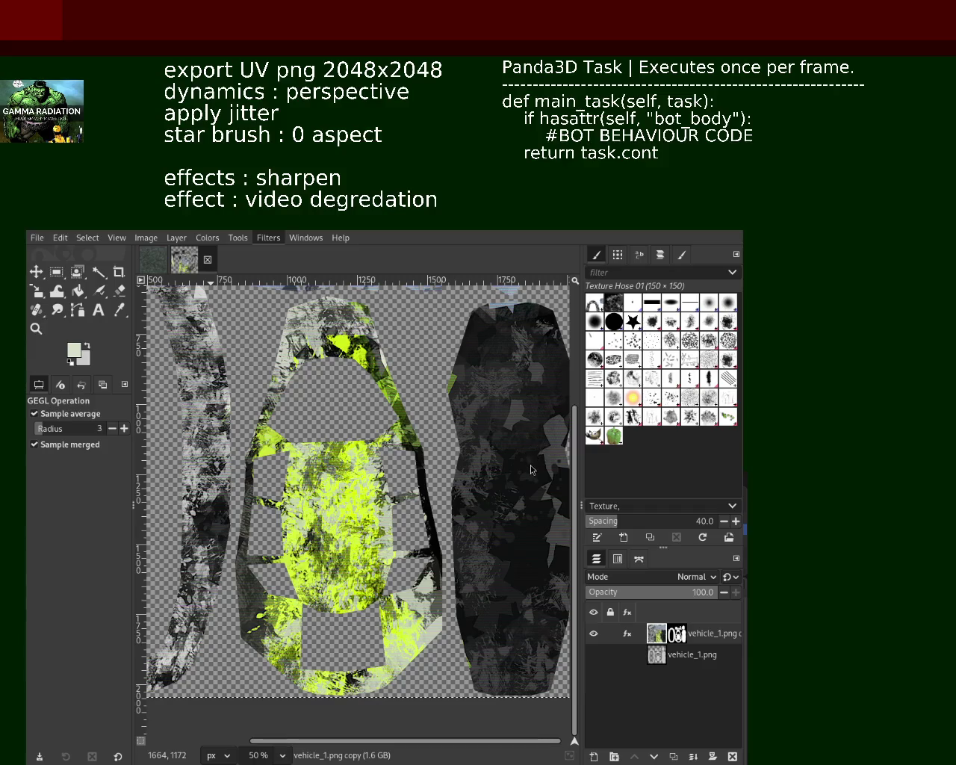
{"action": "key", "text": "ctrl+f"}
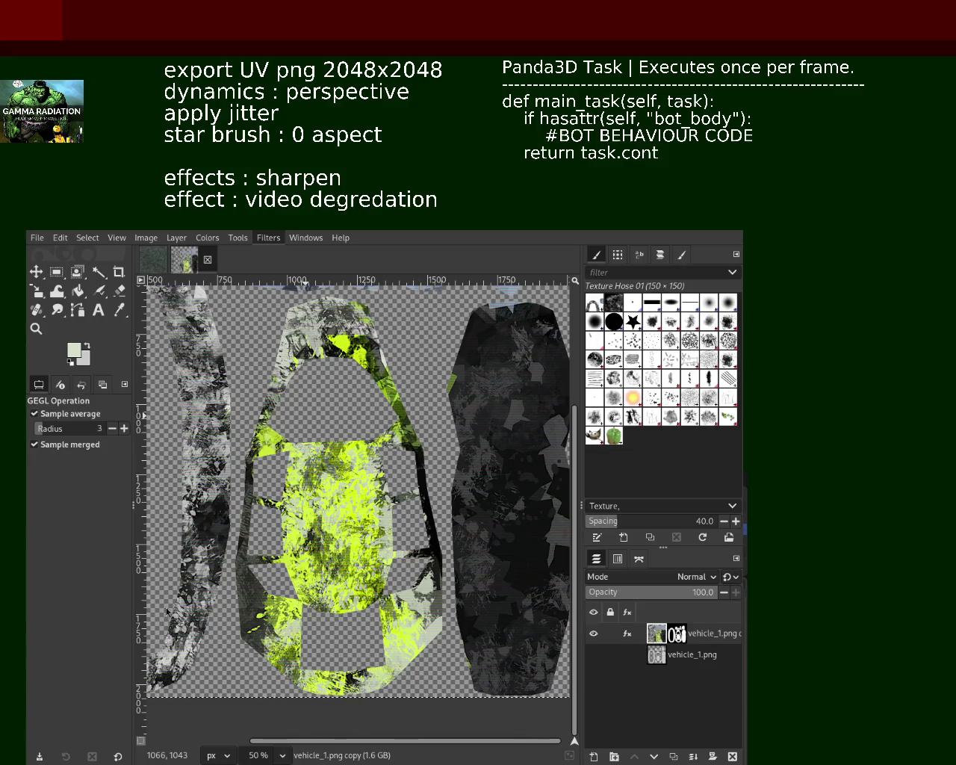
{"action": "left_click", "coordinate": [36, 328]}
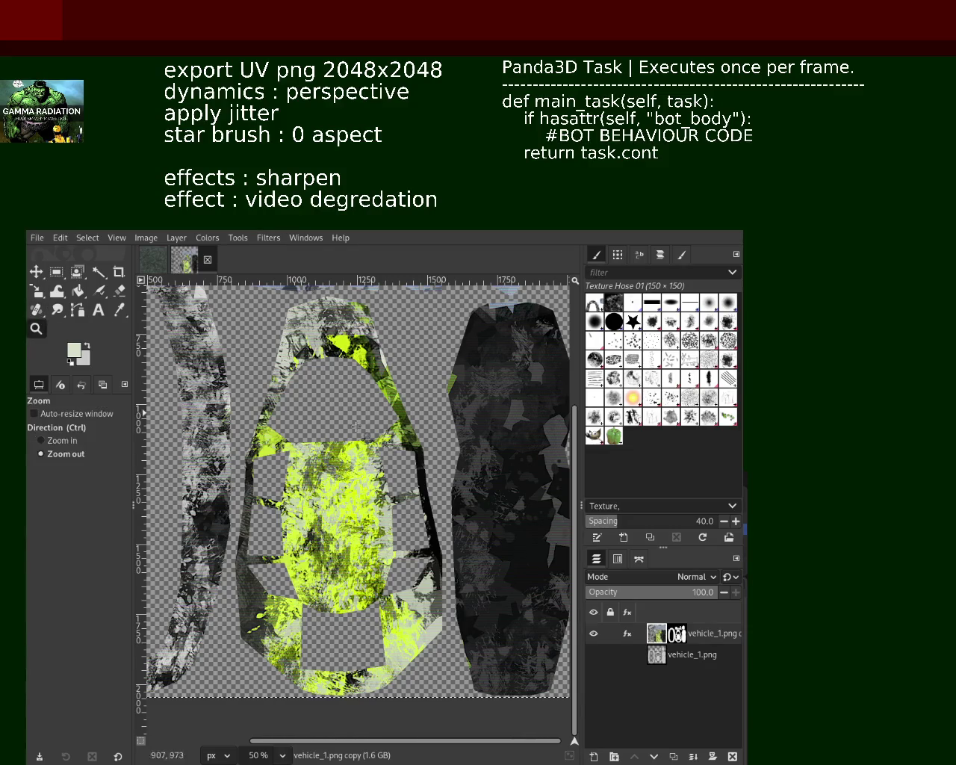
{"action": "left_click", "coordinate": [380, 485], "text": "ctrl"}
{"action": "left_click", "coordinate": [481, 452]}
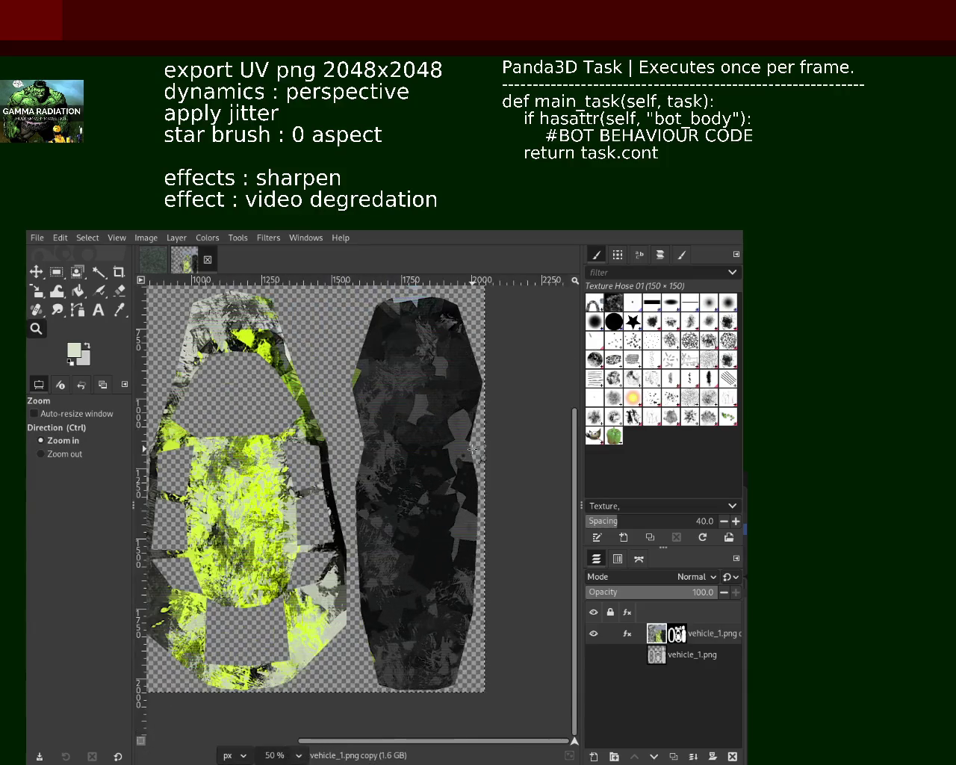
{"action": "left_click", "coordinate": [446, 448]}
{"action": "left_click", "coordinate": [446, 448]}
{"action": "left_click", "coordinate": [448, 448], "text": "ctrl"}
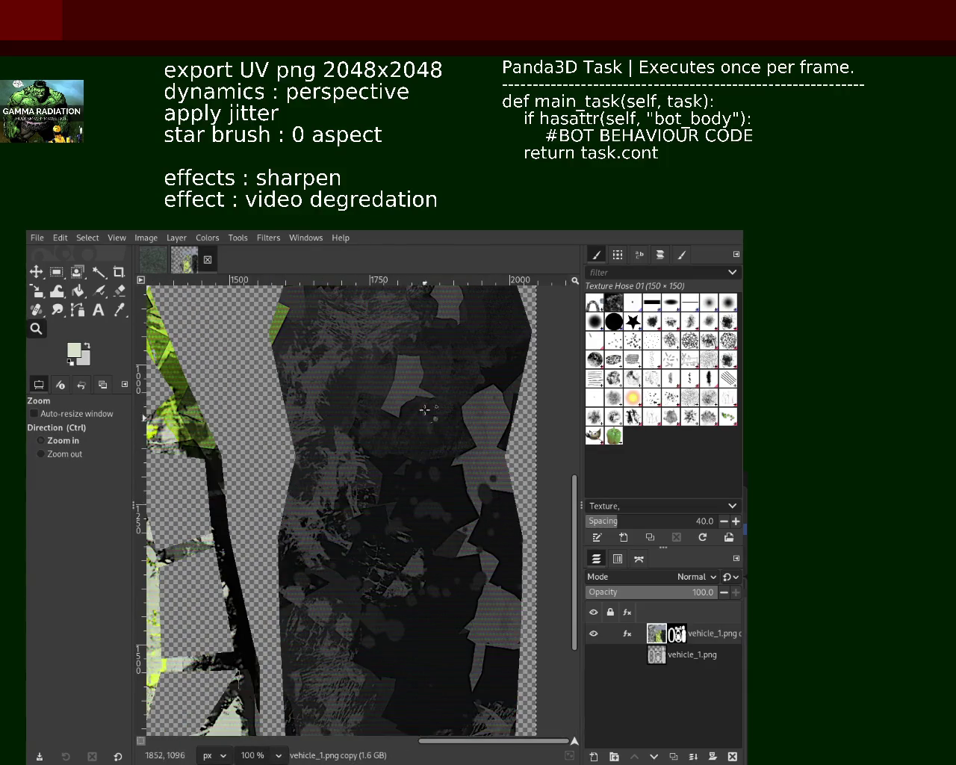
{"action": "left_click", "coordinate": [449, 443]}
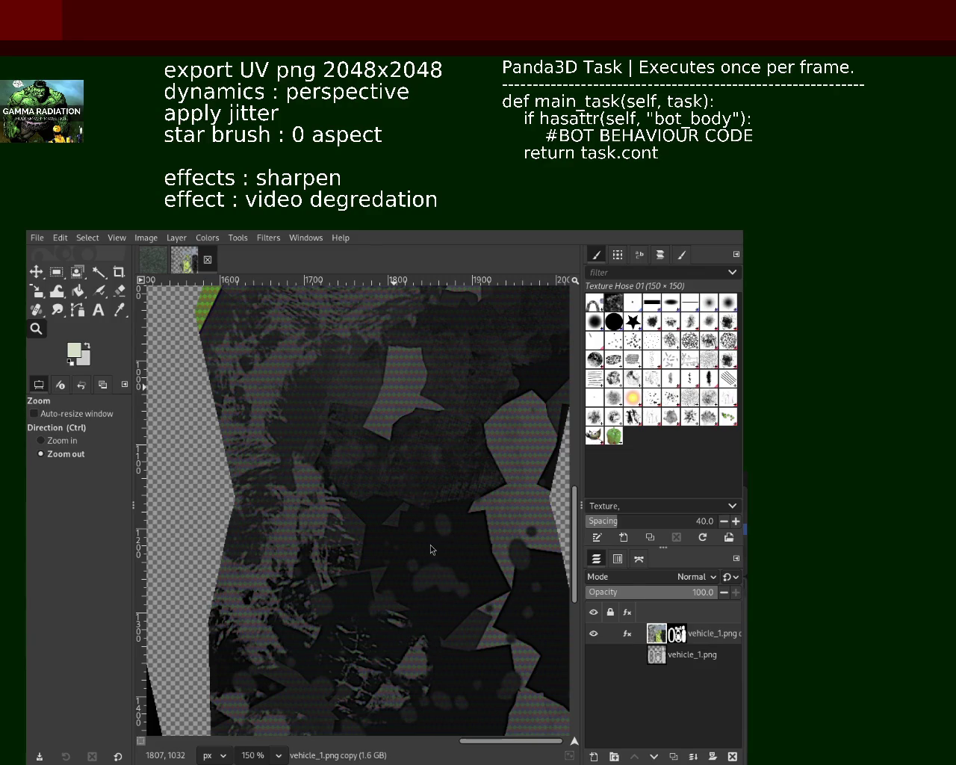
{"action": "key", "text": "ctrl"}
{"action": "scroll", "coordinate": [369, 461], "scroll_direction": "down", "scroll_amount": 1}
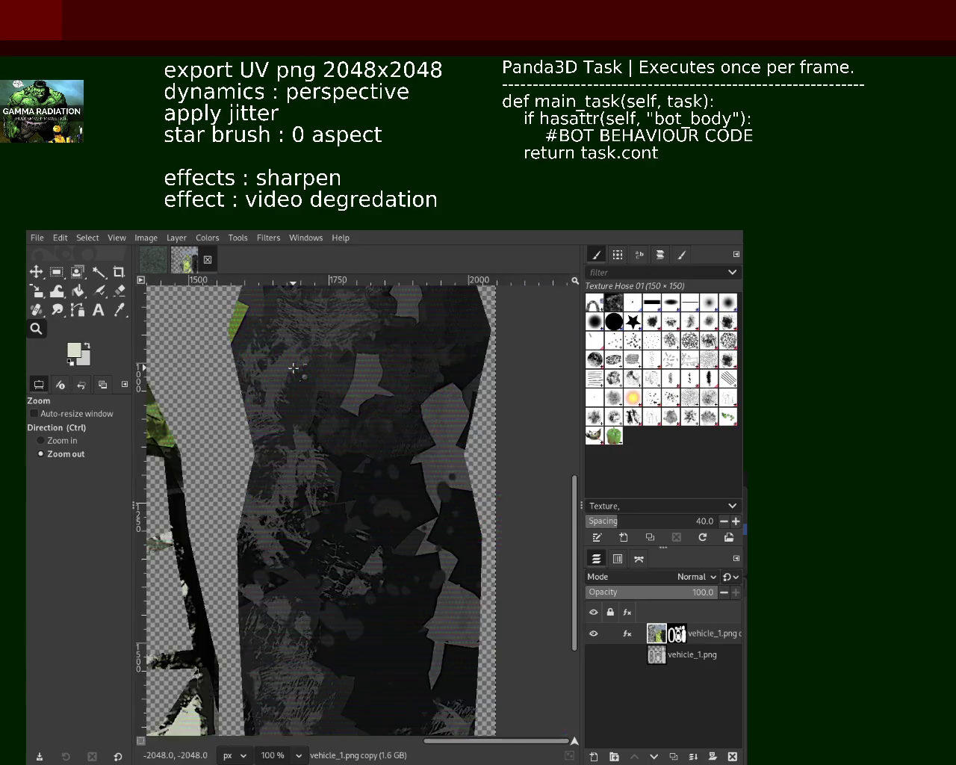
{"action": "scroll", "coordinate": [305, 503], "scroll_direction": "down", "scroll_amount": 2}
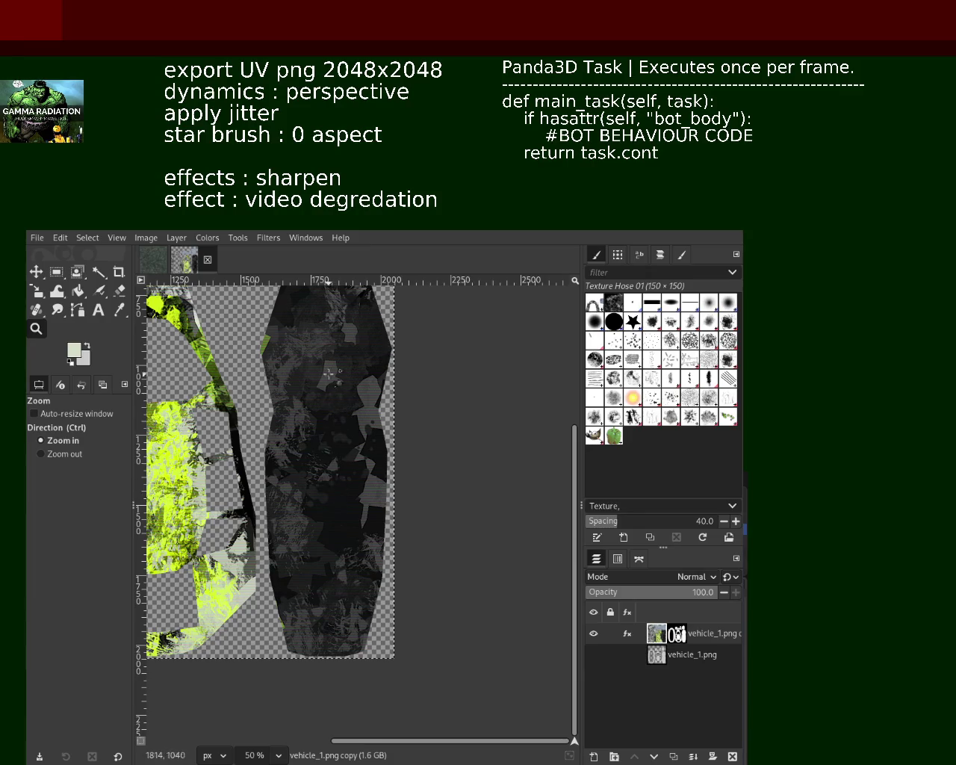
{"action": "scroll", "coordinate": [319, 335], "scroll_direction": "up", "scroll_amount": 2}
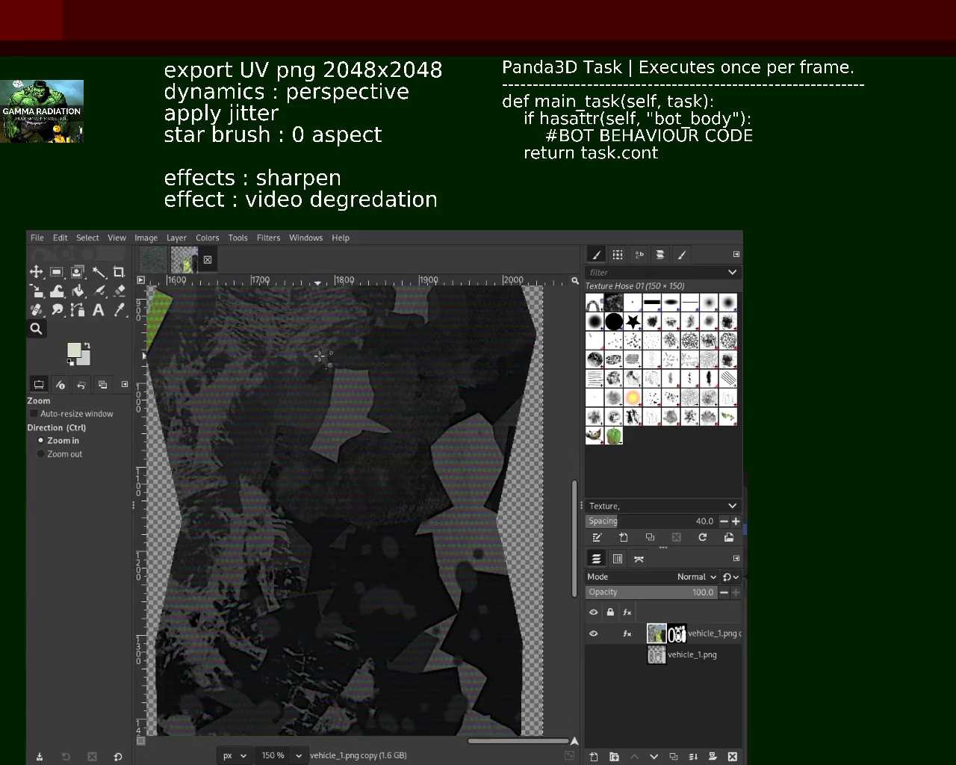
{"action": "scroll", "coordinate": [319, 392], "scroll_direction": "up", "scroll_amount": 2}
{"action": "scroll", "coordinate": [319, 391], "scroll_direction": "down", "scroll_amount": 1}
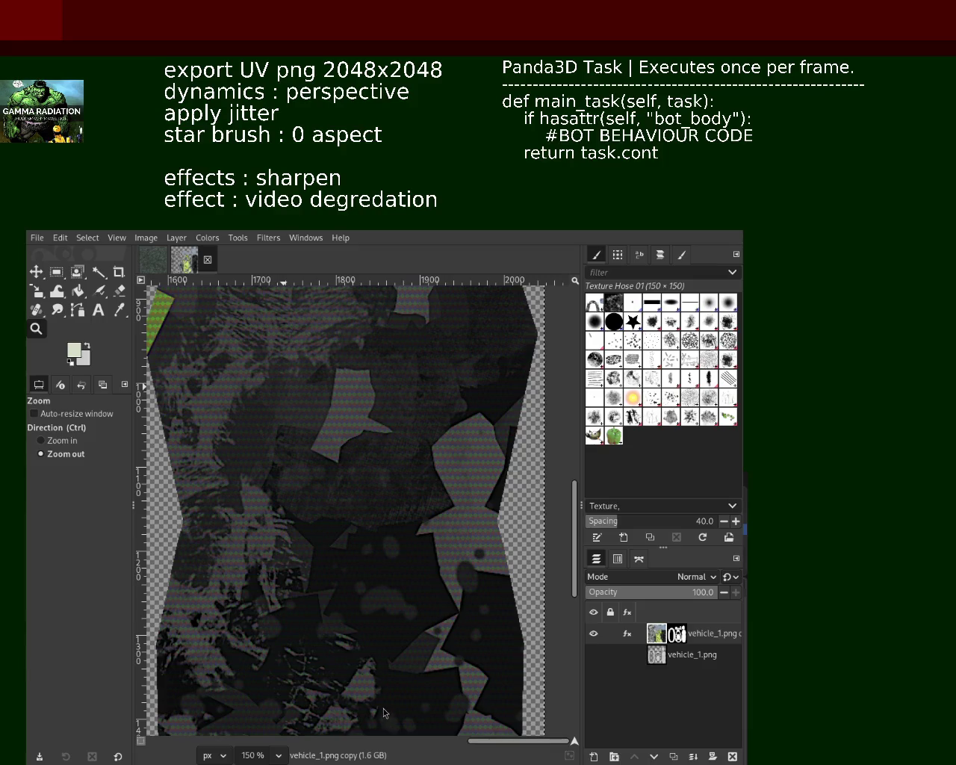
{"action": "left_click", "coordinate": [627, 633]}
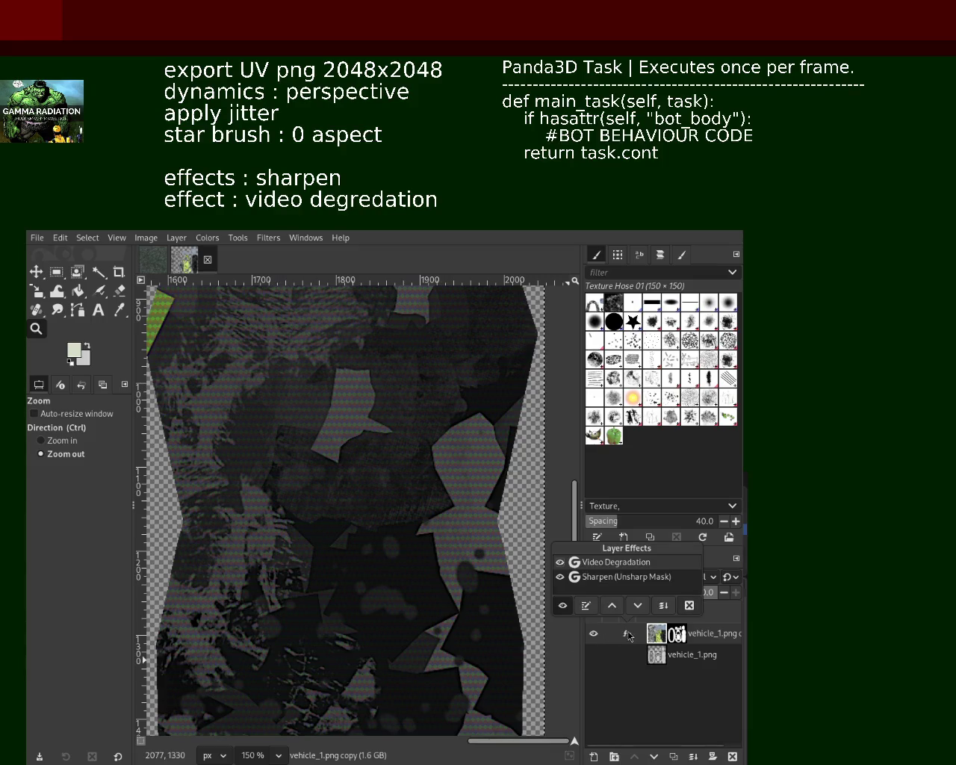
Edit the layer's Video Degradation settings for a fine dotted pattern, then reopen its effects list
{"action": "left_click", "coordinate": [586, 604]}
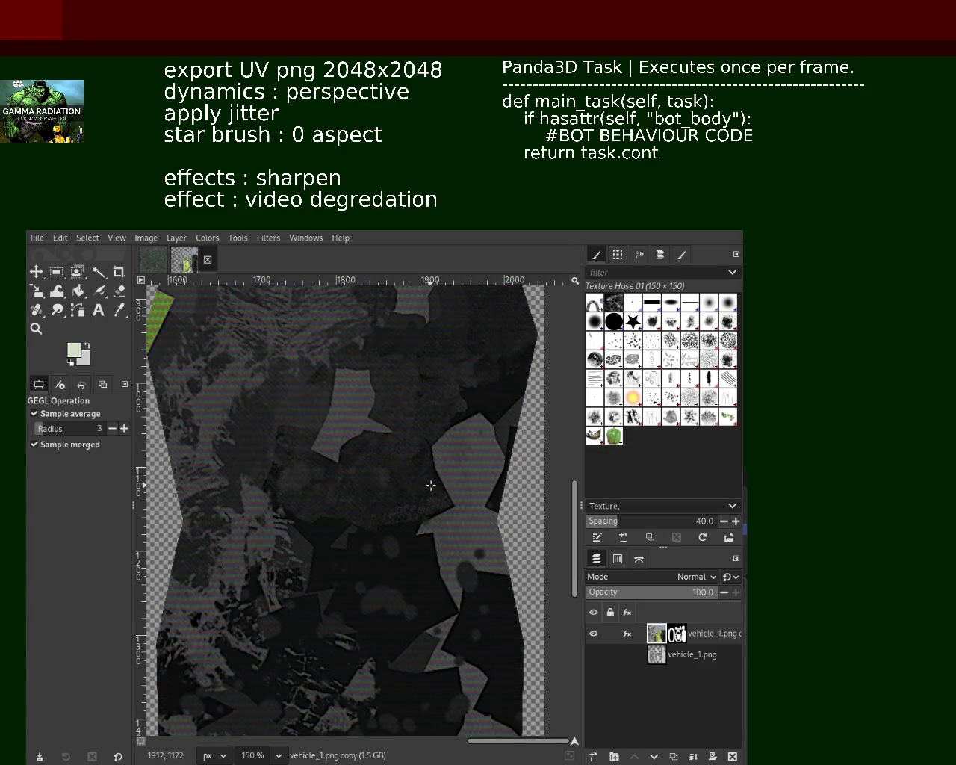
{"action": "left_click", "coordinate": [629, 636]}
{"action": "left_click", "coordinate": [273, 239]}
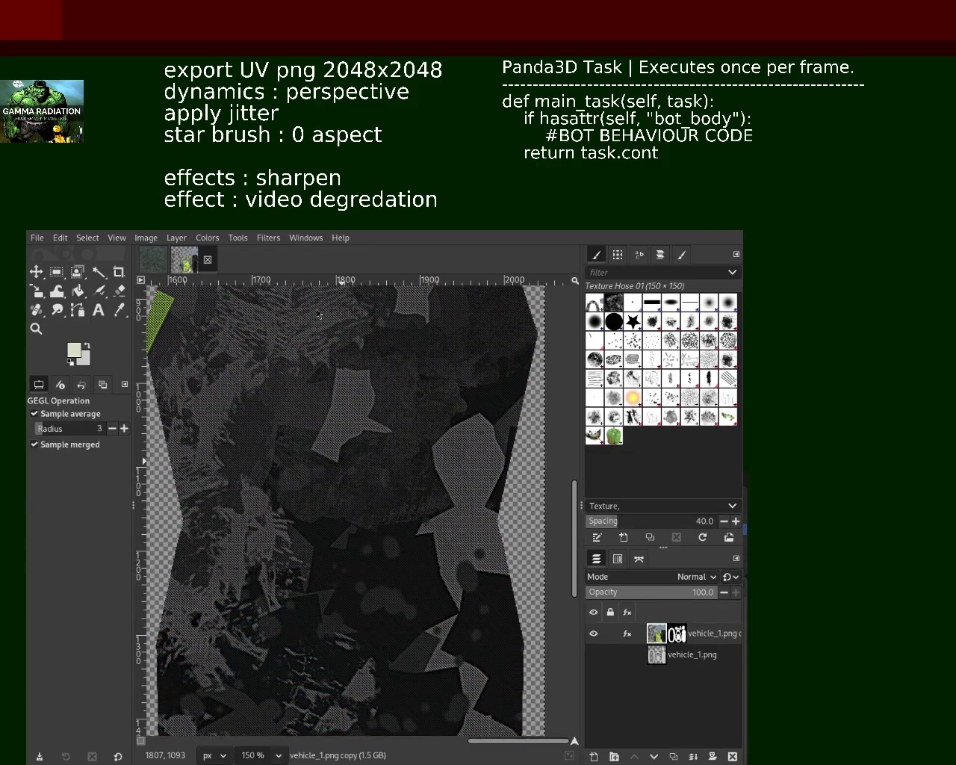
{"action": "left_click", "coordinate": [35, 328]}
{"action": "left_click", "coordinate": [348, 437]}
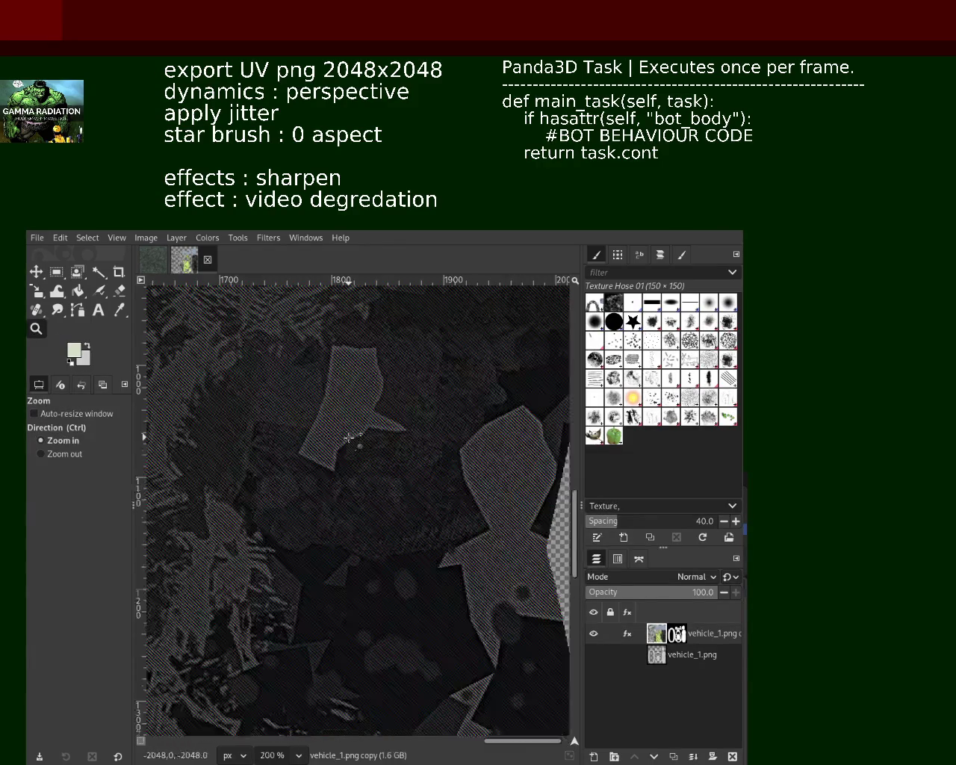
{"action": "left_click", "coordinate": [385, 461], "text": "ctrl"}
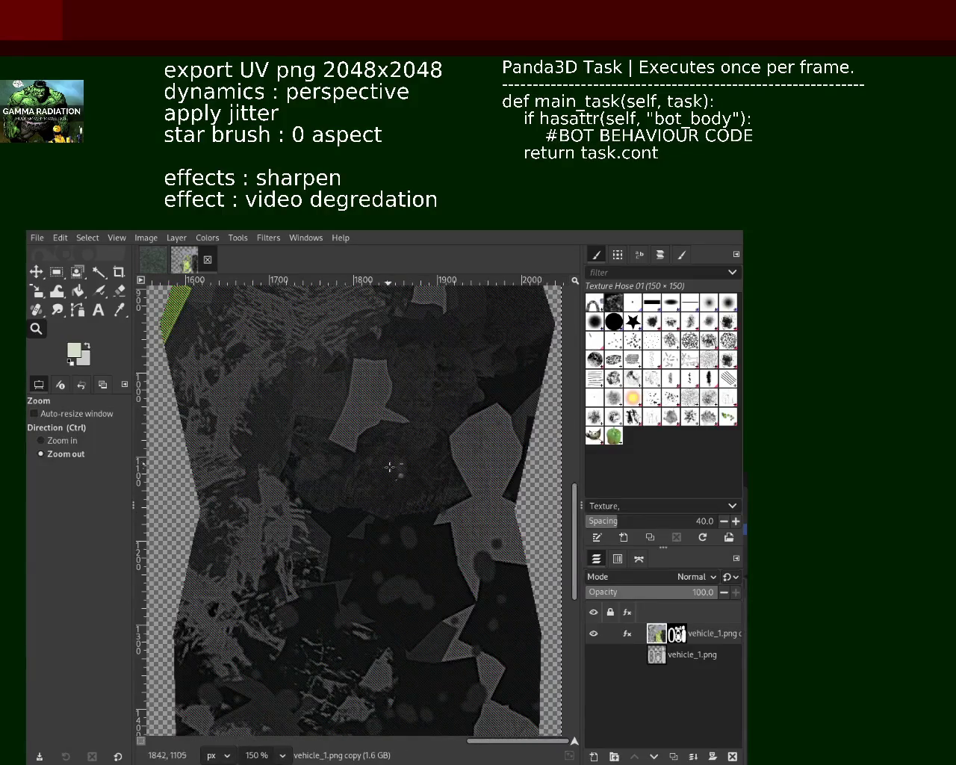
{"action": "left_click", "coordinate": [386, 500]}
{"action": "left_click", "coordinate": [386, 508], "text": "ctrl"}
{"action": "left_click", "coordinate": [386, 509], "text": "ctrl"}
{"action": "left_click", "coordinate": [386, 509]}
{"action": "left_click", "coordinate": [385, 509]}
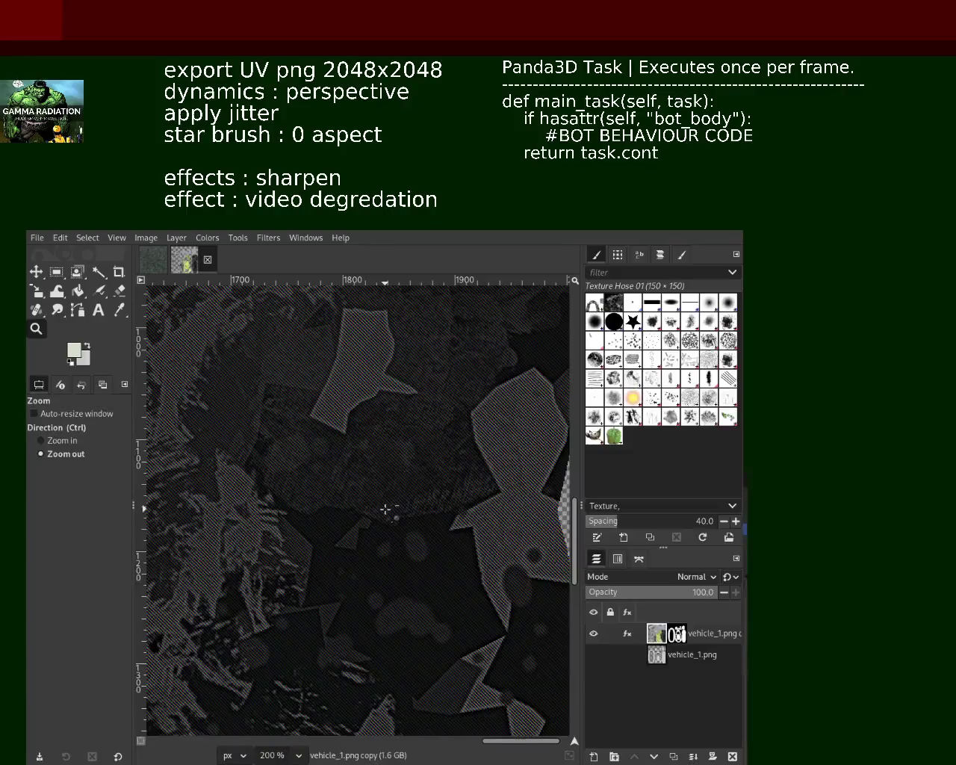
{"action": "left_click", "coordinate": [385, 509], "text": "ctrl"}
{"action": "left_click", "coordinate": [385, 508]}
{"action": "left_click", "coordinate": [385, 509]}
{"action": "left_click", "coordinate": [384, 507]}
{"action": "left_click", "coordinate": [381, 508]}
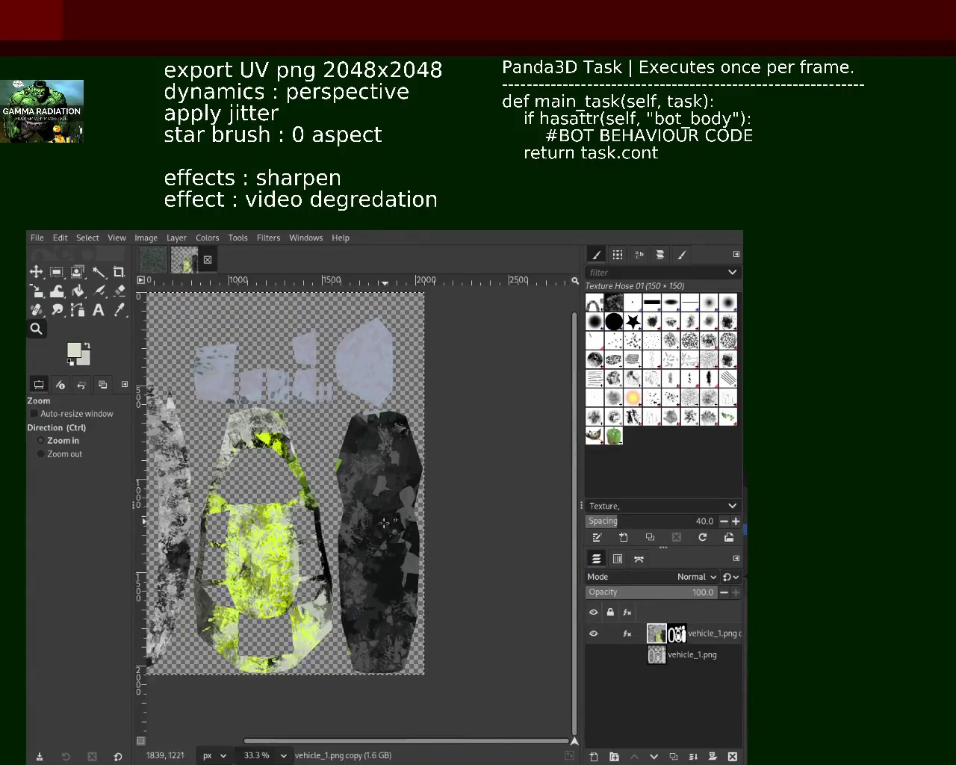
{"action": "left_click", "coordinate": [377, 507], "text": "ctrl"}
{"action": "left_click", "coordinate": [375, 506], "text": "ctrl"}
{"action": "left_click", "coordinate": [375, 506], "text": "ctrl"}
{"action": "left_click", "coordinate": [375, 507], "text": "ctrl"}
{"action": "left_click", "coordinate": [374, 506]}
{"action": "left_click", "coordinate": [373, 506]}
{"action": "left_click", "coordinate": [230, 691], "text": "ctrl"}
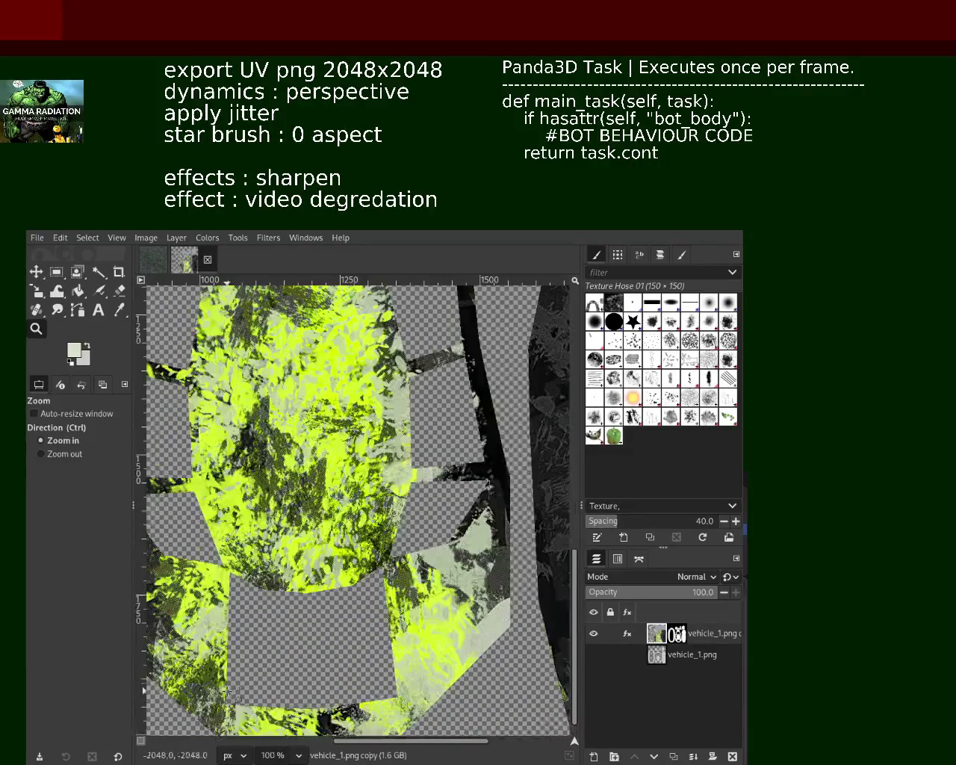
{"action": "scroll", "coordinate": [254, 607], "scroll_direction": "up", "scroll_amount": 1, "text": "ctrl"}
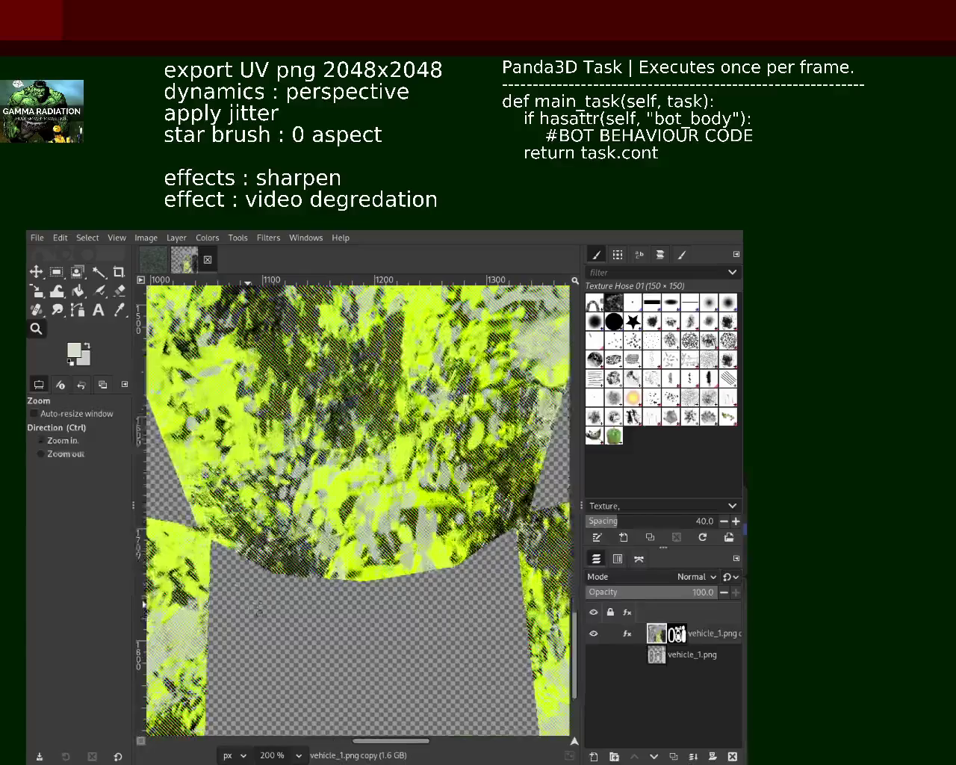
{"action": "scroll", "coordinate": [254, 607], "scroll_direction": "down", "scroll_amount": 1, "text": "ctrl"}
{"action": "scroll", "coordinate": [254, 607], "scroll_direction": "down", "scroll_amount": 1, "text": "ctrl"}
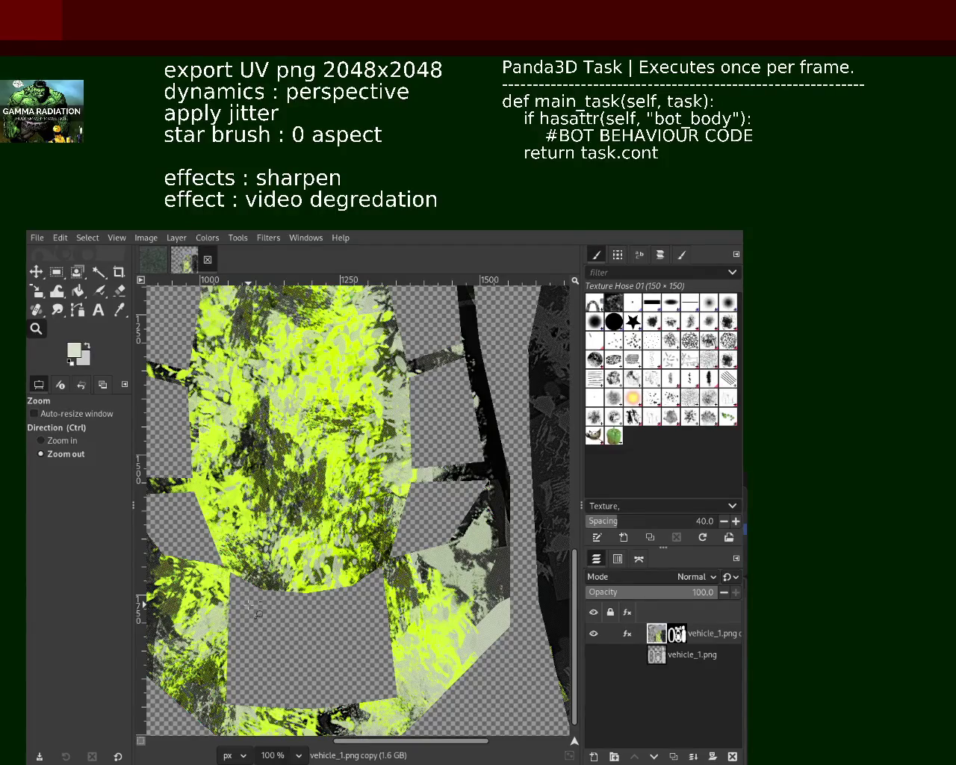
{"action": "scroll", "coordinate": [254, 606], "scroll_direction": "down", "scroll_amount": 1, "text": "ctrl"}
{"action": "scroll", "coordinate": [254, 606], "scroll_direction": "down", "scroll_amount": 1, "text": "ctrl"}
{"action": "scroll", "coordinate": [356, 485], "scroll_direction": "down", "scroll_amount": 1}
{"action": "scroll", "coordinate": [356, 485], "scroll_direction": "up", "scroll_amount": 2}
{"action": "scroll", "coordinate": [357, 484], "scroll_direction": "down", "scroll_amount": 2}
{"action": "scroll", "coordinate": [356, 485], "scroll_direction": "down", "scroll_amount": 1}
{"action": "scroll", "coordinate": [223, 515], "scroll_direction": "up", "scroll_amount": 3, "text": "ctrl"}
{"action": "scroll", "coordinate": [223, 515], "scroll_direction": "up", "scroll_amount": 3, "text": "ctrl"}
{"action": "scroll", "coordinate": [223, 515], "scroll_direction": "down", "scroll_amount": 1, "text": "ctrl"}
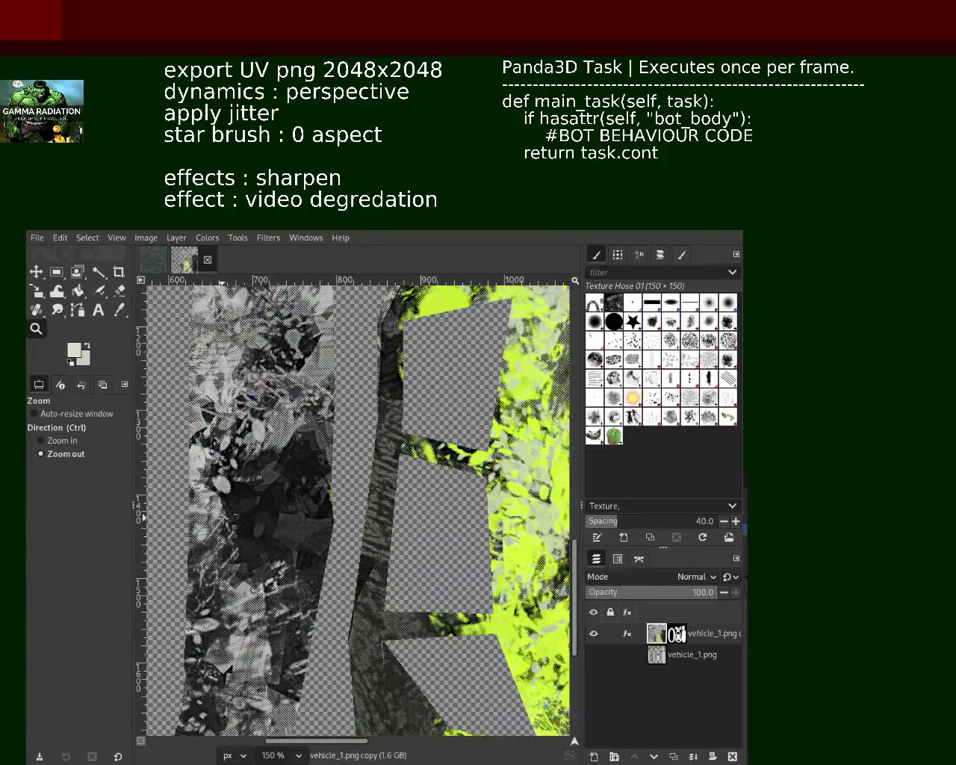
{"action": "scroll", "coordinate": [223, 516], "scroll_direction": "down", "scroll_amount": 1, "text": "ctrl"}
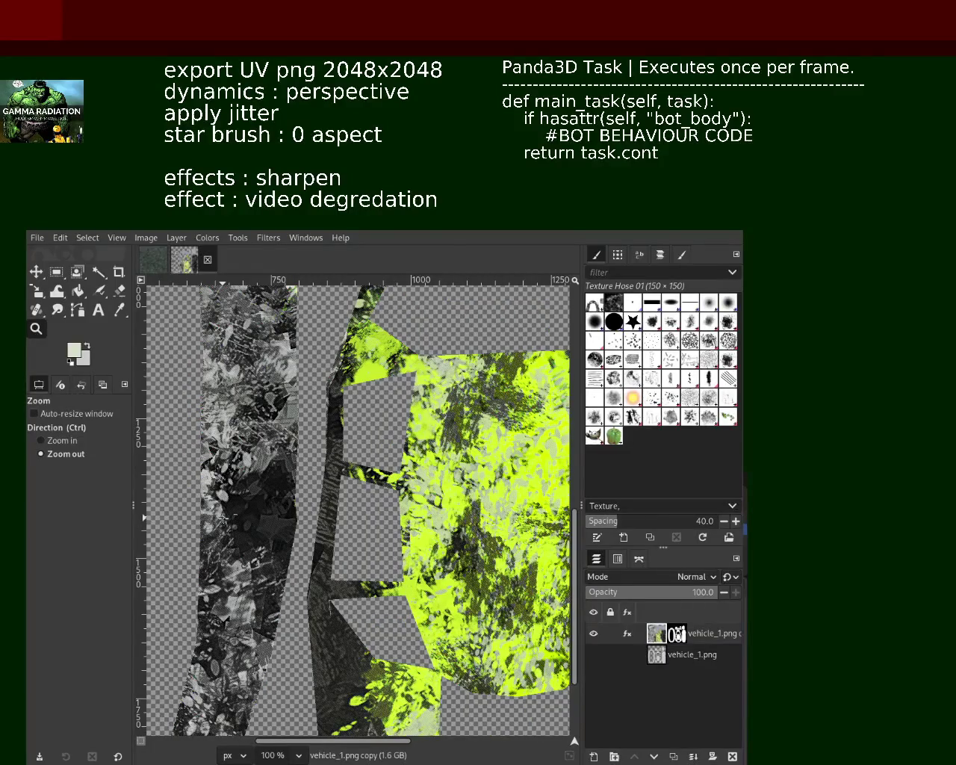
{"action": "scroll", "coordinate": [223, 515], "scroll_direction": "down", "scroll_amount": 3, "text": "ctrl"}
{"action": "scroll", "coordinate": [213, 662], "scroll_direction": "up", "scroll_amount": 13, "text": "ctrl"}
{"action": "scroll", "coordinate": [331, 555], "scroll_direction": "up", "scroll_amount": 4, "text": "ctrl"}
{"action": "scroll", "coordinate": [328, 550], "scroll_direction": "down", "scroll_amount": 2, "text": "ctrl"}
{"action": "scroll", "coordinate": [328, 550], "scroll_direction": "down", "scroll_amount": 5, "text": "ctrl"}
{"action": "scroll", "coordinate": [329, 550], "scroll_direction": "down", "scroll_amount": 3, "text": "ctrl"}
{"action": "scroll", "coordinate": [328, 550], "scroll_direction": "down", "scroll_amount": 3, "text": "ctrl"}
{"action": "scroll", "coordinate": [329, 549], "scroll_direction": "down", "scroll_amount": 4, "text": "ctrl"}
{"action": "scroll", "coordinate": [329, 550], "scroll_direction": "up", "scroll_amount": 2, "text": "ctrl"}
{"action": "scroll", "coordinate": [329, 549], "scroll_direction": "up", "scroll_amount": 2, "text": "ctrl"}
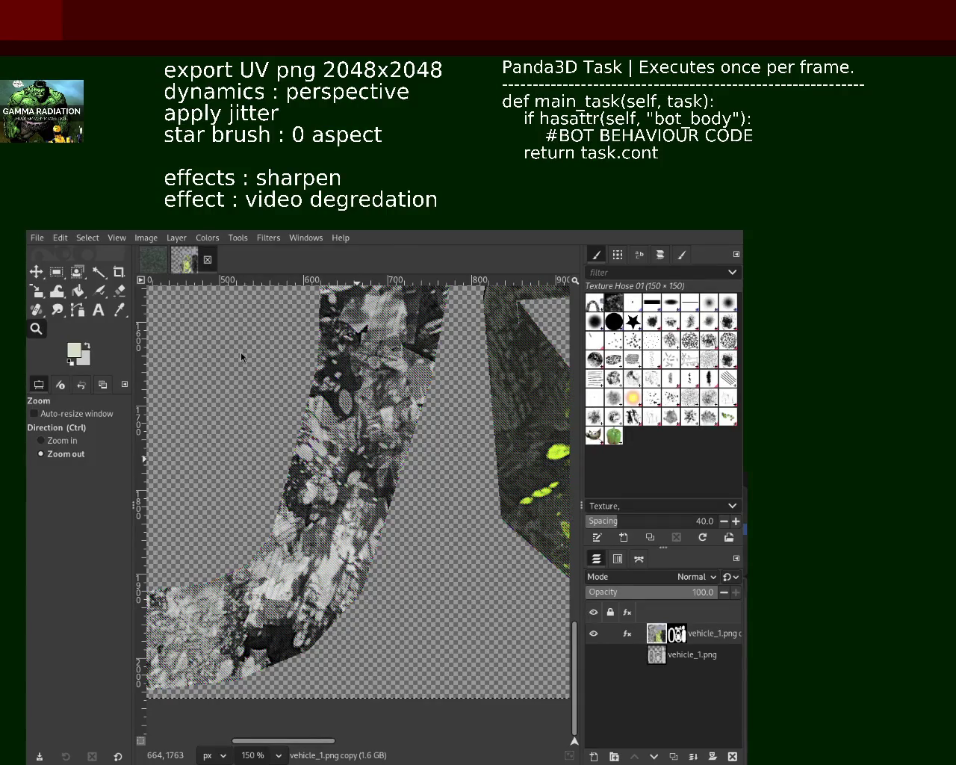
{"action": "scroll", "coordinate": [242, 357], "scroll_direction": "up", "scroll_amount": 1, "text": "ctrl"}
{"action": "scroll", "coordinate": [242, 357], "scroll_direction": "down", "scroll_amount": 1, "text": "ctrl"}
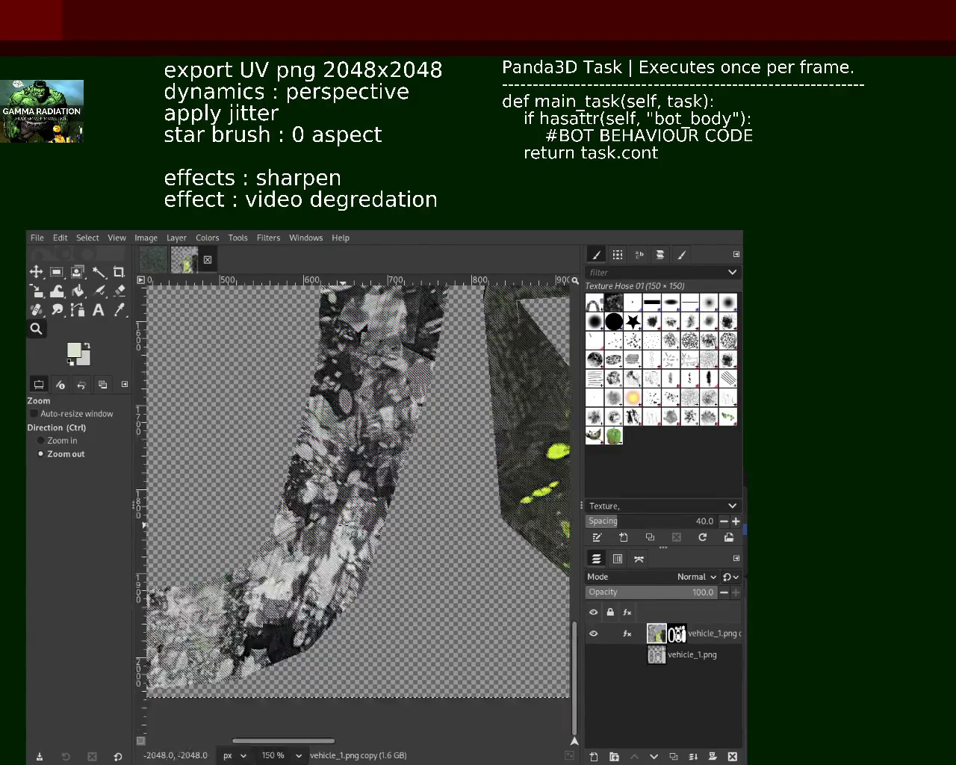
{"action": "scroll", "coordinate": [345, 530], "scroll_direction": "up", "scroll_amount": 2, "text": "ctrl"}
{"action": "scroll", "coordinate": [351, 533], "scroll_direction": "down", "scroll_amount": 3, "text": "ctrl"}
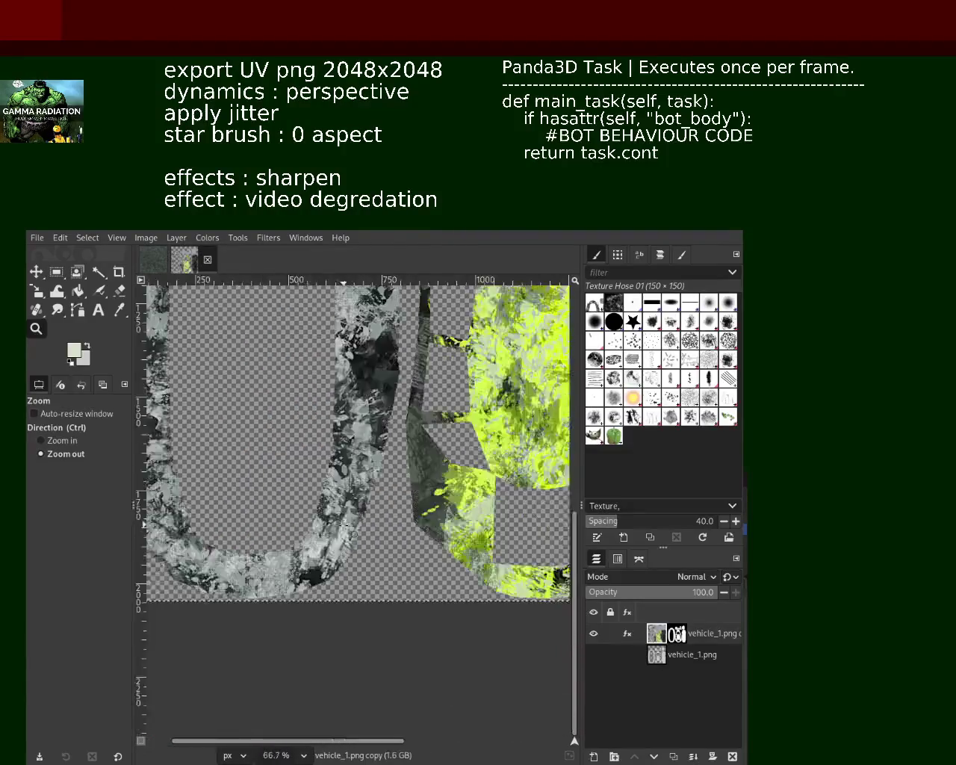
{"action": "scroll", "coordinate": [351, 532], "scroll_direction": "down", "scroll_amount": 3, "text": "ctrl"}
{"action": "left_click", "coordinate": [438, 532]}
{"action": "scroll", "coordinate": [437, 531], "scroll_direction": "up", "scroll_amount": 2, "text": "ctrl"}
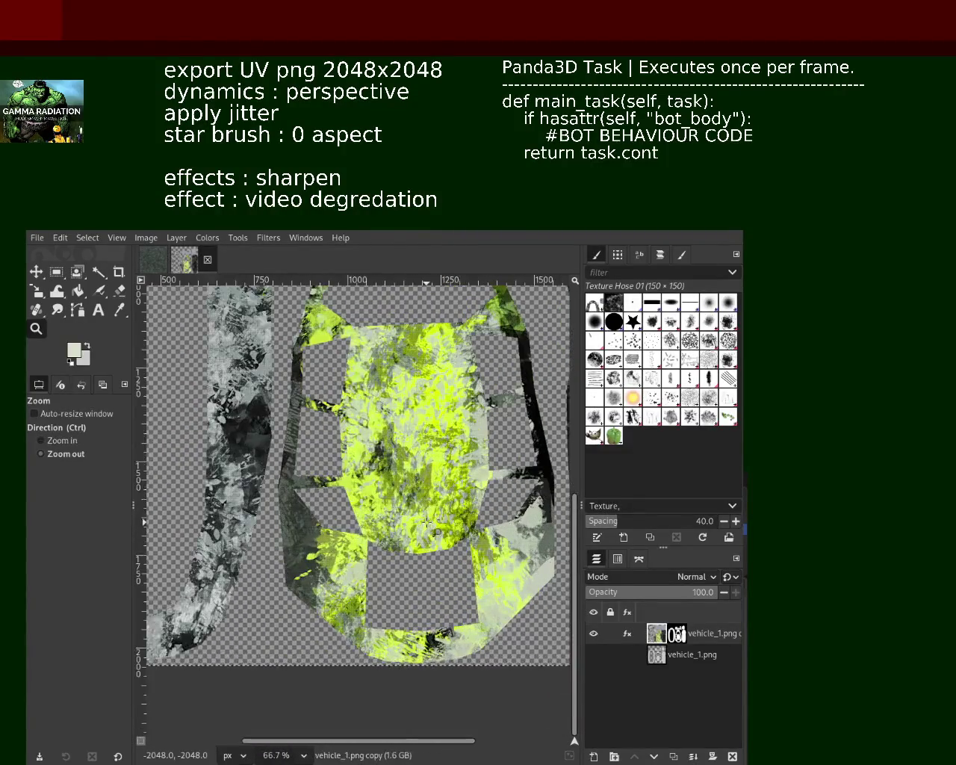
{"action": "scroll", "coordinate": [437, 531], "scroll_direction": "up", "scroll_amount": 1, "text": "ctrl"}
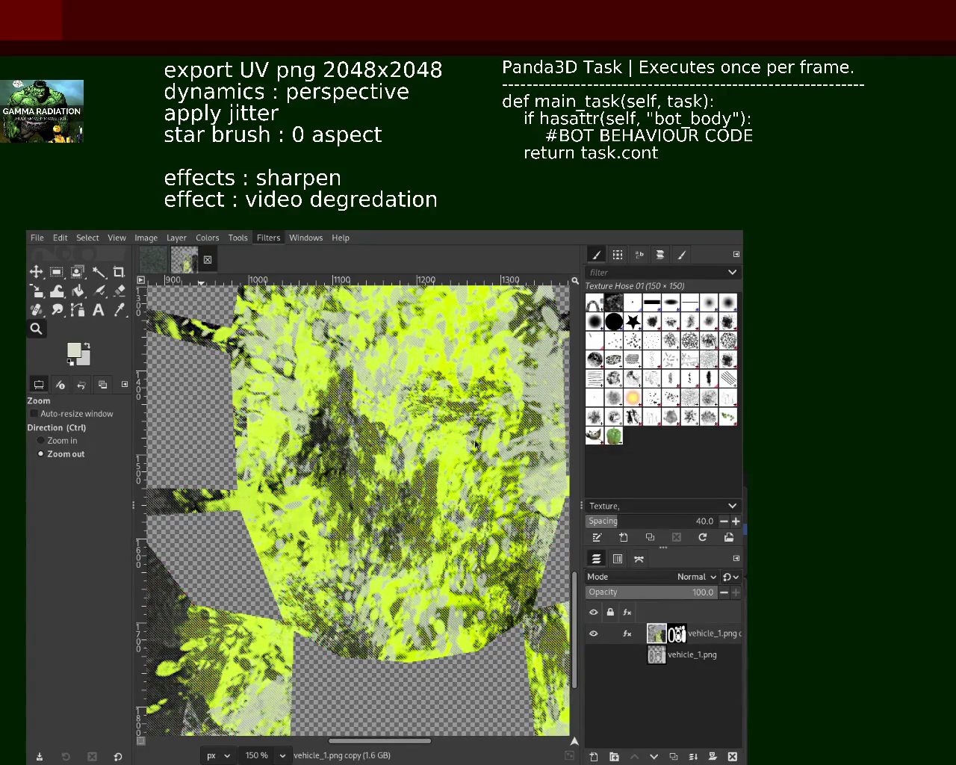
Review the texture layer's Sharpen (Unsharp Mask) effect in its effects list
{"action": "left_click", "coordinate": [627, 635]}
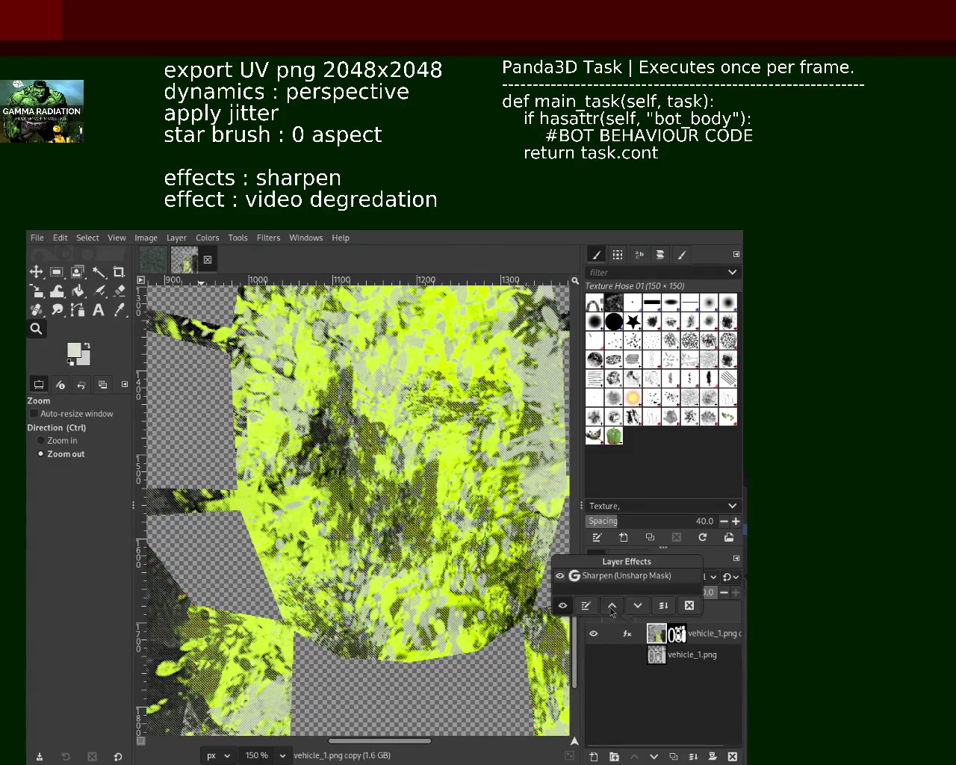
{"action": "left_click", "coordinate": [585, 604]}
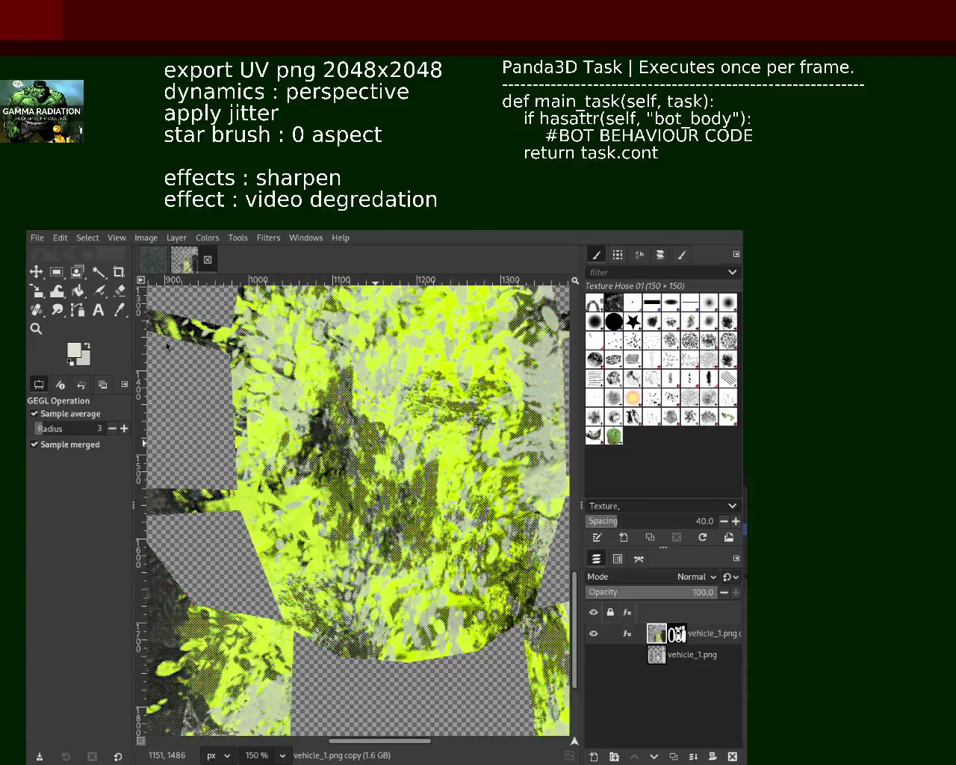
{"action": "left_click", "coordinate": [627, 633]}
{"action": "left_click", "coordinate": [627, 633]}
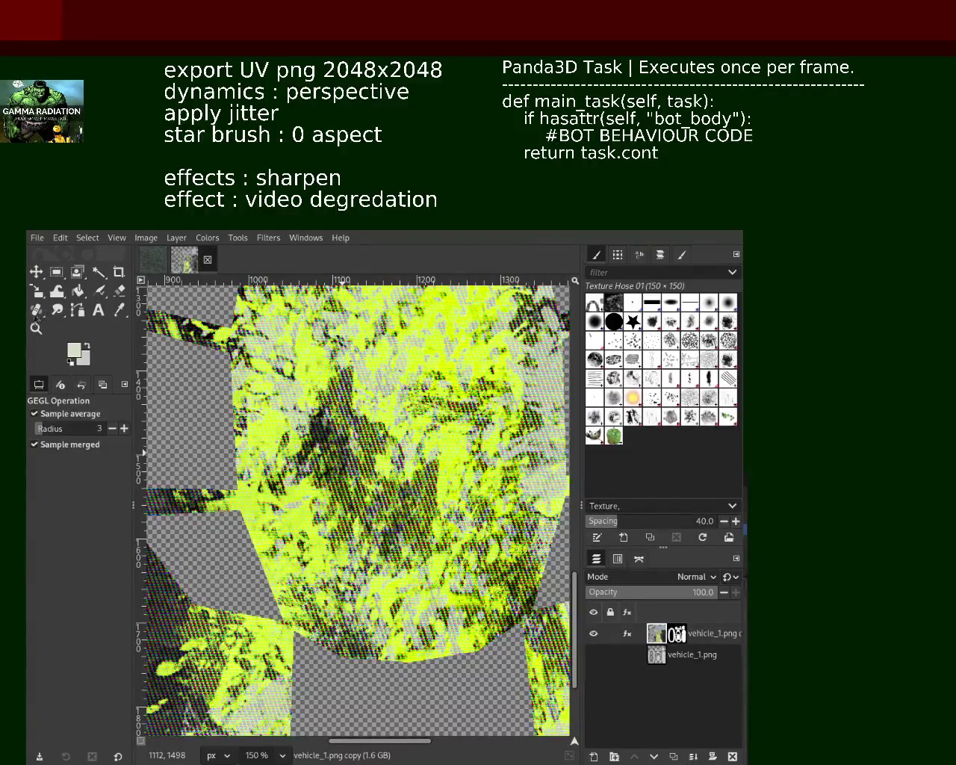
View the whole UV map and undo the halftone-dot degradation filter
{"action": "left_click", "coordinate": [36, 328]}
{"action": "left_click", "coordinate": [397, 479], "text": "ctrl"}
{"action": "left_click", "coordinate": [418, 478]}
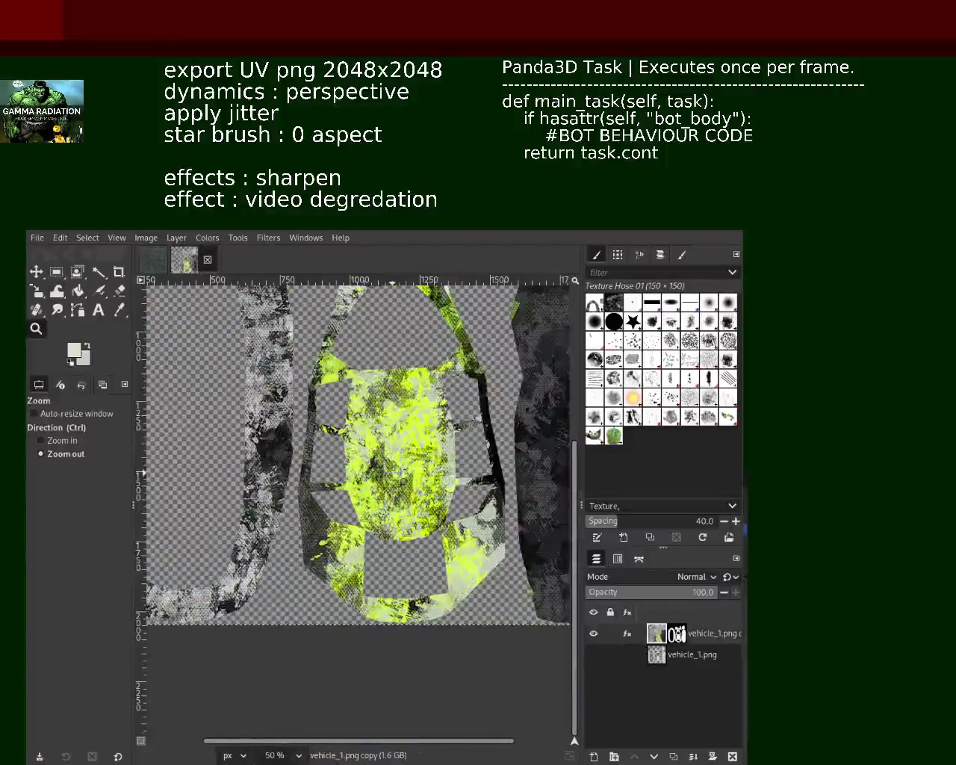
{"action": "left_click", "coordinate": [418, 478]}
{"action": "left_click", "coordinate": [478, 463], "text": "ctrl"}
{"action": "left_click", "coordinate": [499, 462], "text": "ctrl"}
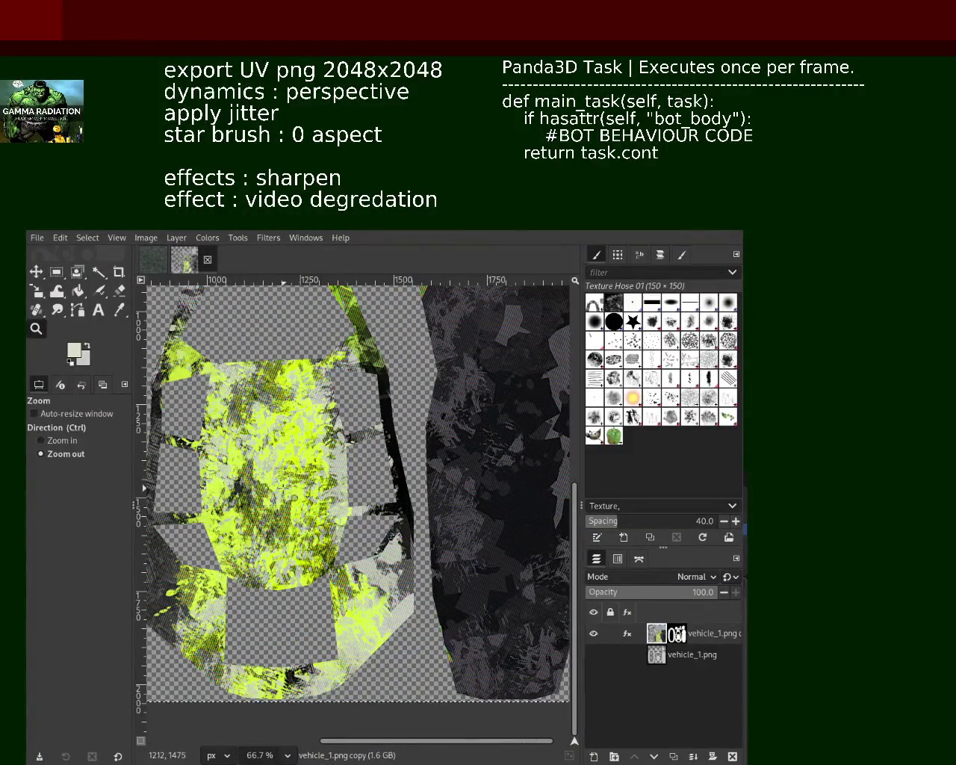
{"action": "left_click", "coordinate": [500, 463]}
{"action": "left_click", "coordinate": [500, 462]}
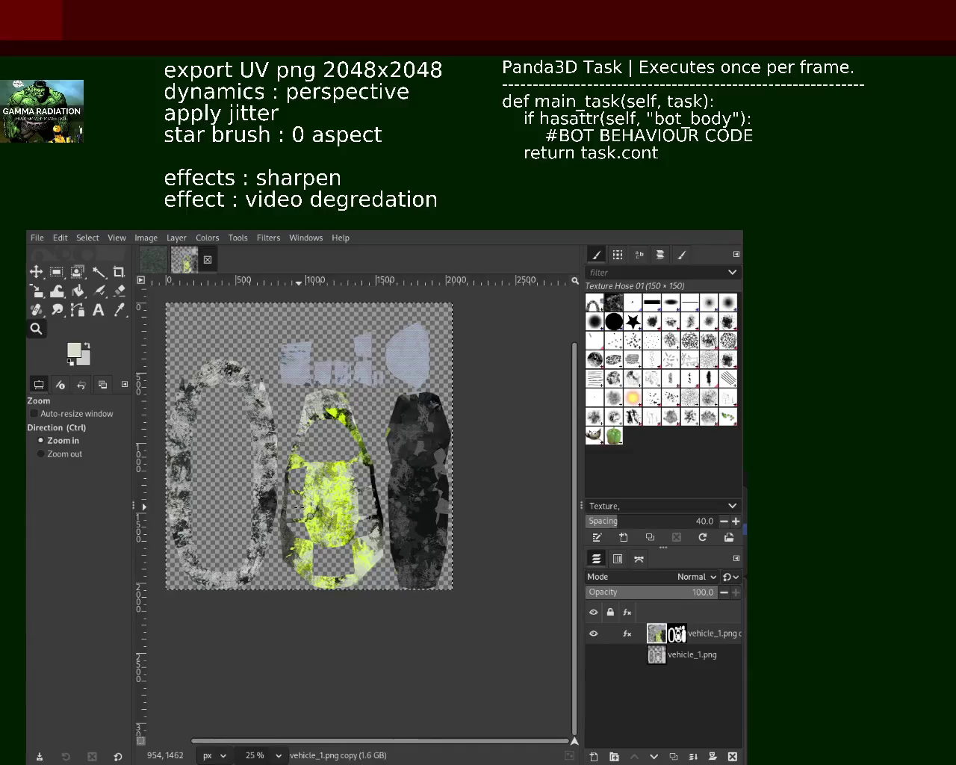
{"action": "left_click", "coordinate": [286, 503], "text": "ctrl"}
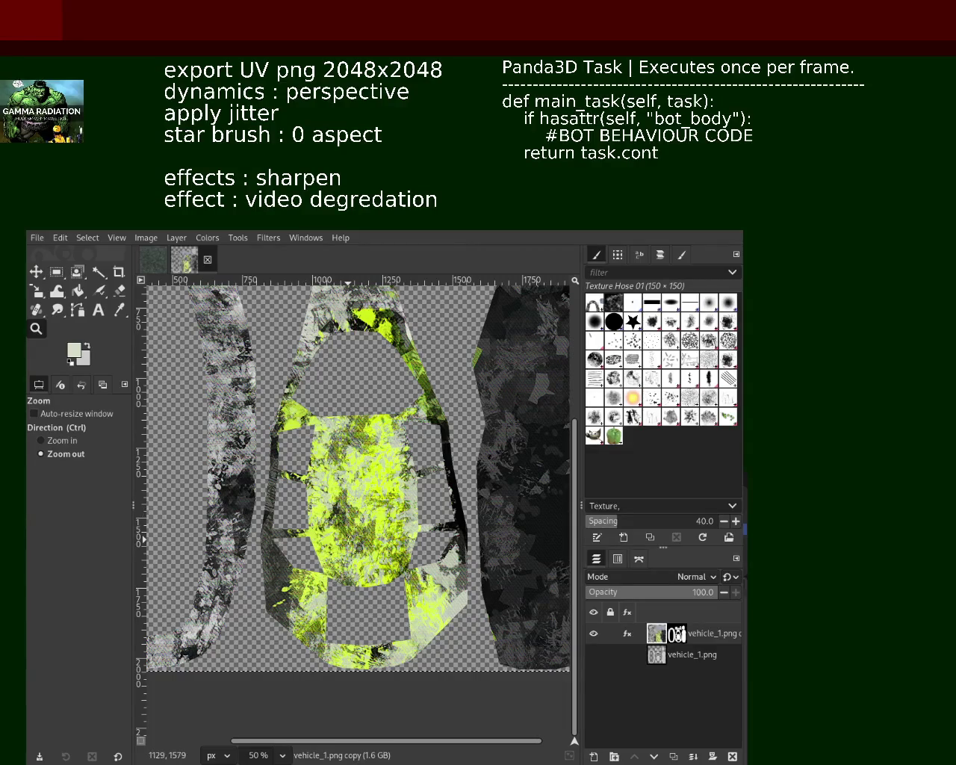
{"action": "key", "text": "ctrl+z"}
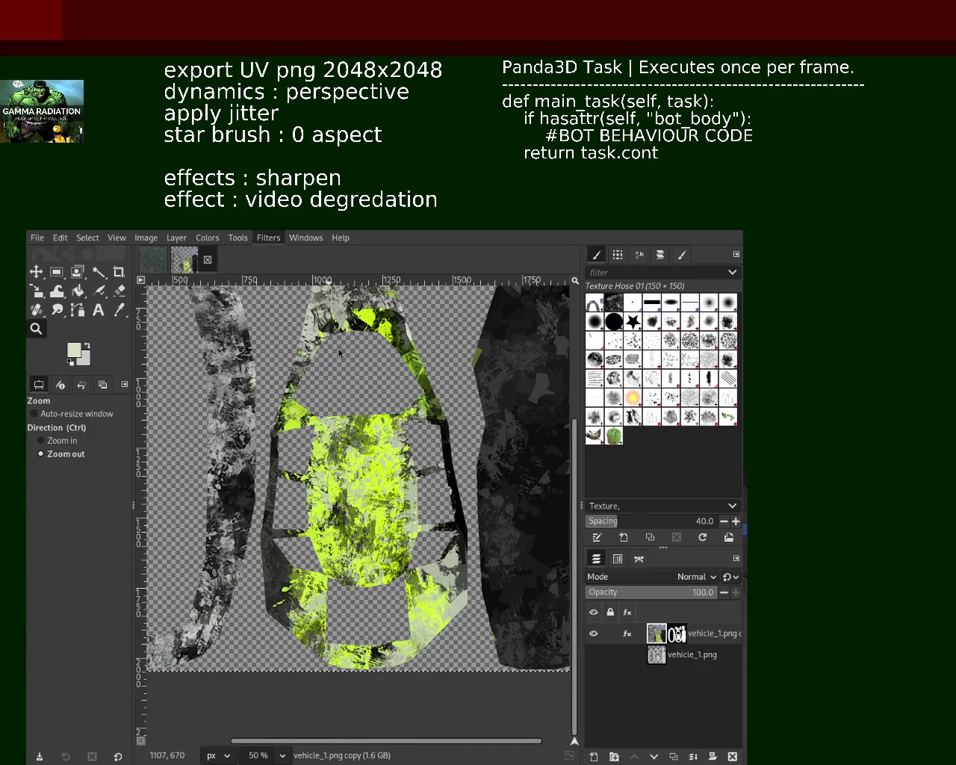
Repeat the filter, zoom to 150% on the texture centre, and apply Video Degradation scanlines
{"action": "key", "text": "ctrl+f"}
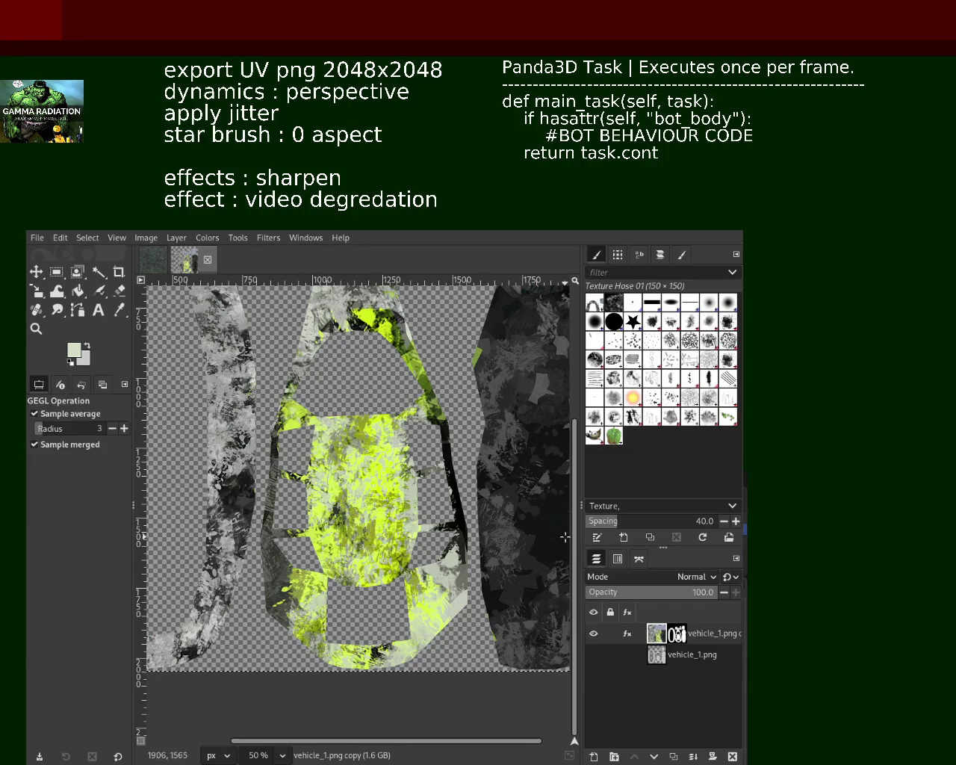
{"action": "key", "text": "ctrl+f"}
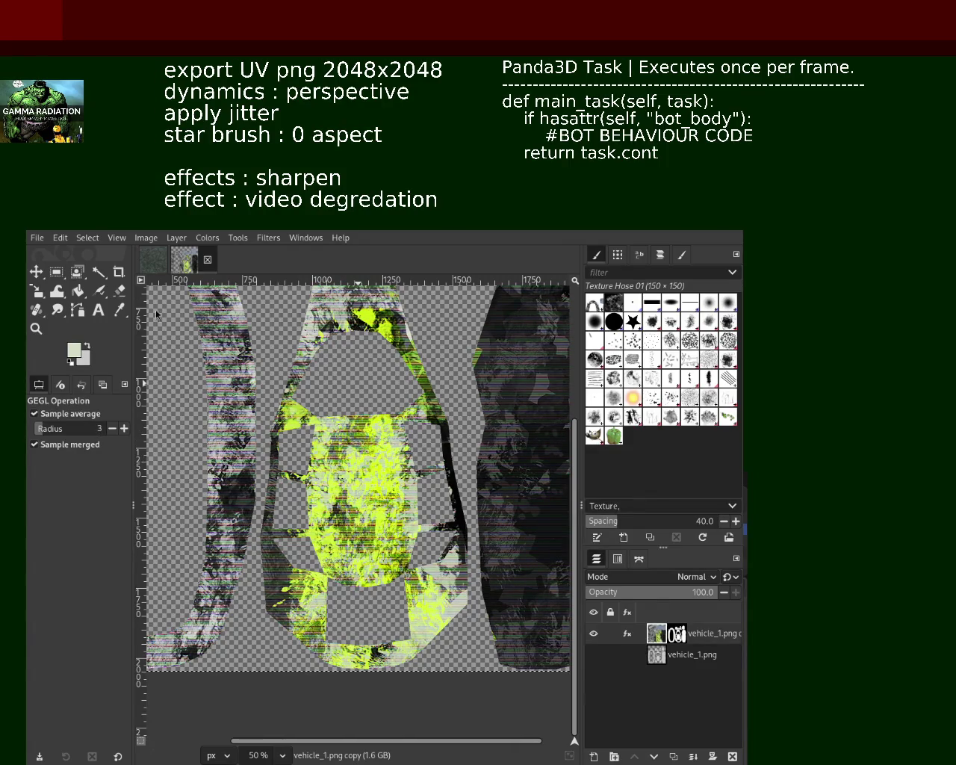
{"action": "left_click", "coordinate": [35, 330]}
{"action": "left_click", "coordinate": [360, 469]}
{"action": "left_click", "coordinate": [359, 469]}
{"action": "left_click", "coordinate": [359, 469], "text": "ctrl"}
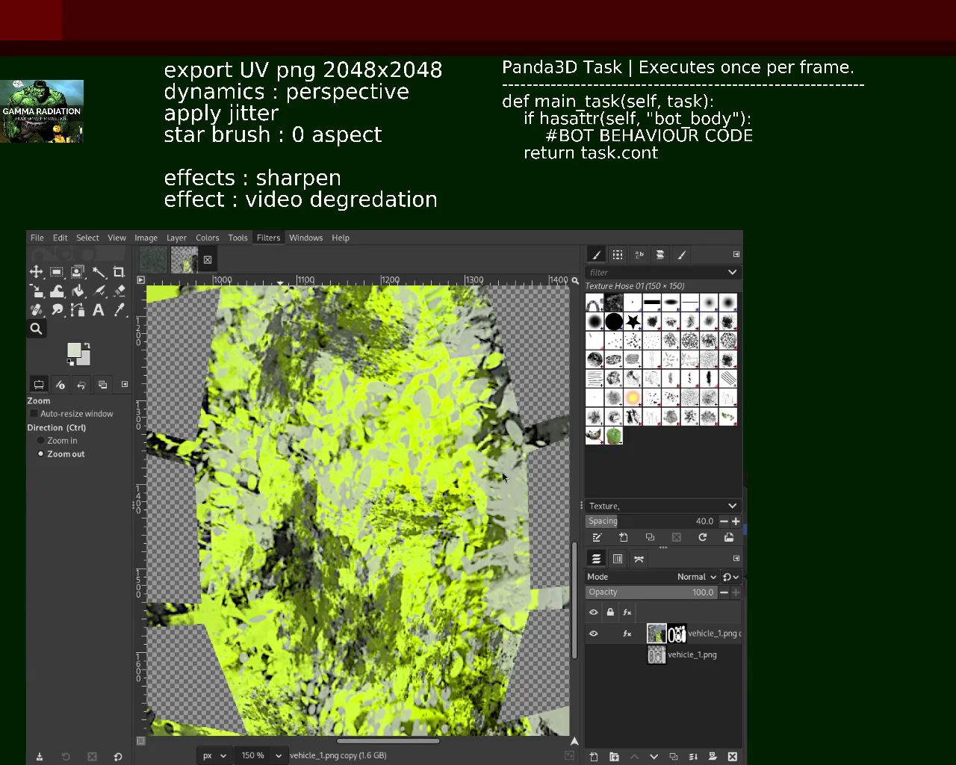
{"action": "left_click", "coordinate": [512, 525]}
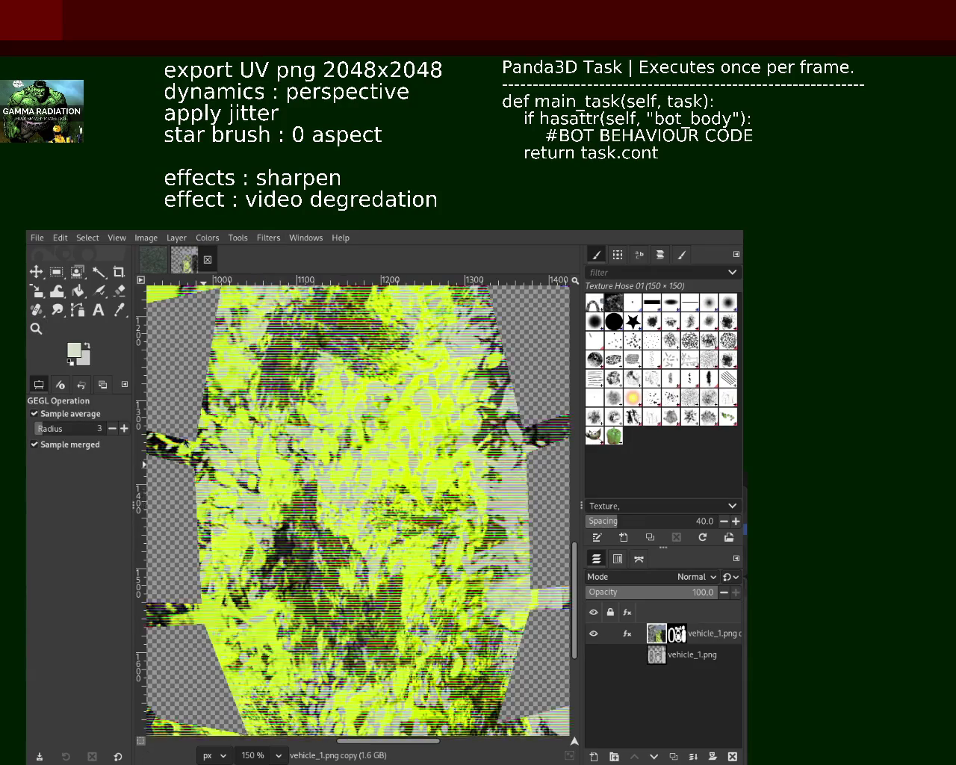